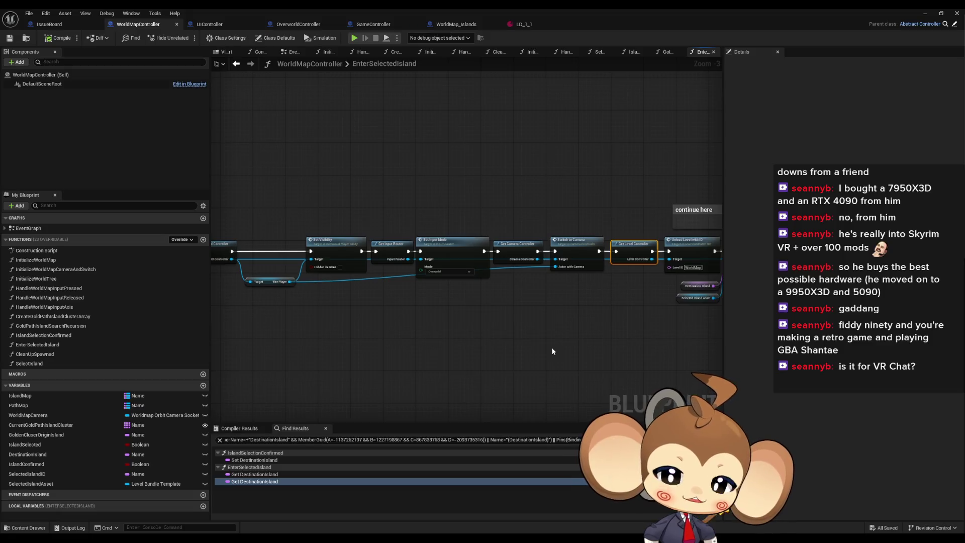
Step: Survey the EnterSelectedIsland chain from Switch on Name through Get Level Controller
{"action": "left_click_drag", "start_coordinate": [534, 312], "coordinate": [493, 318]}
{"action": "left_click", "coordinate": [622, 334]}
{"action": "left_click_drag", "start_coordinate": [622, 334], "coordinate": [553, 345]}
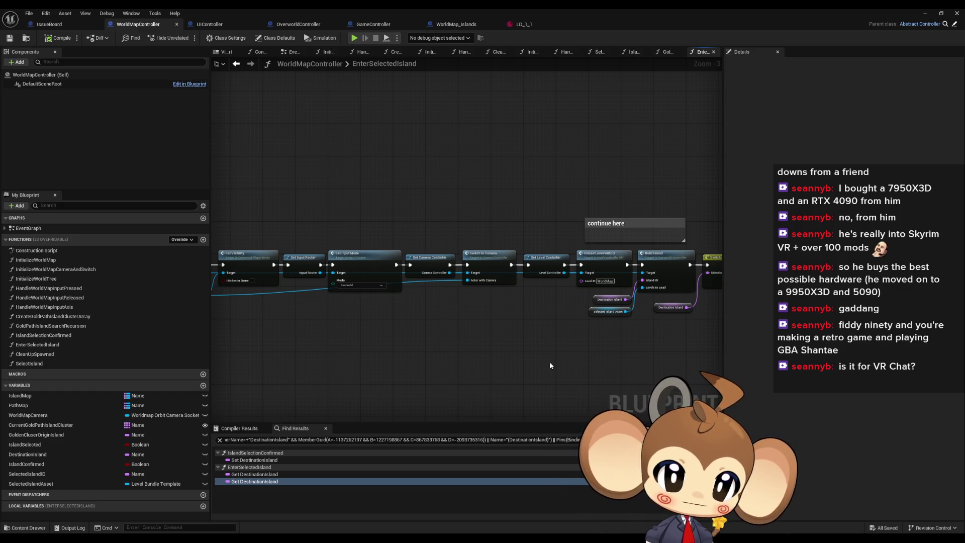
{"action": "left_click_drag", "start_coordinate": [567, 340], "coordinate": [469, 336]}
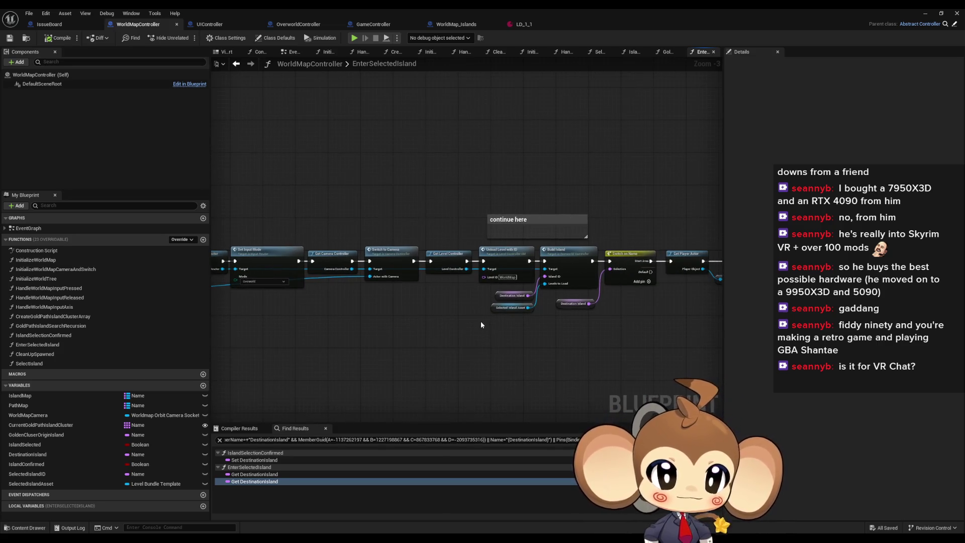
{"action": "scroll", "coordinate": [457, 318], "scroll_direction": "up", "scroll_amount": 2}
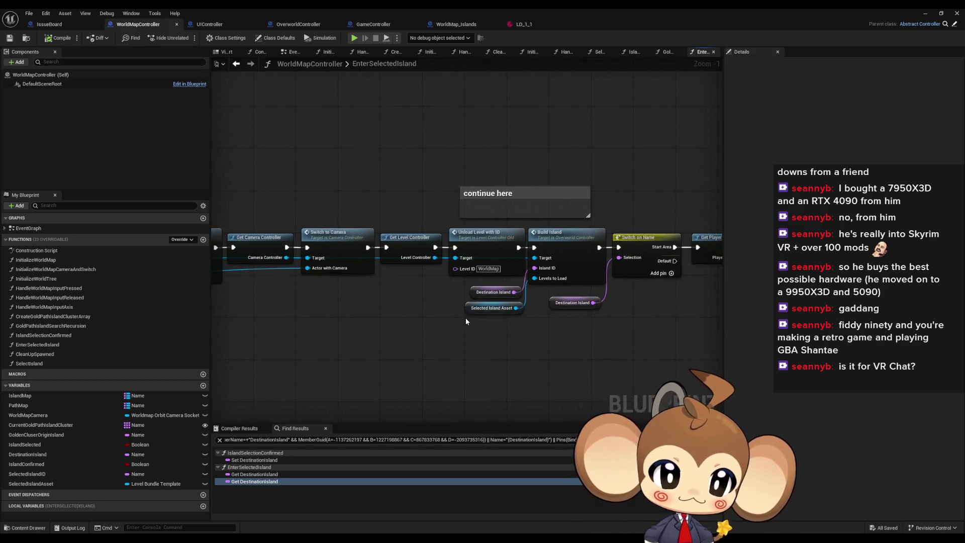
{"action": "scroll", "coordinate": [466, 317], "scroll_direction": "down", "scroll_amount": 1}
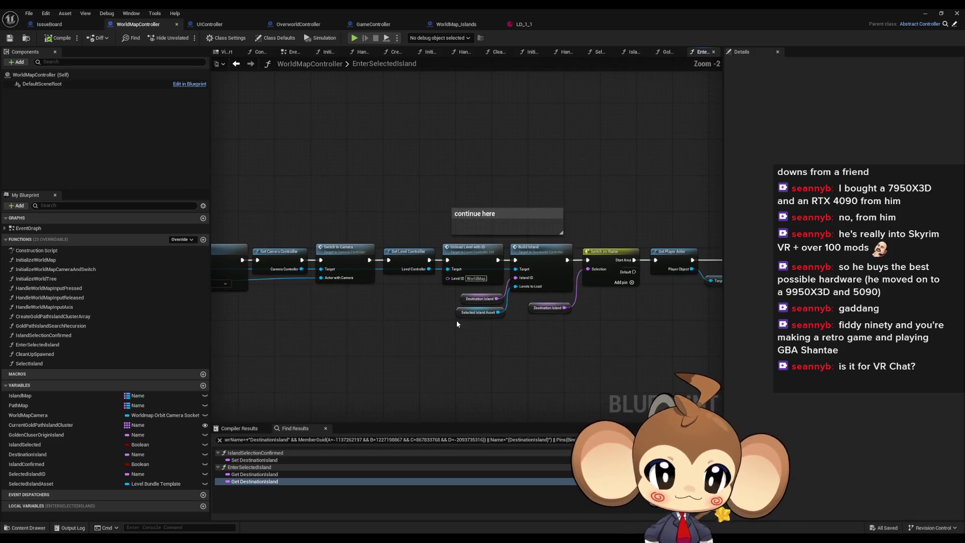
{"action": "mouse_move", "coordinate": [456, 320]}
{"action": "left_mouse_down"}
{"action": "mouse_move", "coordinate": [446, 321]}
{"action": "mouse_move", "coordinate": [501, 309]}
{"action": "left_mouse_up"}
{"action": "left_click_drag", "start_coordinate": [503, 220], "coordinate": [540, 249]}
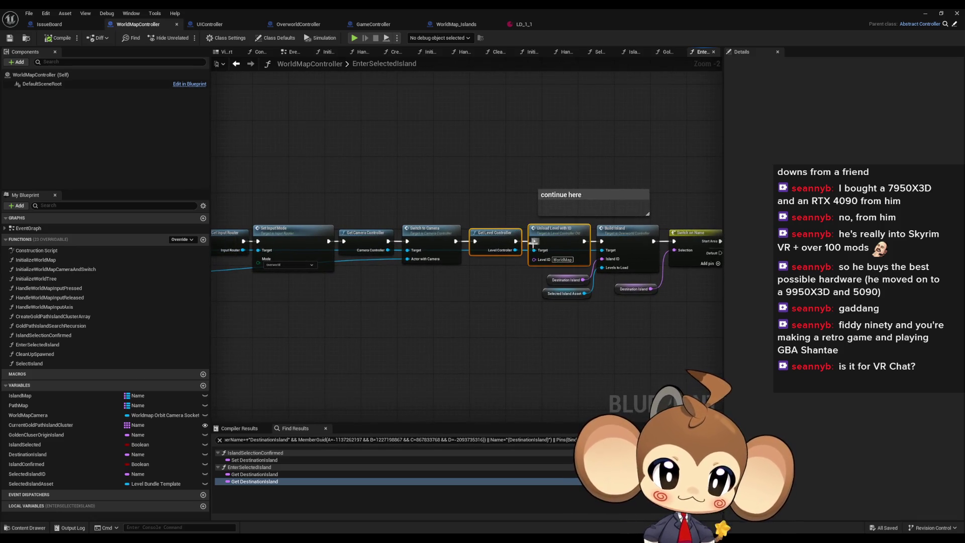
{"action": "left_click_drag", "start_coordinate": [518, 284], "coordinate": [503, 268]}
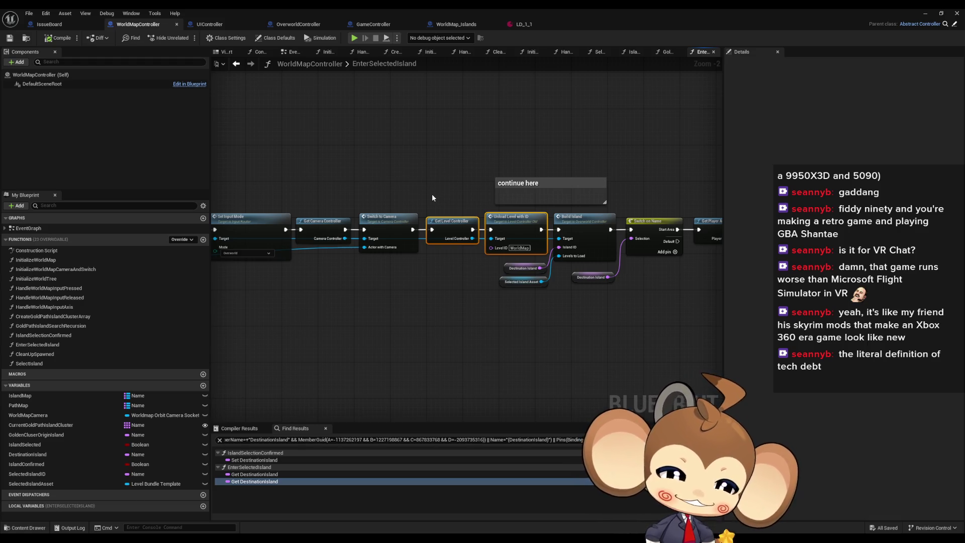
Step: Select Clean Up Spawned and lift it above the main node row
{"action": "scroll", "coordinate": [435, 194], "scroll_direction": "up", "scroll_amount": 2}
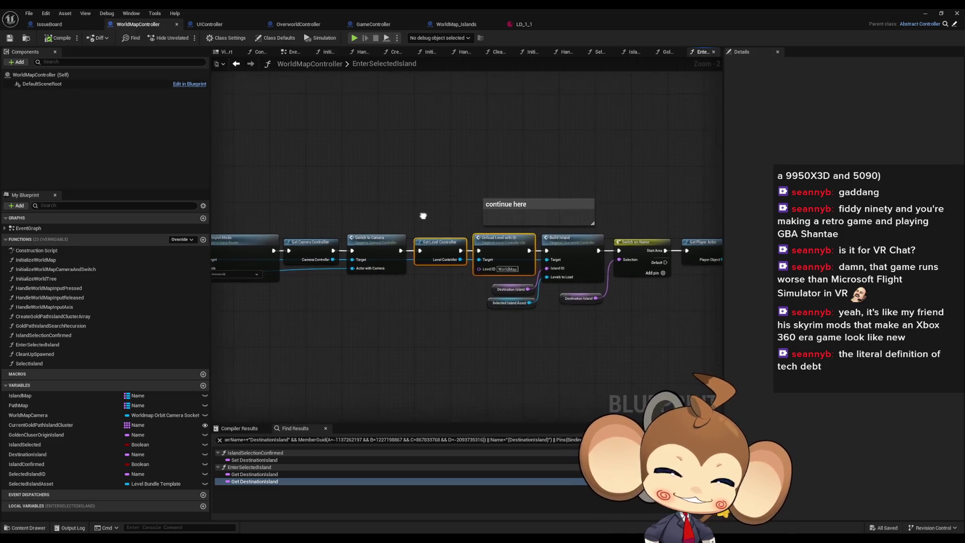
{"action": "scroll", "coordinate": [469, 297], "scroll_direction": "down", "scroll_amount": 4}
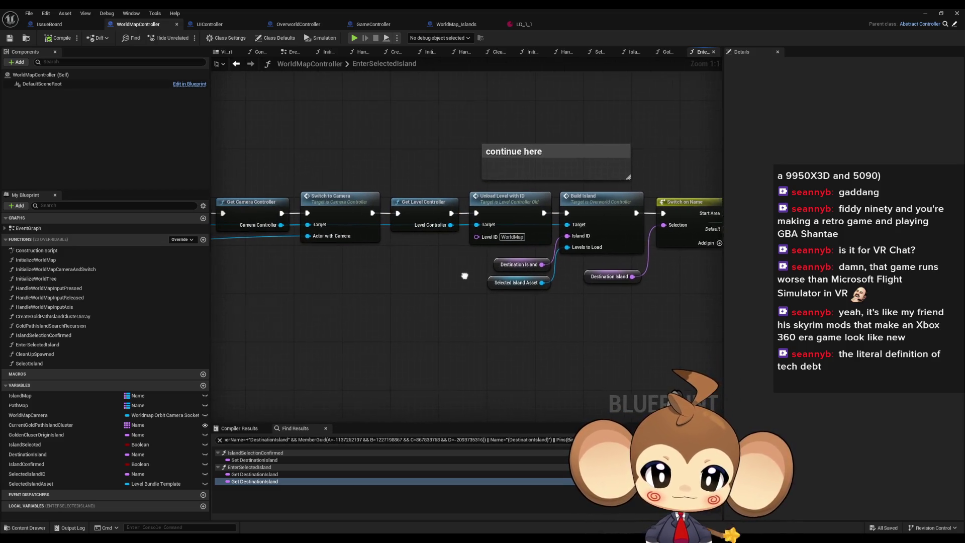
{"action": "scroll", "coordinate": [486, 292], "scroll_direction": "up", "scroll_amount": 4}
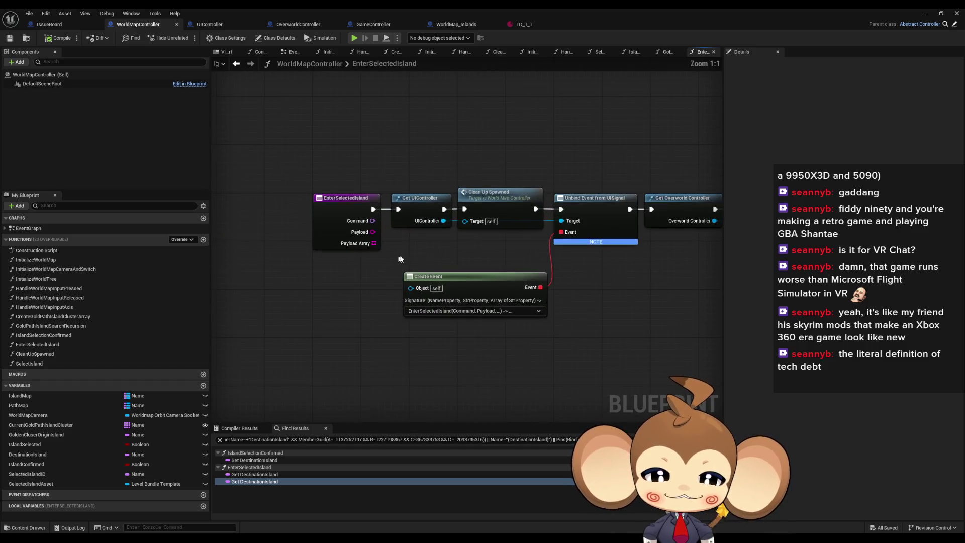
{"action": "left_click", "coordinate": [503, 231]}
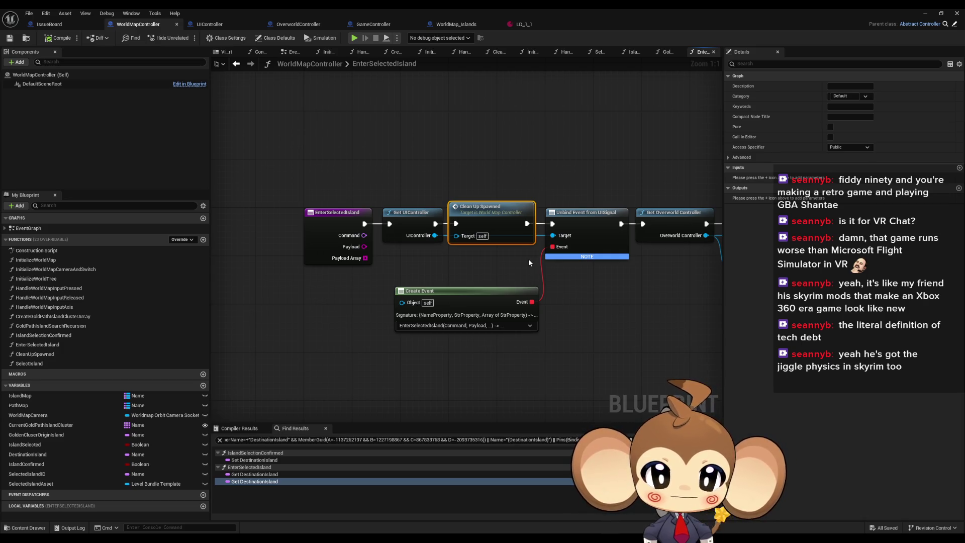
{"action": "left_click_drag", "start_coordinate": [528, 258], "coordinate": [463, 264]}
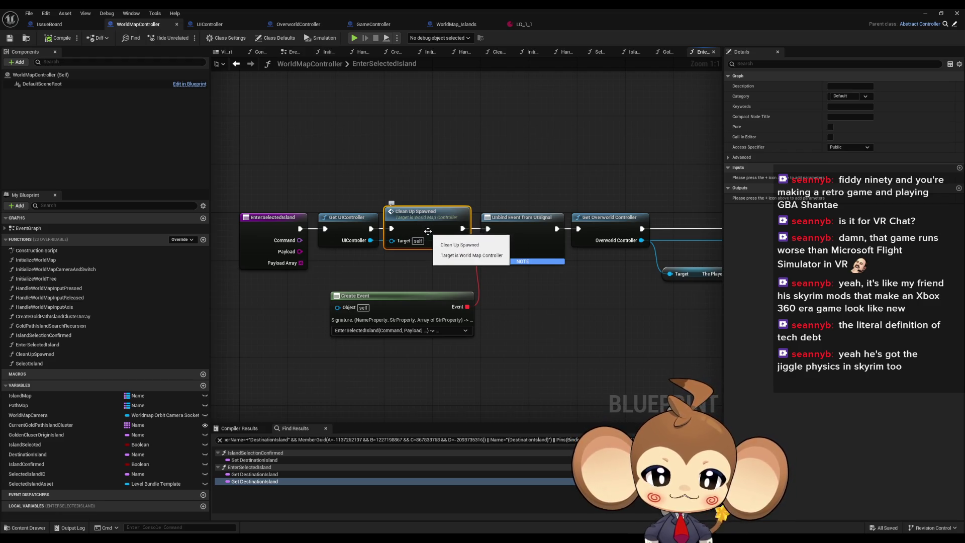
{"action": "left_click_drag", "start_coordinate": [428, 231], "coordinate": [427, 171]}
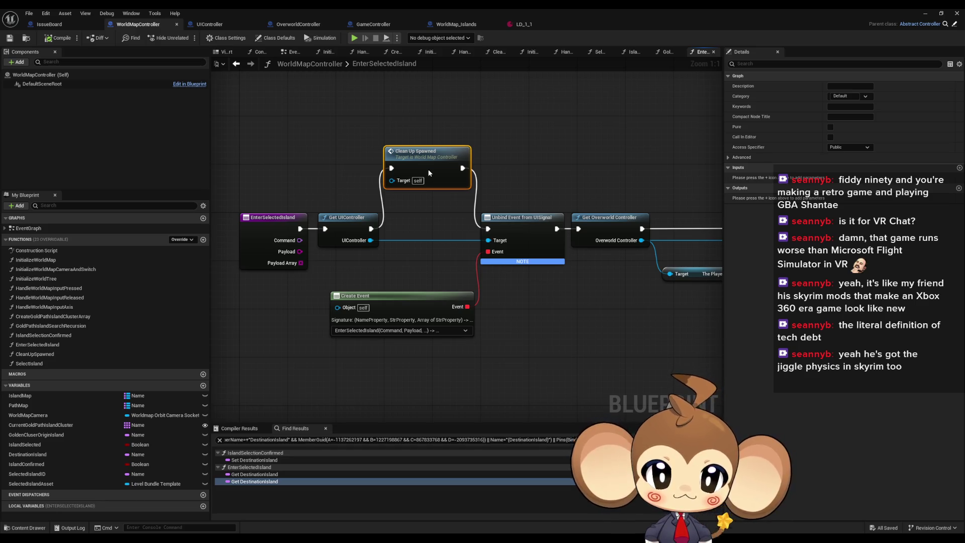
{"action": "mouse_move", "coordinate": [428, 172]}
{"action": "left_mouse_down"}
{"action": "mouse_move", "coordinate": [427, 232]}
{"action": "mouse_move", "coordinate": [432, 171]}
{"action": "mouse_move", "coordinate": [416, 180]}
{"action": "left_mouse_up"}
Step: Rewire entry → Clean Up Spawned → Get UIController and slot Clean Up Spawned into the row
{"action": "left_click_drag", "start_coordinate": [345, 230], "coordinate": [487, 229]}
{"action": "left_click_drag", "start_coordinate": [451, 174], "coordinate": [415, 229]}
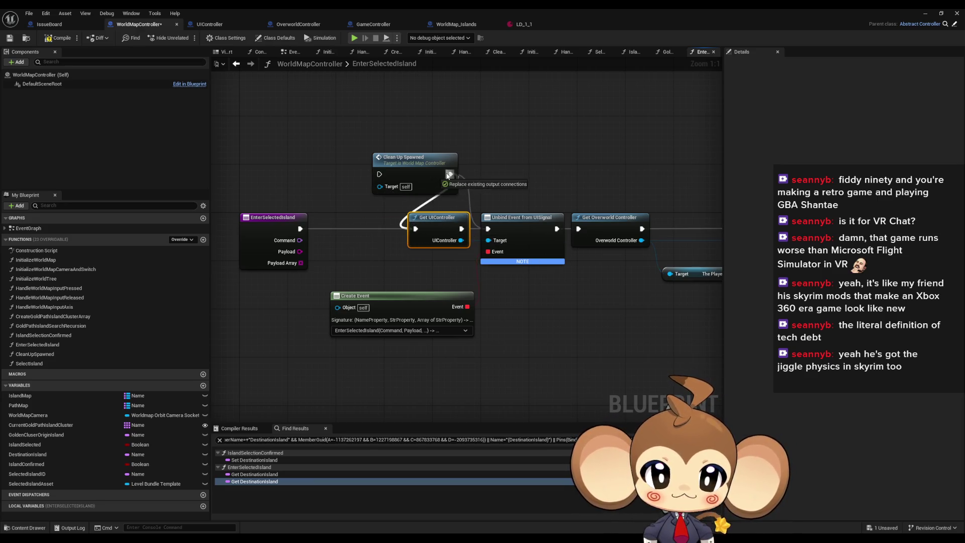
{"action": "left_click_drag", "start_coordinate": [380, 174], "coordinate": [300, 229]}
{"action": "left_click_drag", "start_coordinate": [417, 171], "coordinate": [362, 225]}
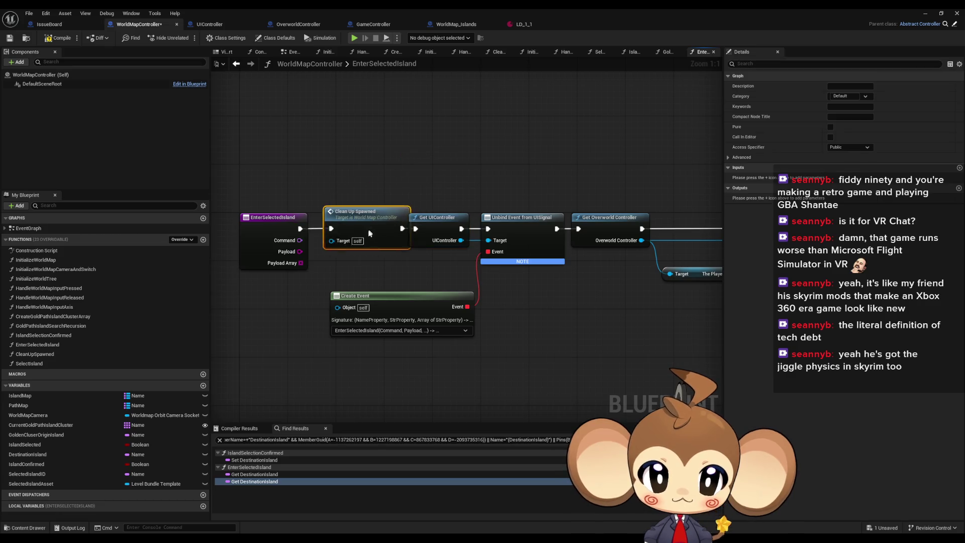
{"action": "left_click", "coordinate": [550, 159]}
{"action": "left_click_drag", "start_coordinate": [550, 159], "coordinate": [503, 161]}
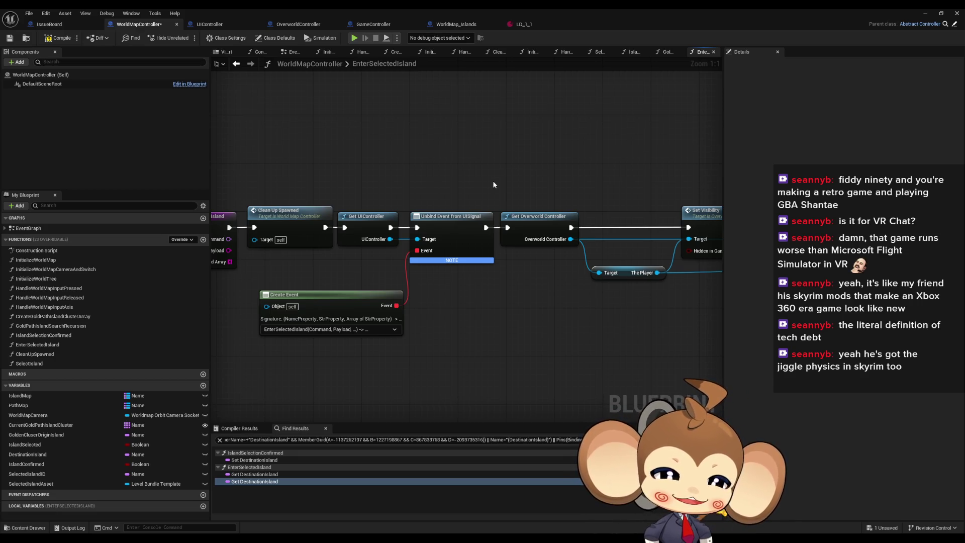
{"action": "left_click_drag", "start_coordinate": [495, 192], "coordinate": [373, 204]}
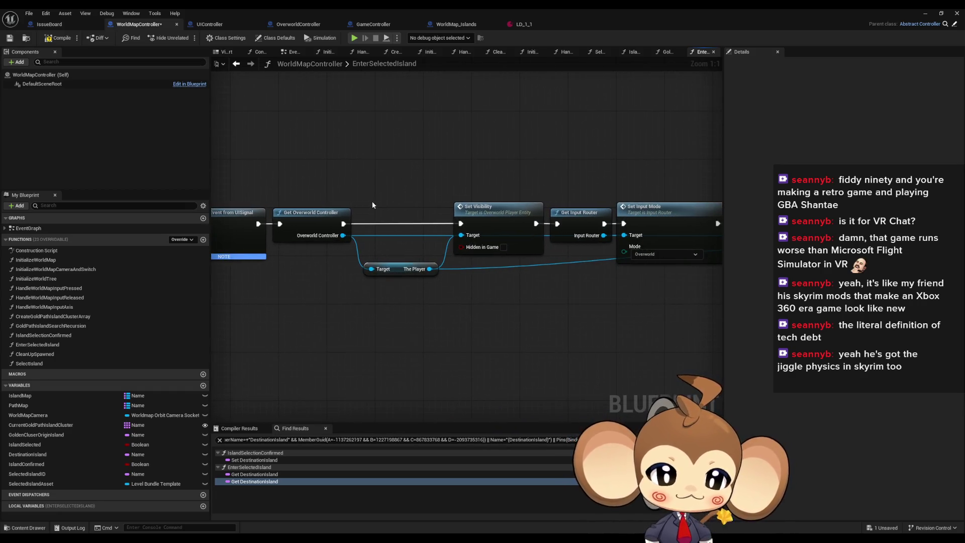
{"action": "mouse_move", "coordinate": [478, 178]}
{"action": "left_mouse_down"}
{"action": "mouse_move", "coordinate": [520, 254]}
{"action": "mouse_move", "coordinate": [441, 266]}
{"action": "mouse_move", "coordinate": [529, 270]}
{"action": "mouse_move", "coordinate": [453, 263]}
{"action": "left_mouse_up"}
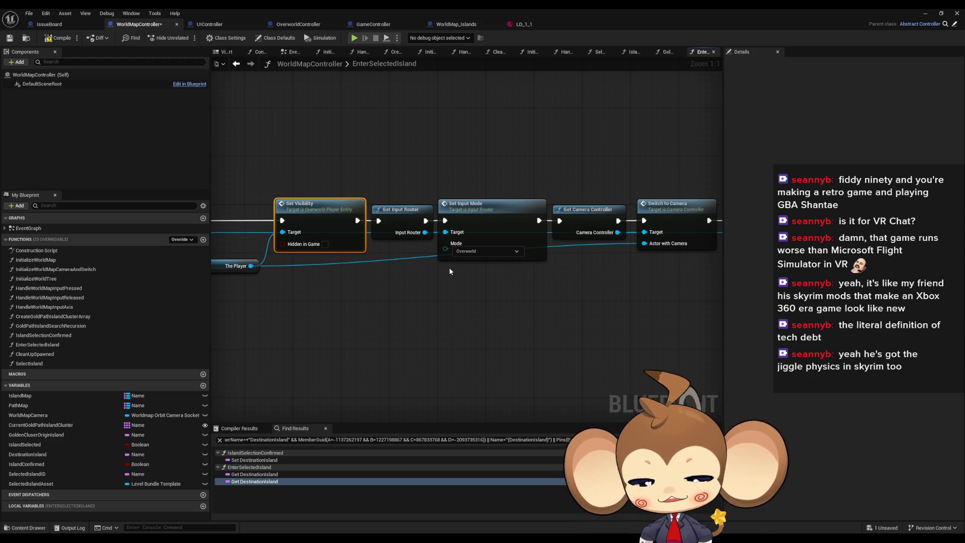
{"action": "right_click", "coordinate": [448, 269]}
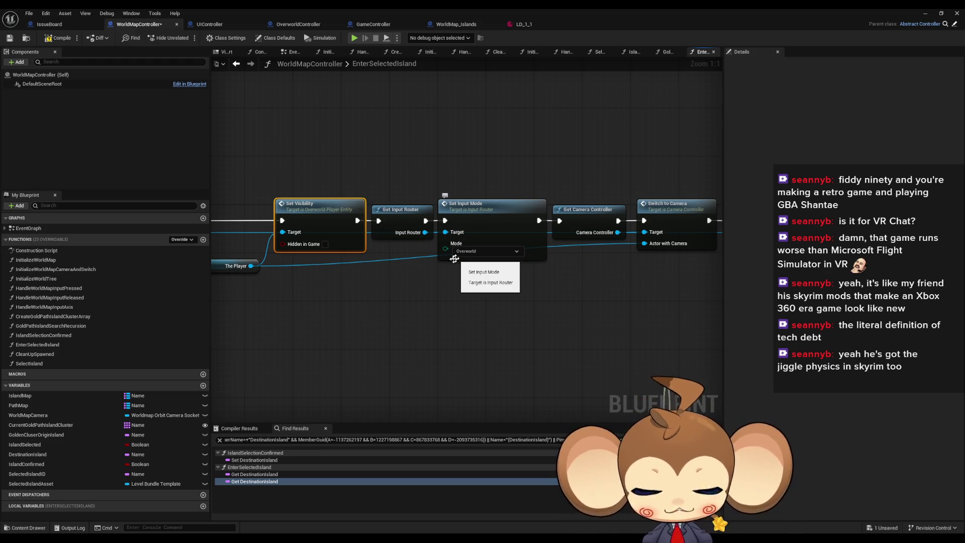
{"action": "left_click", "coordinate": [404, 296]}
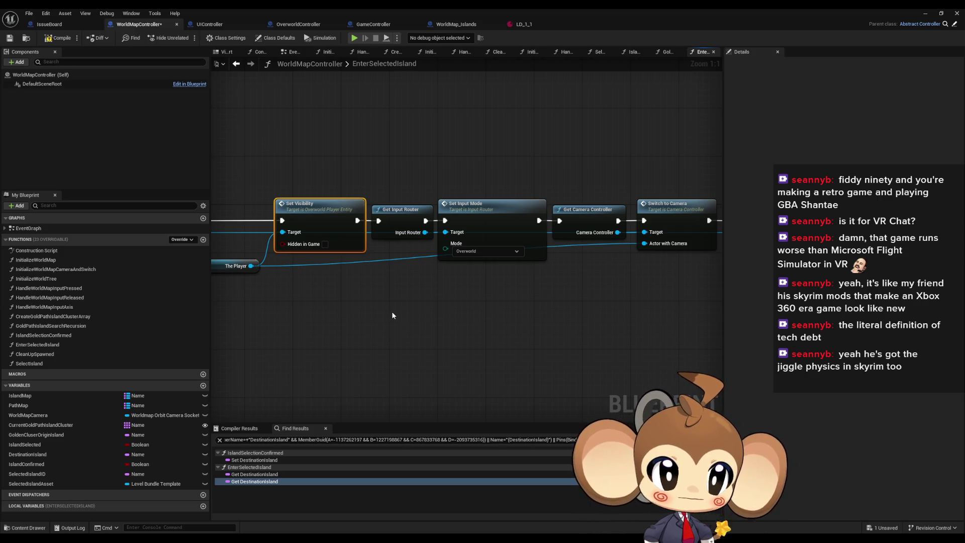
{"action": "left_click_drag", "start_coordinate": [393, 315], "coordinate": [401, 314]}
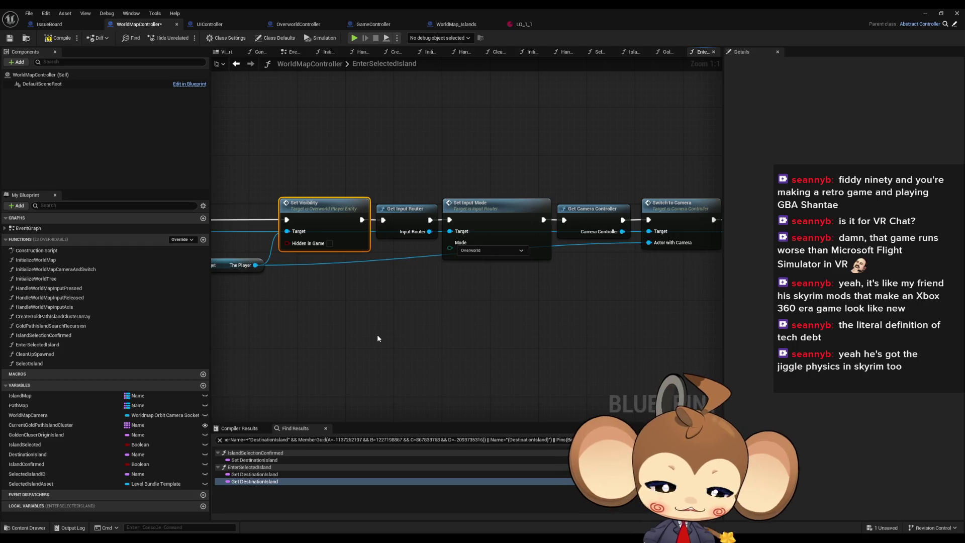
{"action": "scroll", "coordinate": [449, 277], "scroll_direction": "down", "scroll_amount": 1}
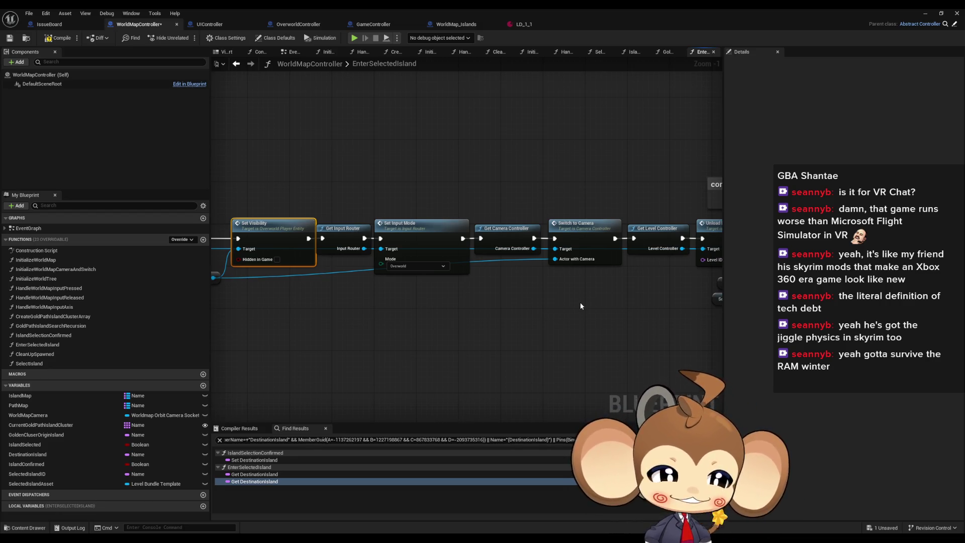
Step: Scan the chain past Set Visibility and Set Input Mode to the 'continue here' comment
{"action": "left_click_drag", "start_coordinate": [528, 311], "coordinate": [535, 312]}
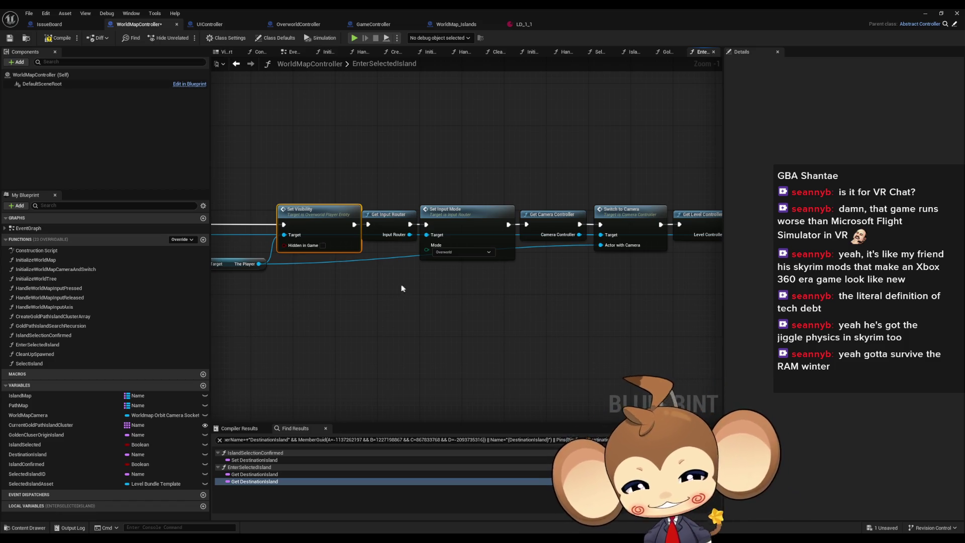
{"action": "scroll", "coordinate": [402, 288], "scroll_direction": "up", "scroll_amount": 1}
{"action": "left_click", "coordinate": [442, 293]}
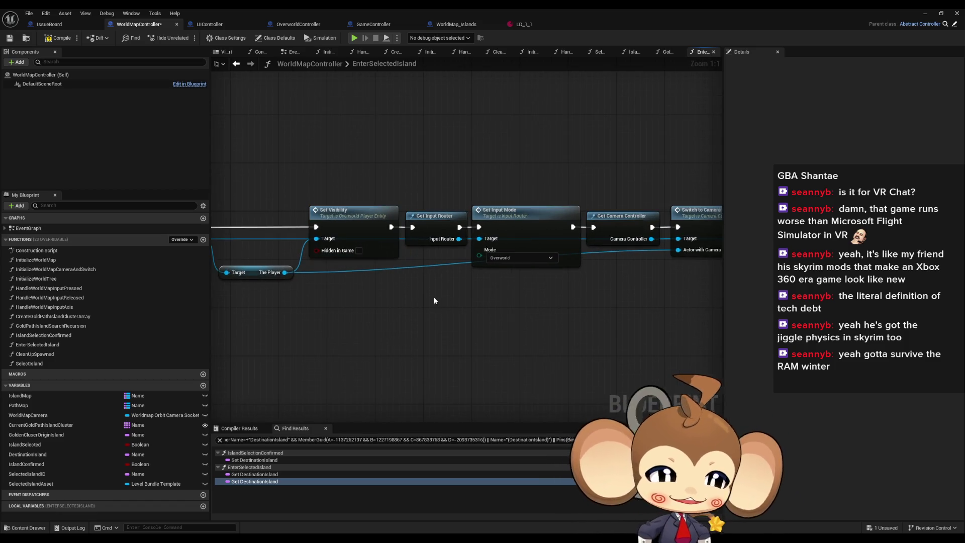
{"action": "mouse_move", "coordinate": [428, 333]}
{"action": "left_mouse_down"}
{"action": "mouse_move", "coordinate": [423, 341]}
{"action": "mouse_move", "coordinate": [449, 345]}
{"action": "mouse_move", "coordinate": [374, 321]}
{"action": "left_mouse_up"}
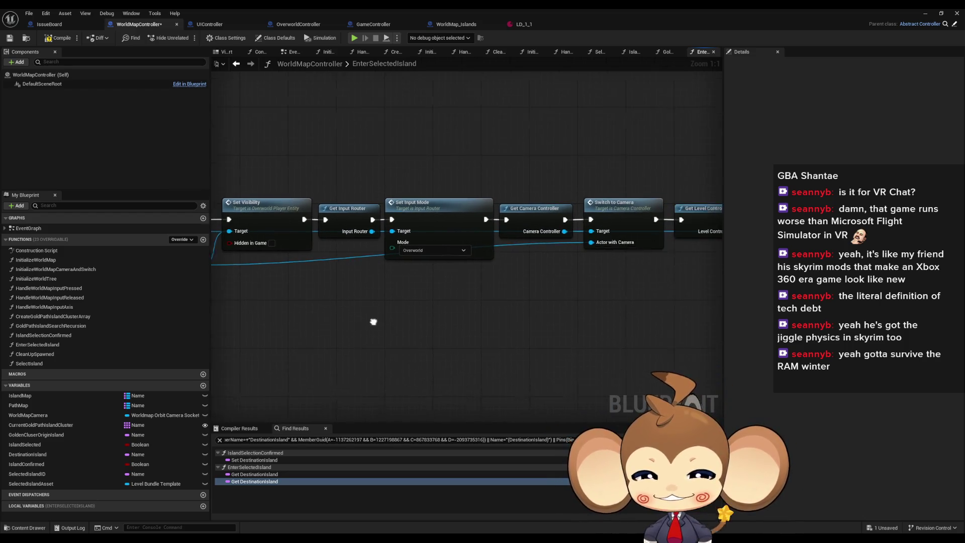
{"action": "left_click", "coordinate": [441, 206]}
{"action": "left_click_drag", "start_coordinate": [557, 301], "coordinate": [499, 291]}
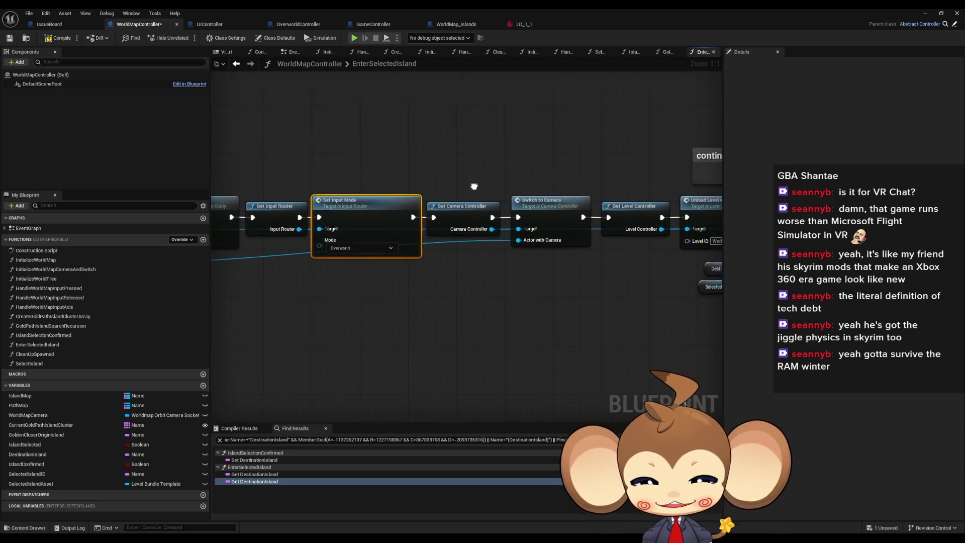
{"action": "mouse_move", "coordinate": [477, 168]}
{"action": "left_mouse_down"}
{"action": "mouse_move", "coordinate": [427, 164]}
{"action": "mouse_move", "coordinate": [481, 238]}
{"action": "left_mouse_up"}
{"action": "left_click", "coordinate": [426, 190]}
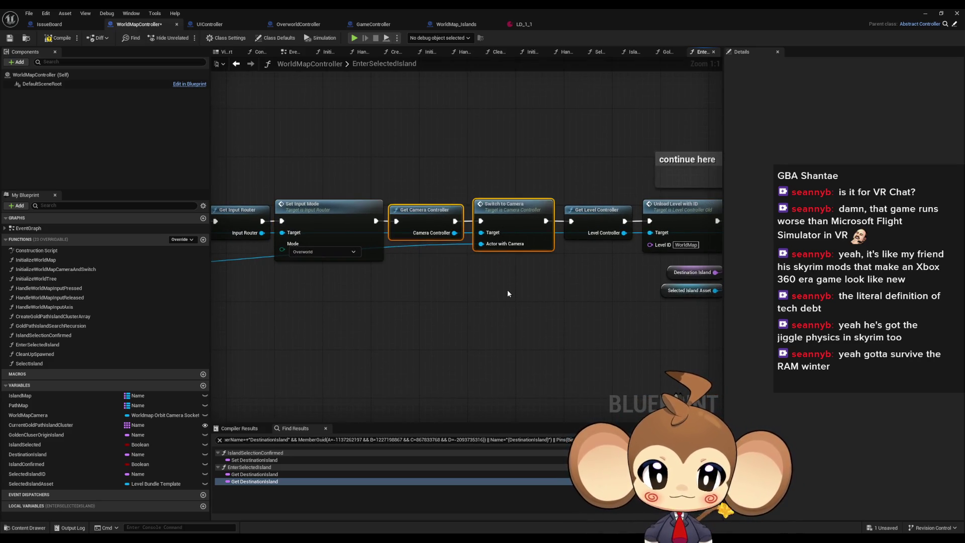
Step: Move Get Level Controller and Unload Level with ID above the row; wire Switch to Camera to Build Island
{"action": "mouse_move", "coordinate": [508, 290]}
{"action": "left_mouse_down"}
{"action": "mouse_move", "coordinate": [411, 287]}
{"action": "mouse_move", "coordinate": [618, 291]}
{"action": "left_mouse_up"}
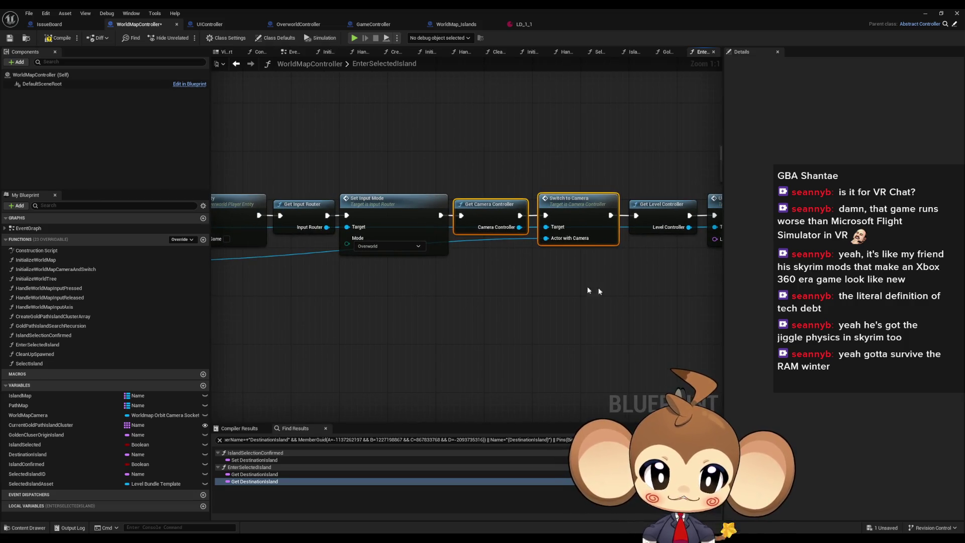
{"action": "mouse_move", "coordinate": [357, 126]}
{"action": "left_mouse_down"}
{"action": "mouse_move", "coordinate": [409, 155]}
{"action": "mouse_move", "coordinate": [553, 157]}
{"action": "mouse_move", "coordinate": [475, 194]}
{"action": "mouse_move", "coordinate": [566, 233]}
{"action": "left_mouse_up"}
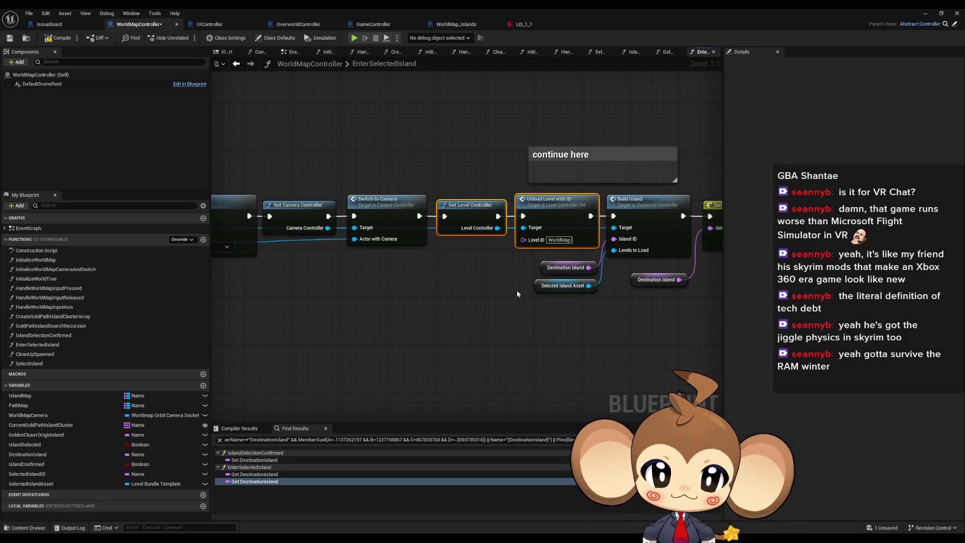
{"action": "left_click_drag", "start_coordinate": [517, 291], "coordinate": [465, 304]}
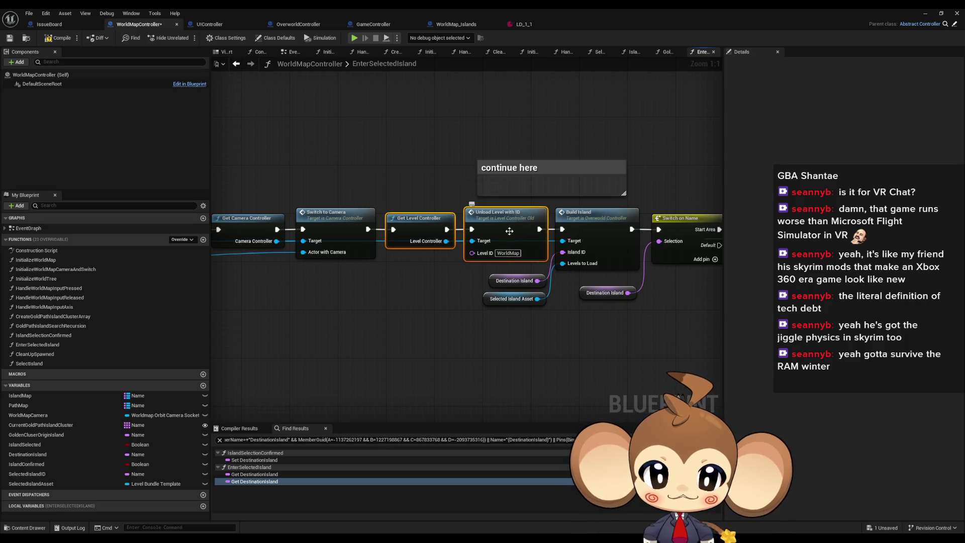
{"action": "left_click_drag", "start_coordinate": [514, 239], "coordinate": [422, 142]}
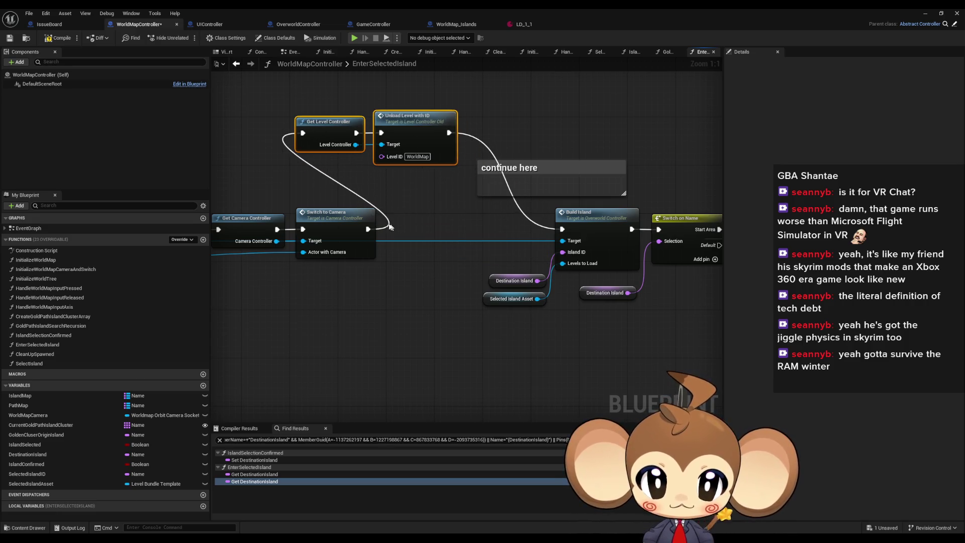
{"action": "left_click_drag", "start_coordinate": [367, 229], "coordinate": [561, 229]}
{"action": "mouse_move", "coordinate": [523, 340]}
{"action": "left_mouse_down"}
{"action": "mouse_move", "coordinate": [377, 338]}
{"action": "mouse_move", "coordinate": [572, 331]}
{"action": "left_mouse_up"}
Step: Save WorldMapController and follow the message log's Branch error, closing StandardMacros afterwards
{"action": "key", "text": "ctrl+s"}
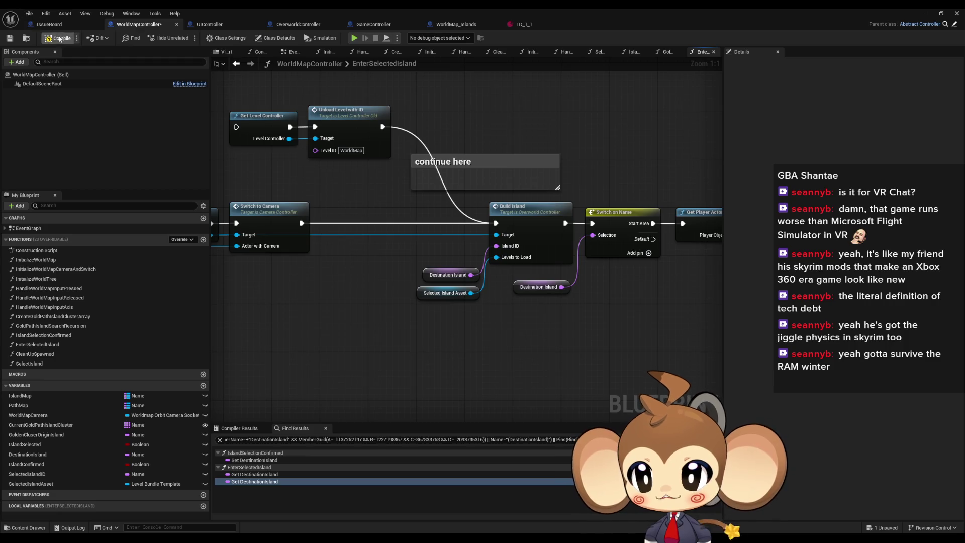
{"action": "left_click", "coordinate": [925, 13]}
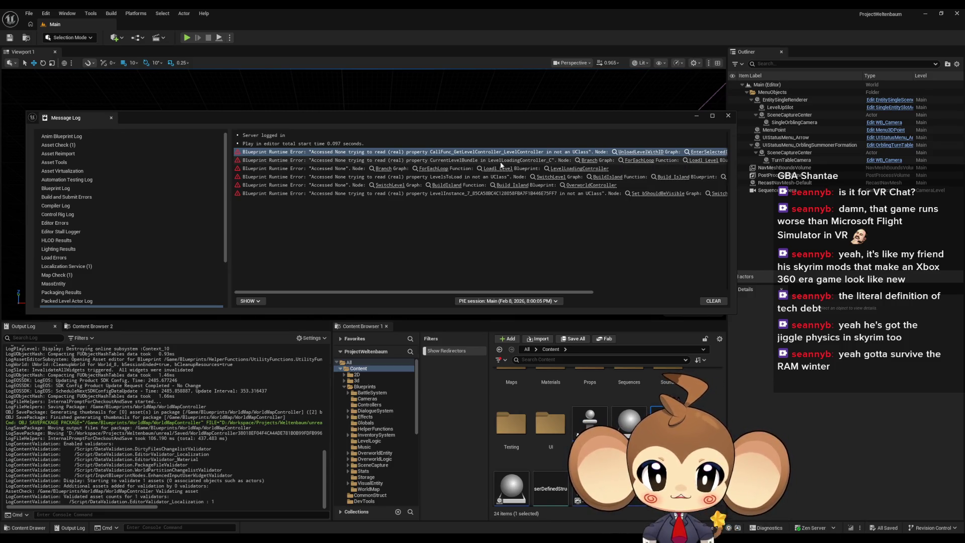
{"action": "left_click_drag", "start_coordinate": [472, 292], "coordinate": [493, 296]}
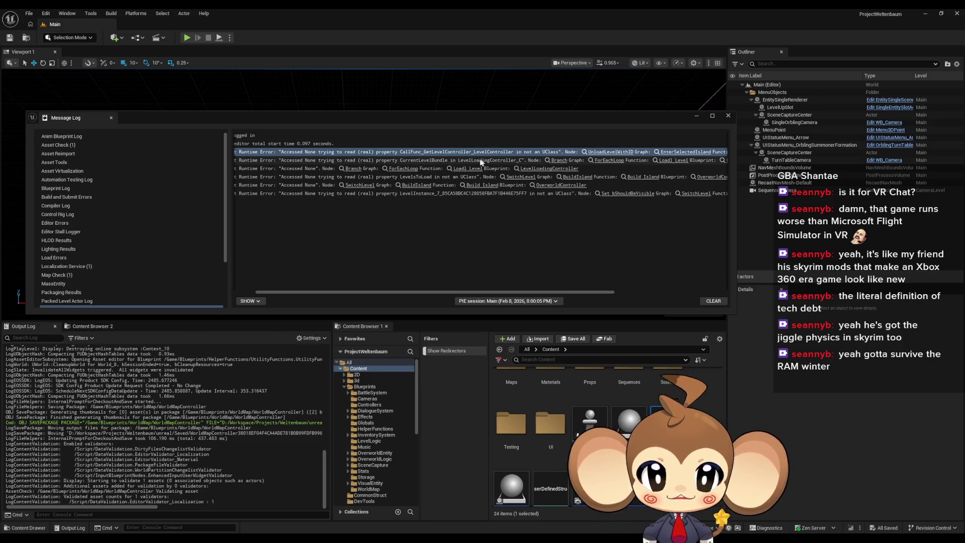
{"action": "left_click", "coordinate": [561, 161]}
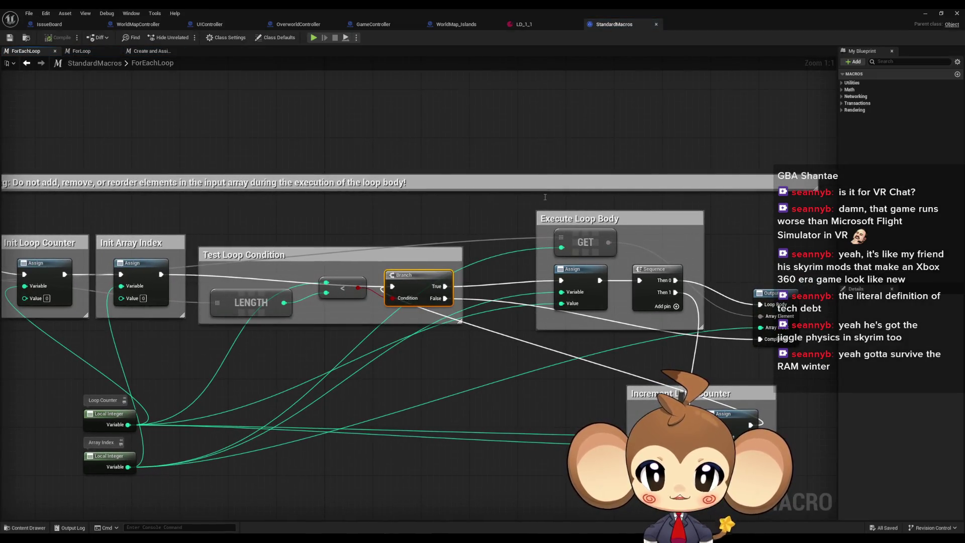
{"action": "middle_click", "coordinate": [611, 26]}
Step: Open LevelLoadingController's LoadLevel graph from the error's Load Level link
{"action": "double_click", "coordinate": [582, 18]}
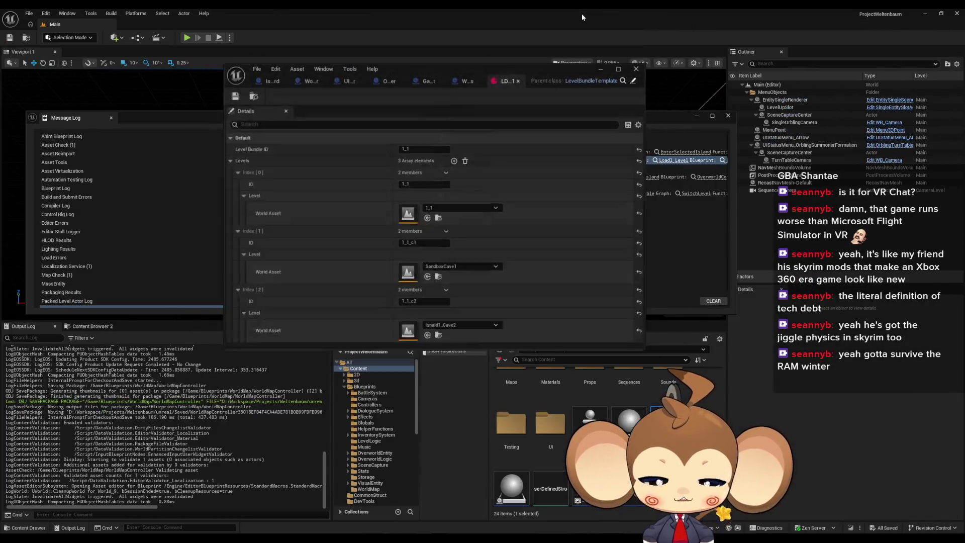
{"action": "left_click_drag", "start_coordinate": [663, 125], "coordinate": [665, 127]}
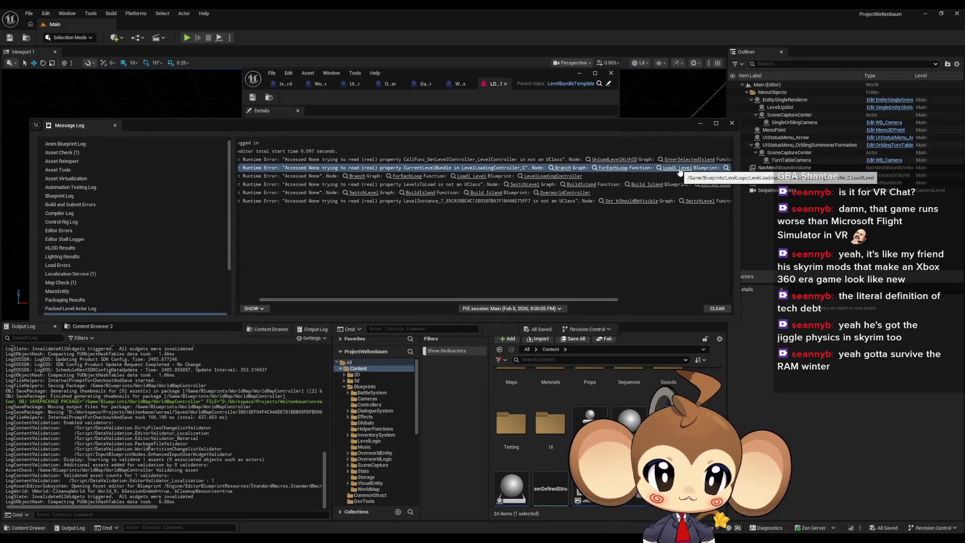
{"action": "left_click", "coordinate": [678, 169]}
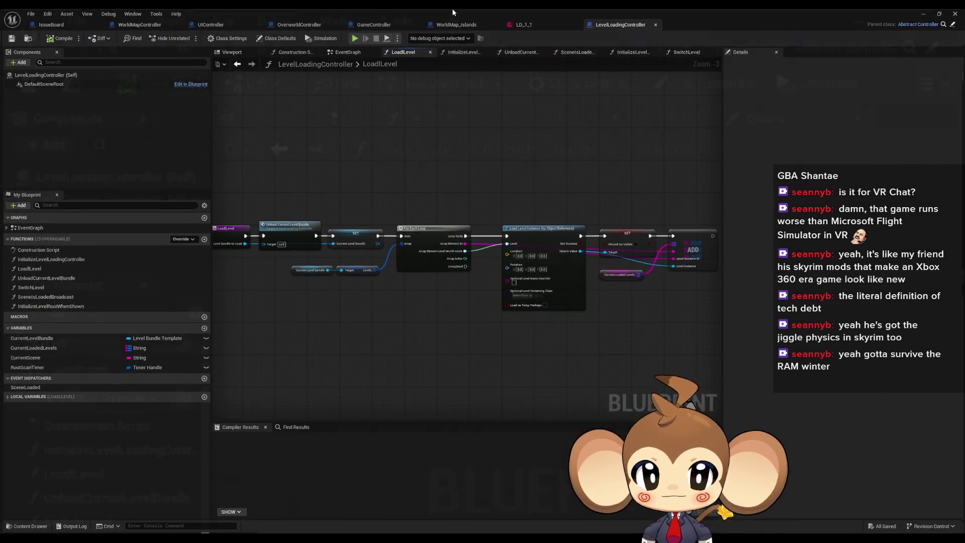
Step: Open and close the ForEachLoop macro from the logged error, then maximize LevelLoadingController
{"action": "double_click", "coordinate": [452, 8]}
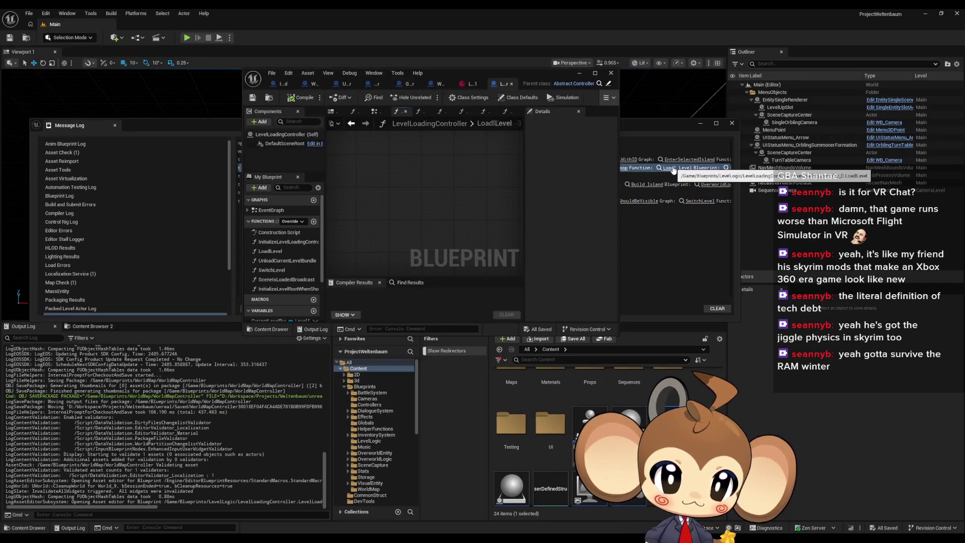
{"action": "left_click", "coordinate": [652, 169]}
{"action": "left_click_drag", "start_coordinate": [584, 325], "coordinate": [670, 330]}
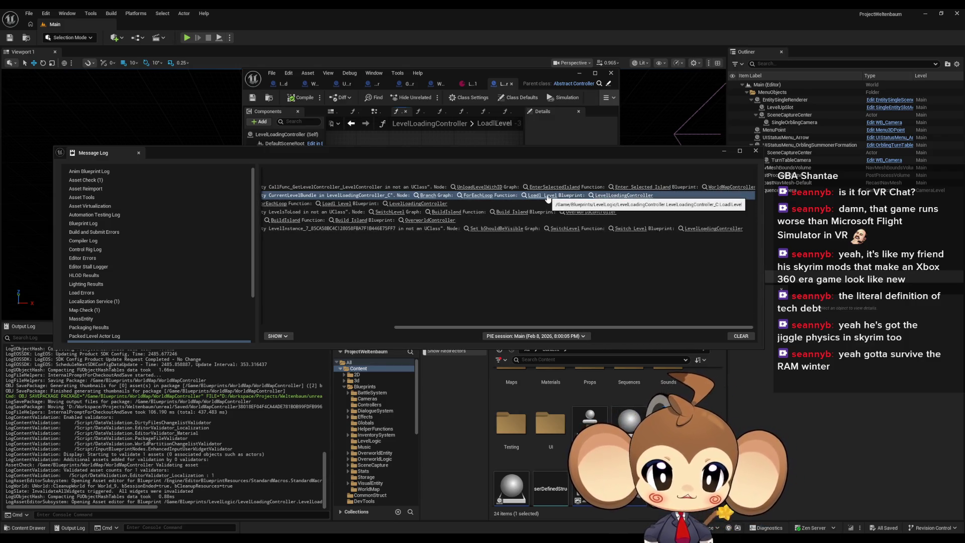
{"action": "left_click", "coordinate": [472, 197]}
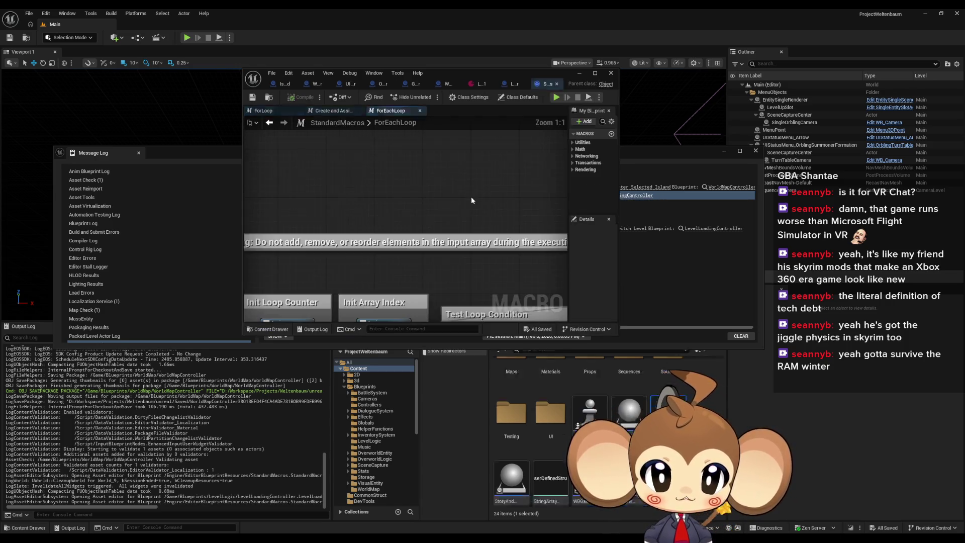
{"action": "left_click", "coordinate": [555, 83]}
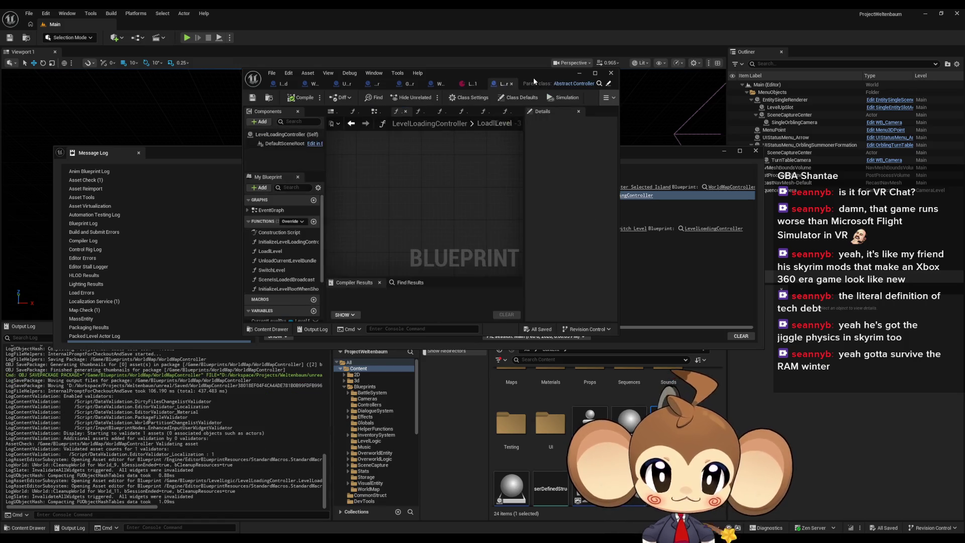
{"action": "double_click", "coordinate": [534, 74]}
Step: Inspect the For Each Loop and Levels variable nodes, then minimize the Blueprint editor
{"action": "left_click", "coordinate": [483, 236]}
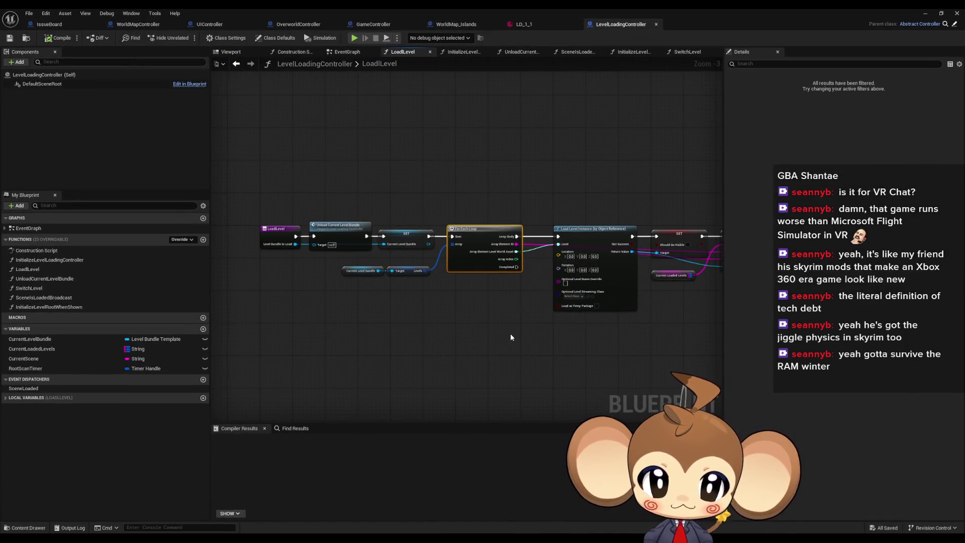
{"action": "scroll", "coordinate": [509, 322], "scroll_direction": "up", "scroll_amount": 3}
{"action": "left_click_drag", "start_coordinate": [507, 312], "coordinate": [531, 303]}
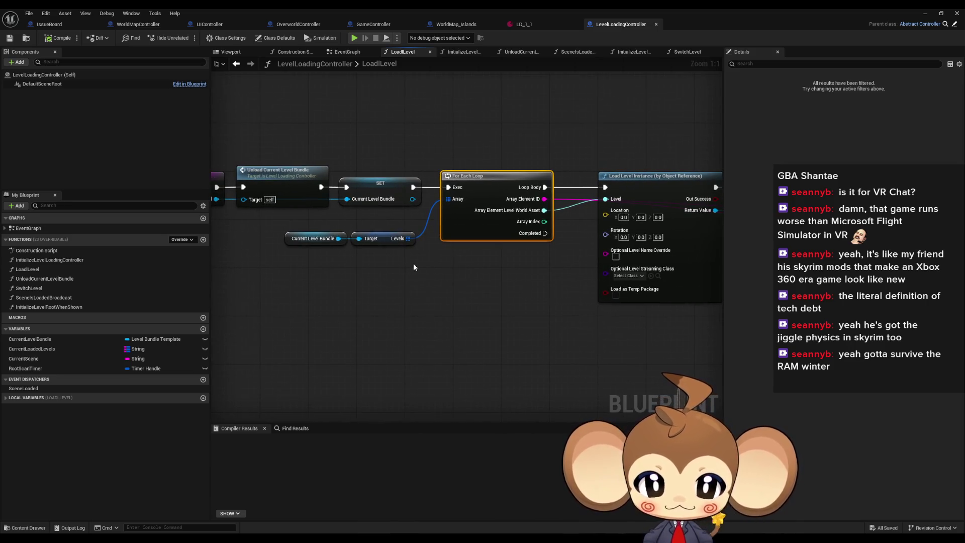
{"action": "left_click", "coordinate": [394, 239]}
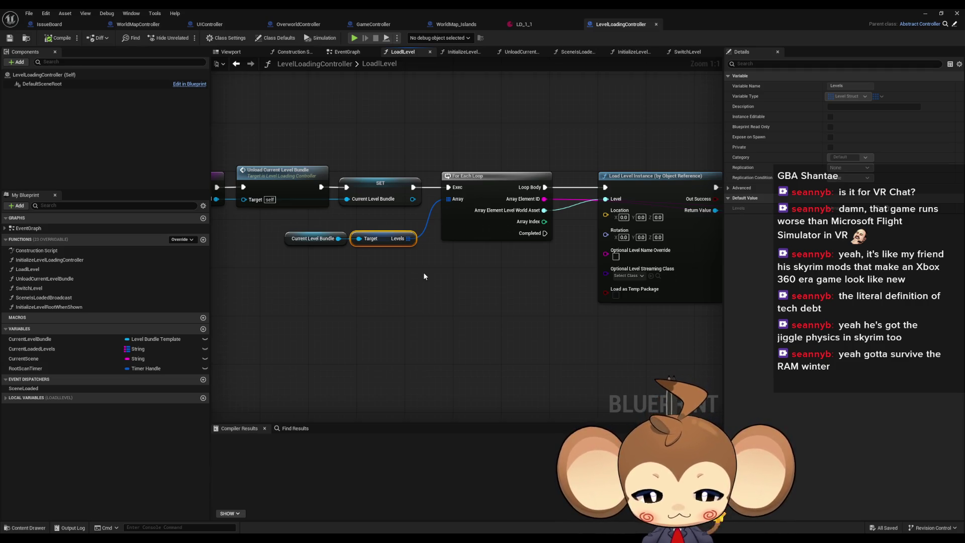
{"action": "left_click", "coordinate": [445, 310]}
{"action": "left_click_drag", "start_coordinate": [547, 201], "coordinate": [618, 228]}
{"action": "left_click", "coordinate": [486, 263]}
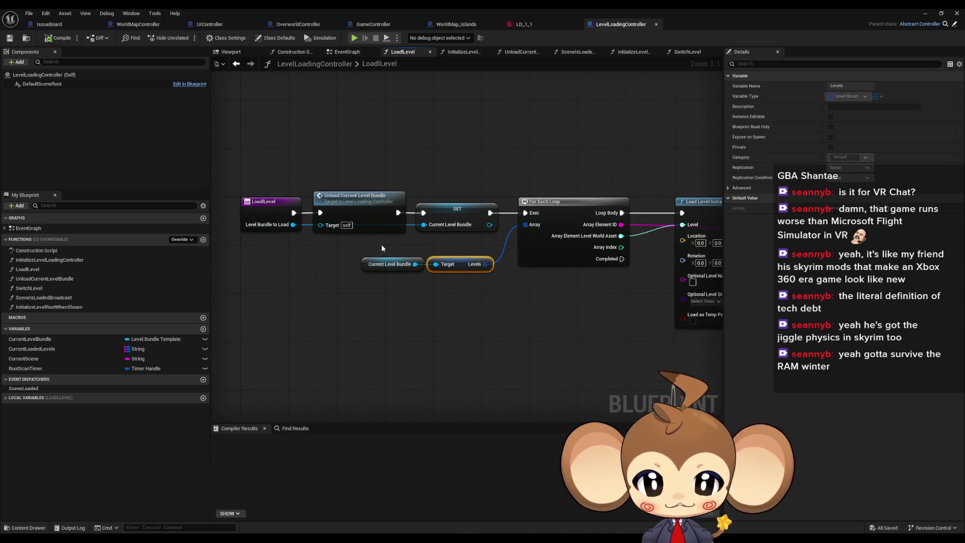
{"action": "left_click", "coordinate": [941, 14]}
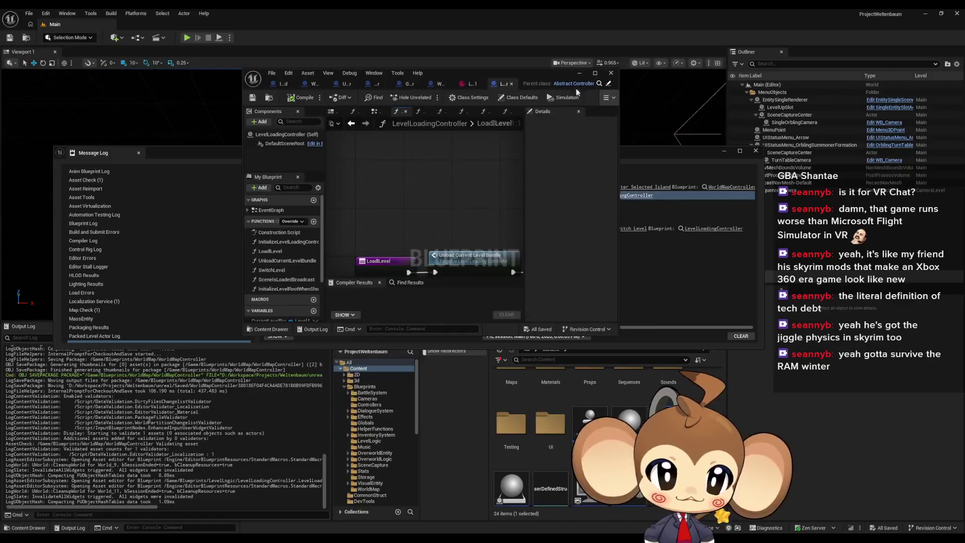
{"action": "left_click", "coordinate": [579, 74]}
Step: Run a Play In Editor test of the Main level and stop it
{"action": "left_click", "coordinate": [724, 151]}
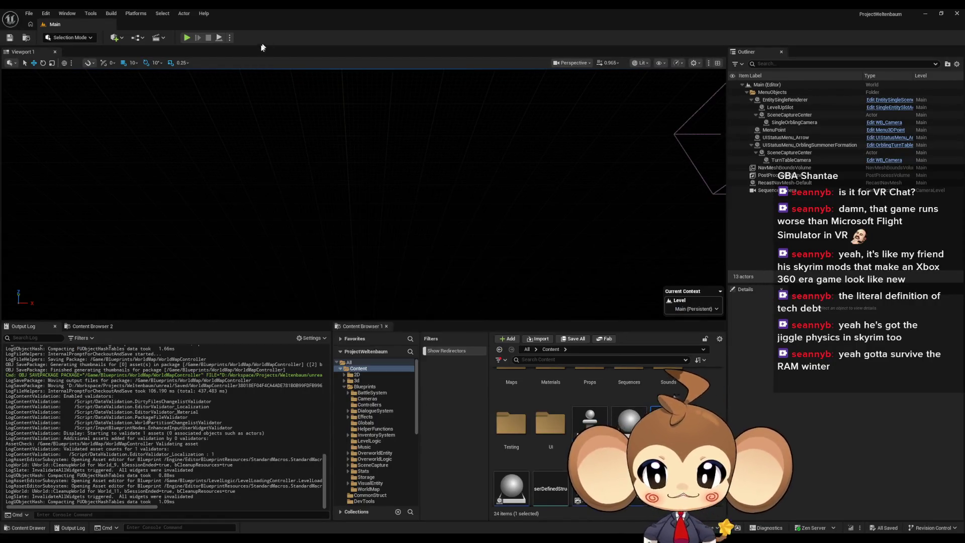
{"action": "left_click", "coordinate": [191, 38]}
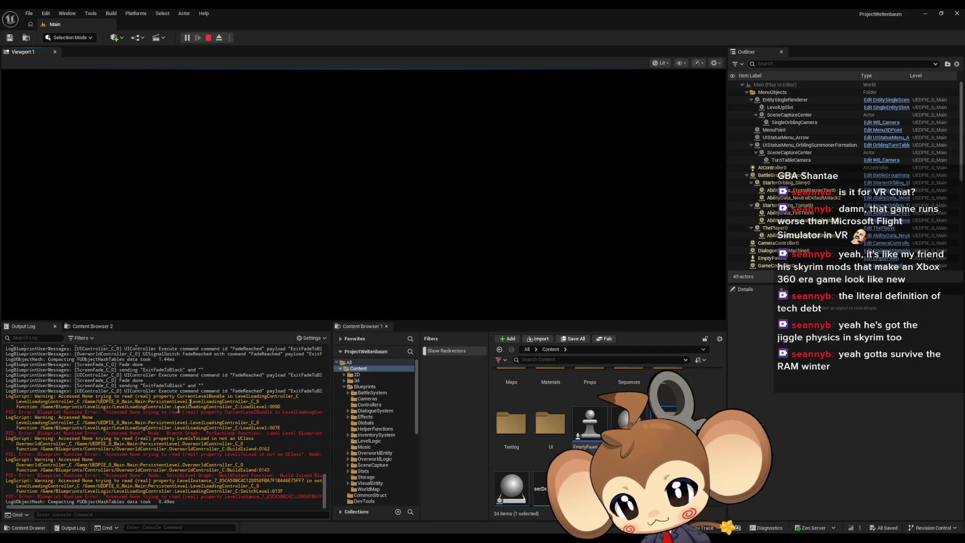
{"action": "left_click", "coordinate": [208, 39]}
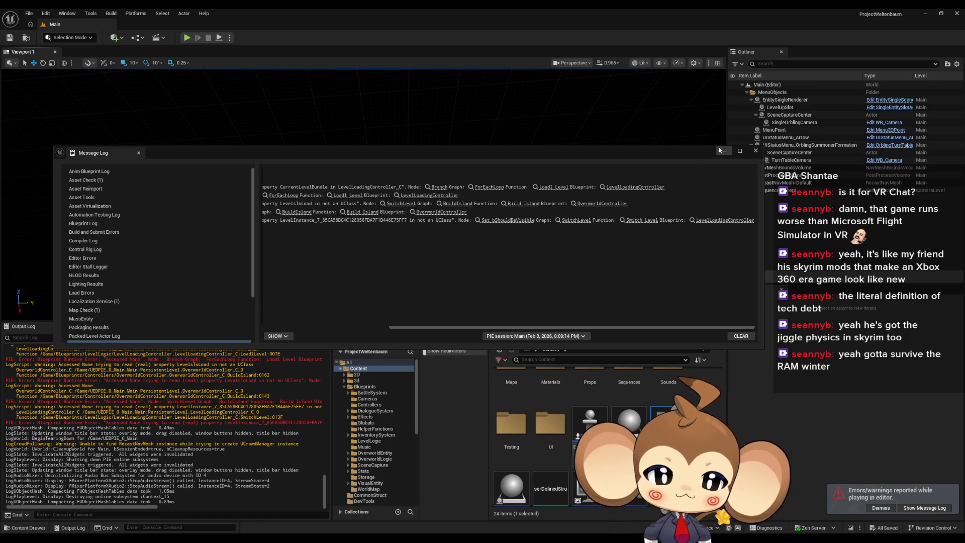
Step: Maximize LevelLoadingController, check the Current Level Bundle and Levels nodes, then view WorldMap_Islands
{"action": "mouse_move", "coordinate": [455, 508]}
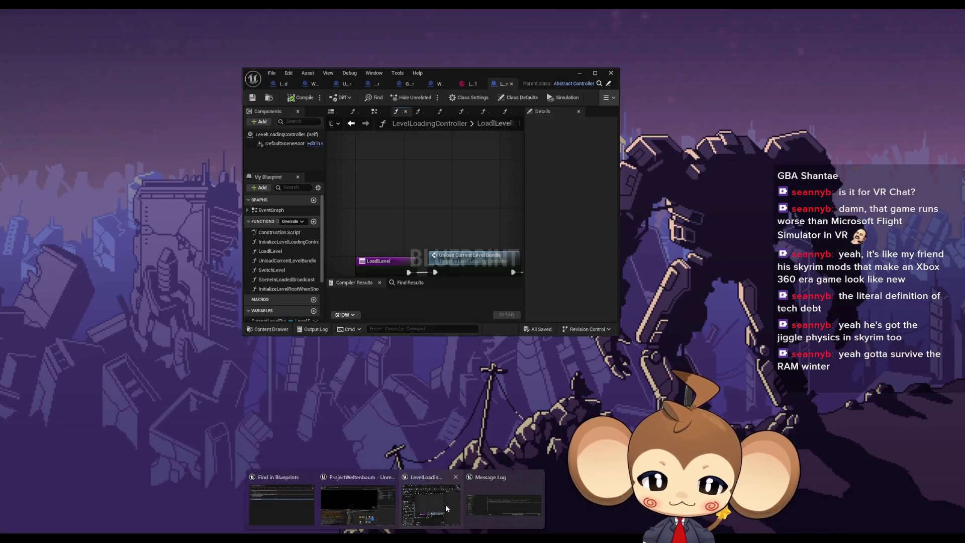
{"action": "left_click", "coordinate": [447, 508]}
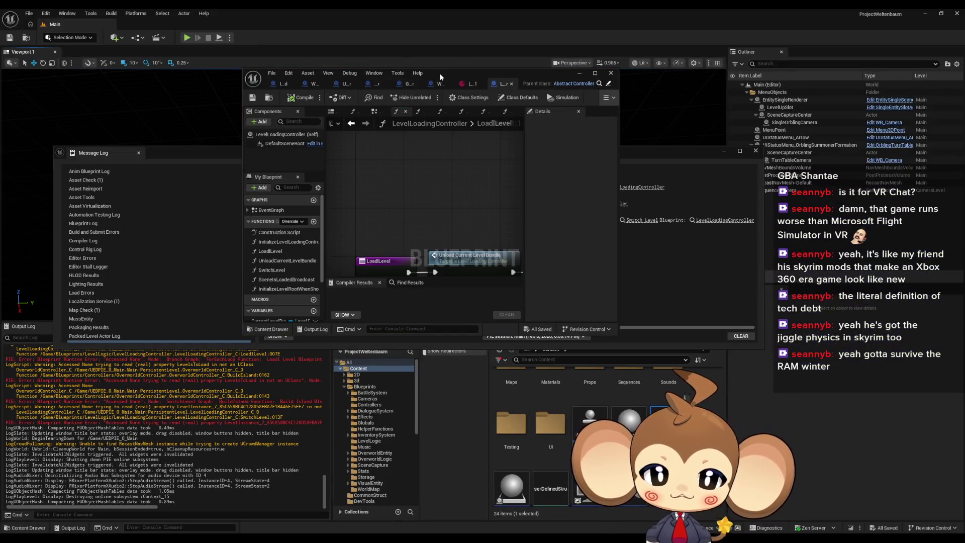
{"action": "double_click", "coordinate": [456, 71]}
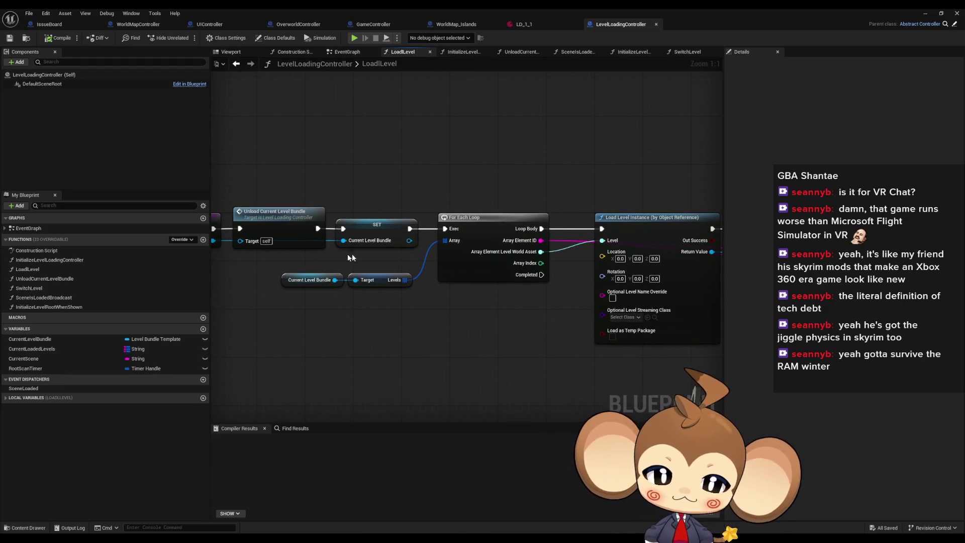
{"action": "left_click_drag", "start_coordinate": [348, 254], "coordinate": [417, 258]}
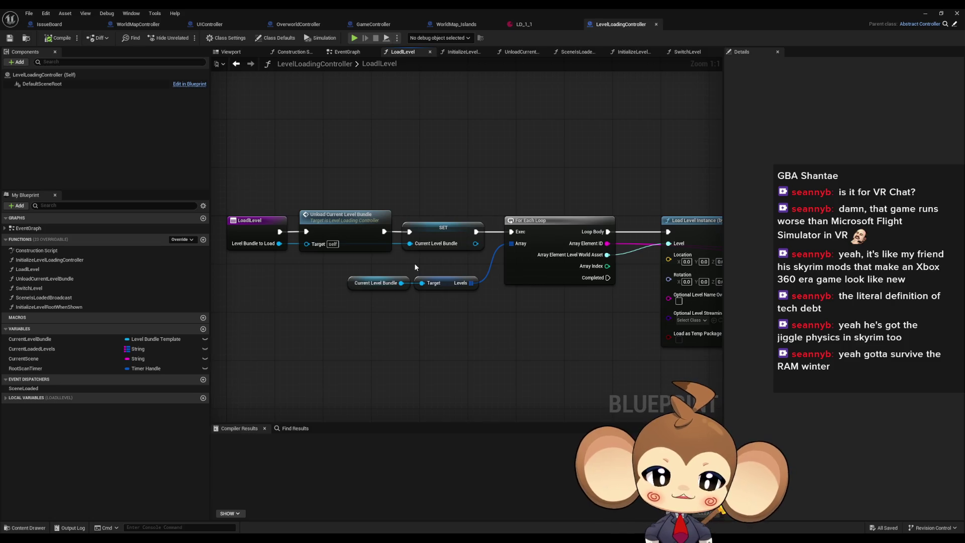
{"action": "left_click_drag", "start_coordinate": [414, 263], "coordinate": [404, 245]}
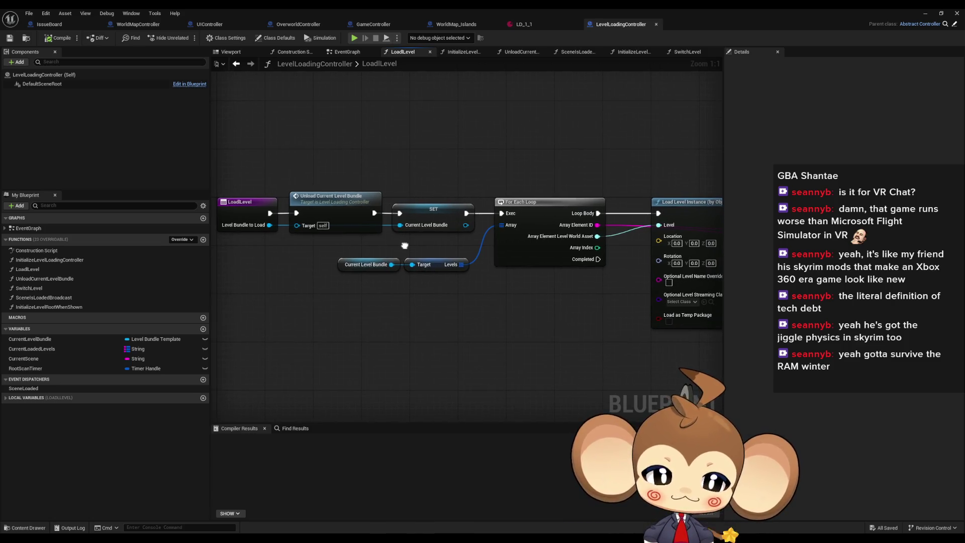
{"action": "left_click_drag", "start_coordinate": [334, 250], "coordinate": [471, 288]}
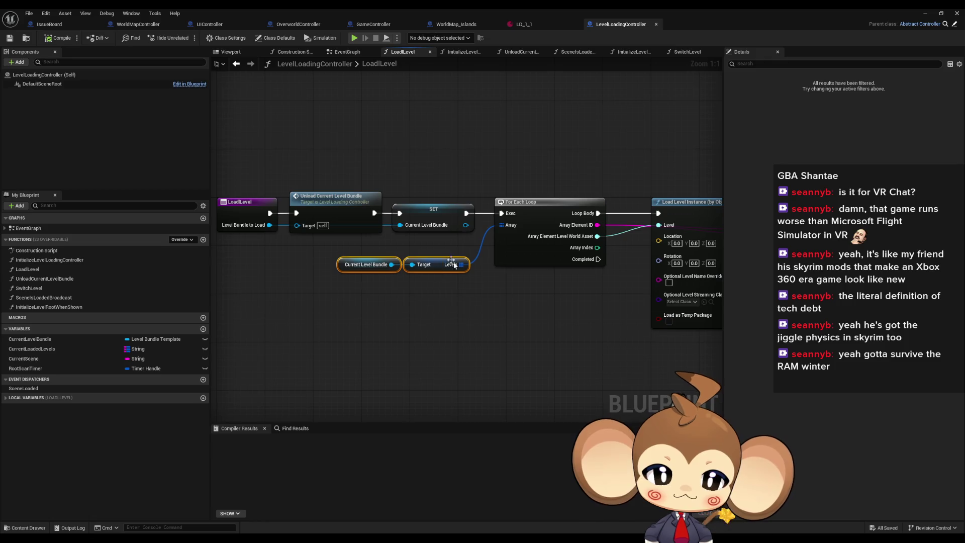
{"action": "left_click", "coordinate": [453, 287]}
{"action": "left_click", "coordinate": [452, 24]}
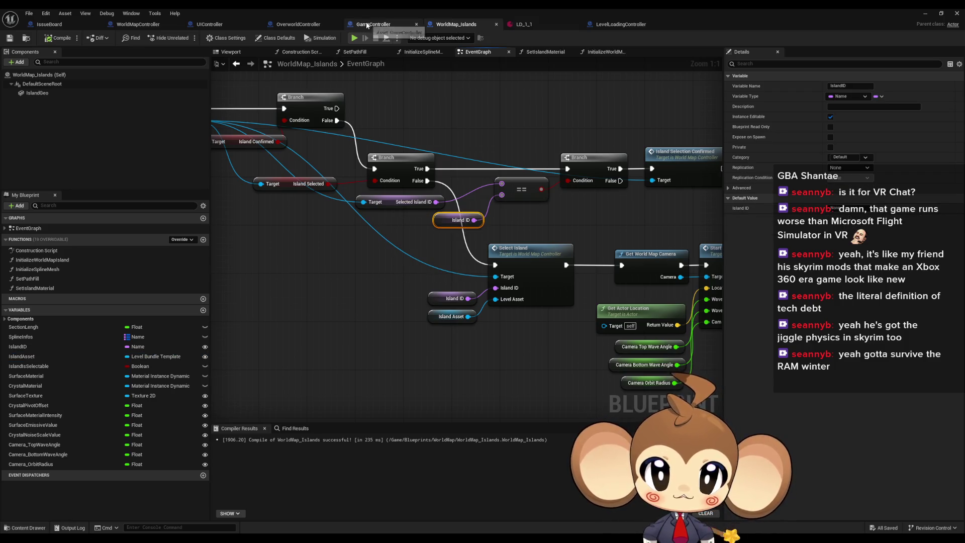
Step: Inspect the Load Level and Switch Level nodes in OverworldController's BuildIsland graph
{"action": "left_click", "coordinate": [300, 24]}
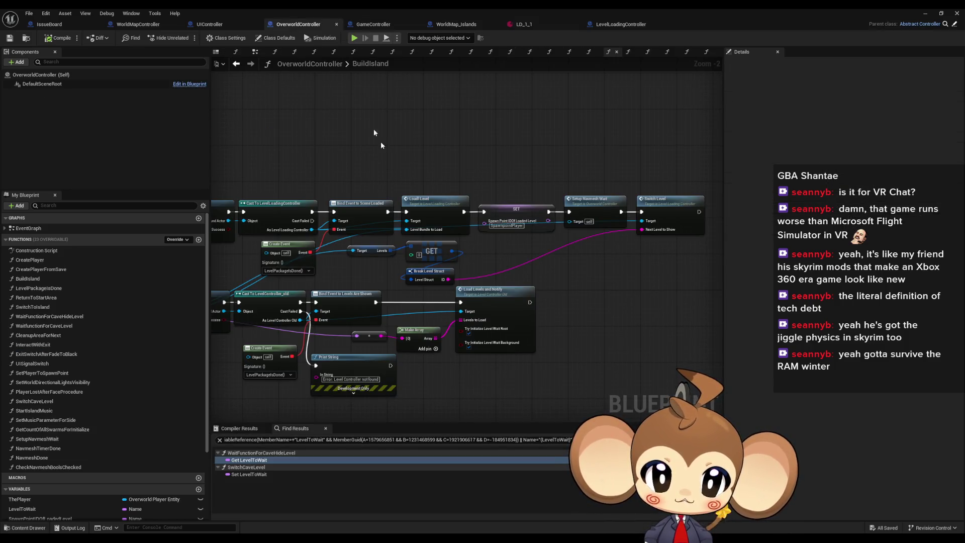
{"action": "left_click_drag", "start_coordinate": [383, 145], "coordinate": [500, 179]}
{"action": "left_click", "coordinate": [544, 239]}
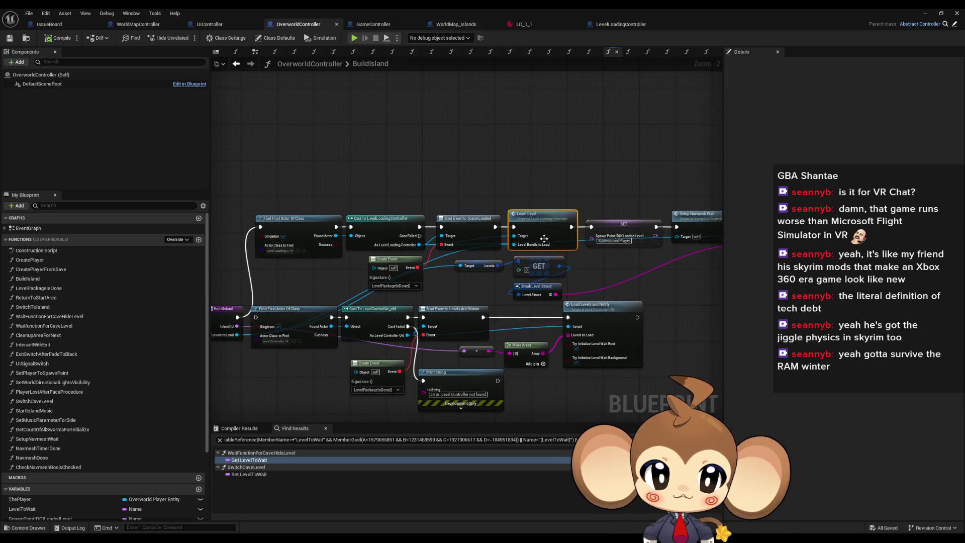
{"action": "left_click_drag", "start_coordinate": [429, 296], "coordinate": [467, 291]}
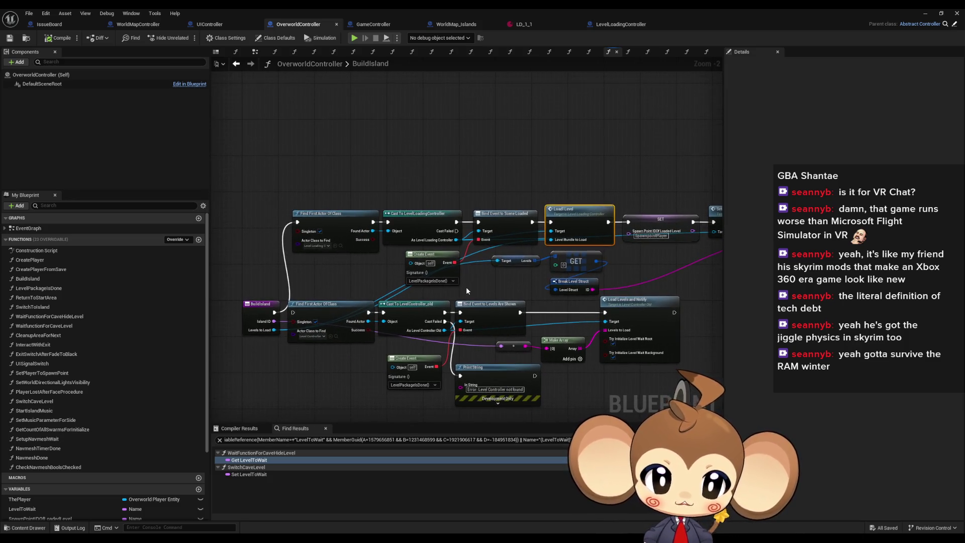
{"action": "left_click", "coordinate": [517, 263]}
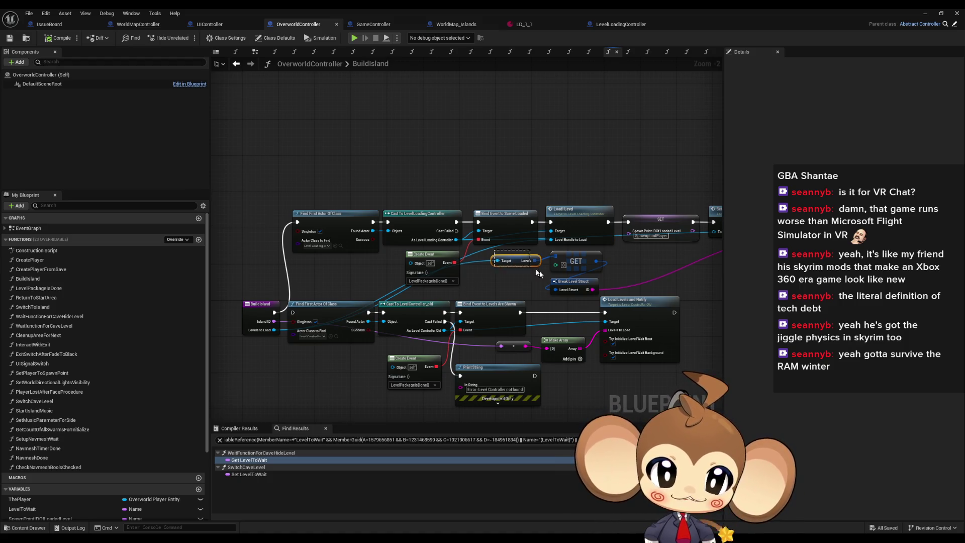
{"action": "left_click_drag", "start_coordinate": [517, 263], "coordinate": [389, 261]}
{"action": "left_click", "coordinate": [696, 221]}
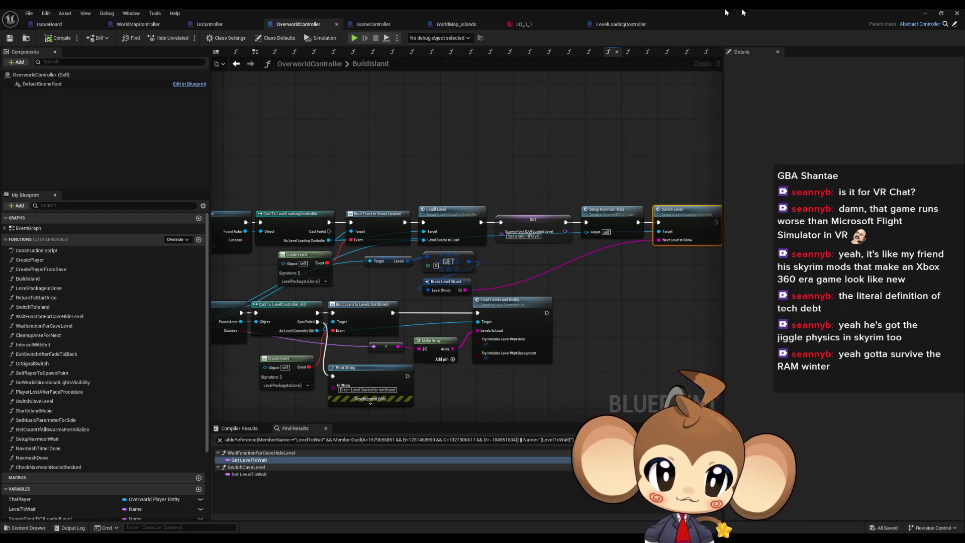
{"action": "double_click", "coordinate": [796, 8]}
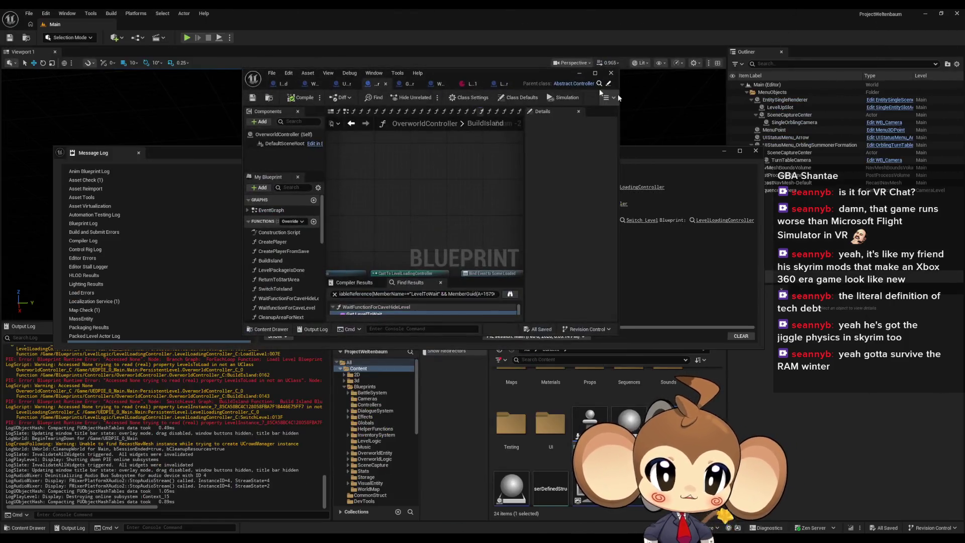
Step: Start Play In Editor and set a breakpoint on BuildIsland's Switch Level node
{"action": "left_click", "coordinate": [188, 38]}
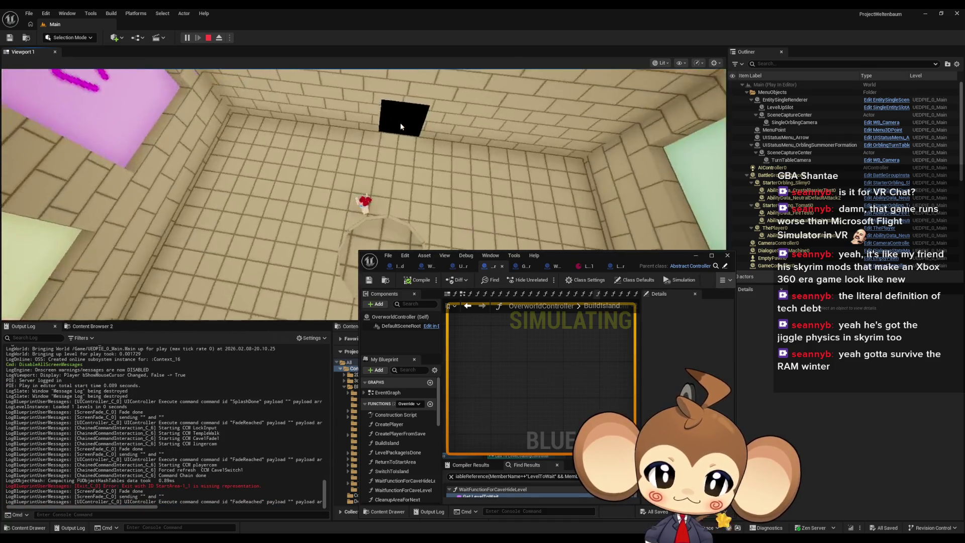
{"action": "left_click", "coordinate": [401, 127]}
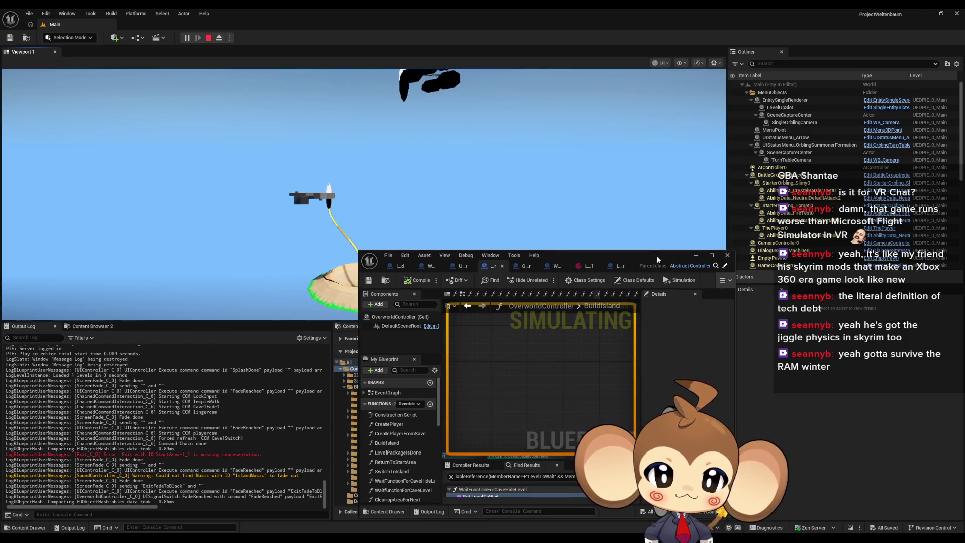
{"action": "double_click", "coordinate": [656, 257]}
{"action": "right_click", "coordinate": [679, 221]}
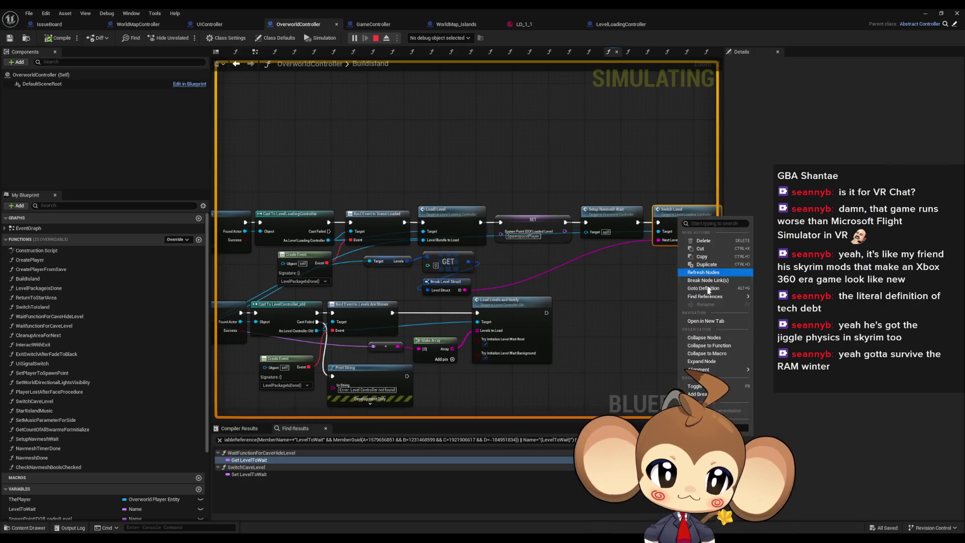
{"action": "left_click", "coordinate": [700, 391]}
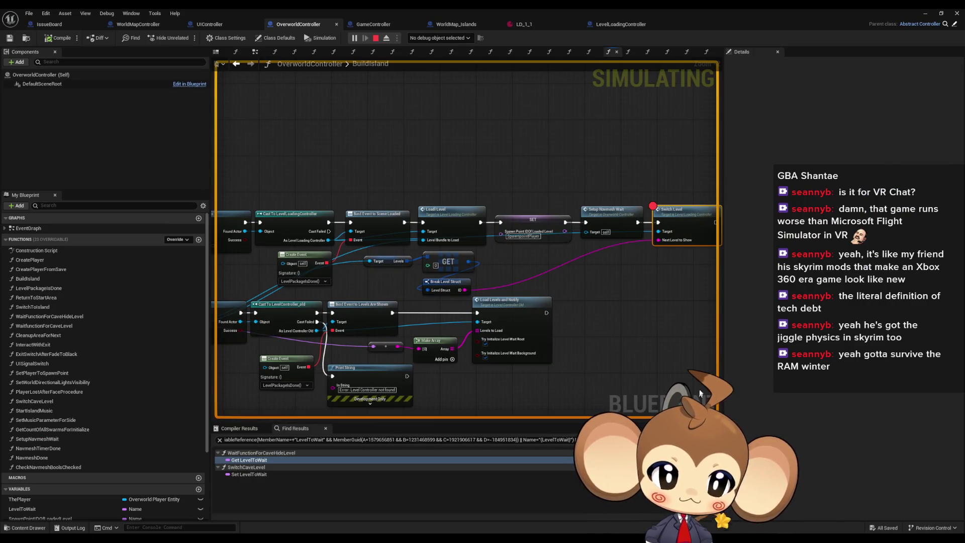
{"action": "left_click", "coordinate": [926, 14]}
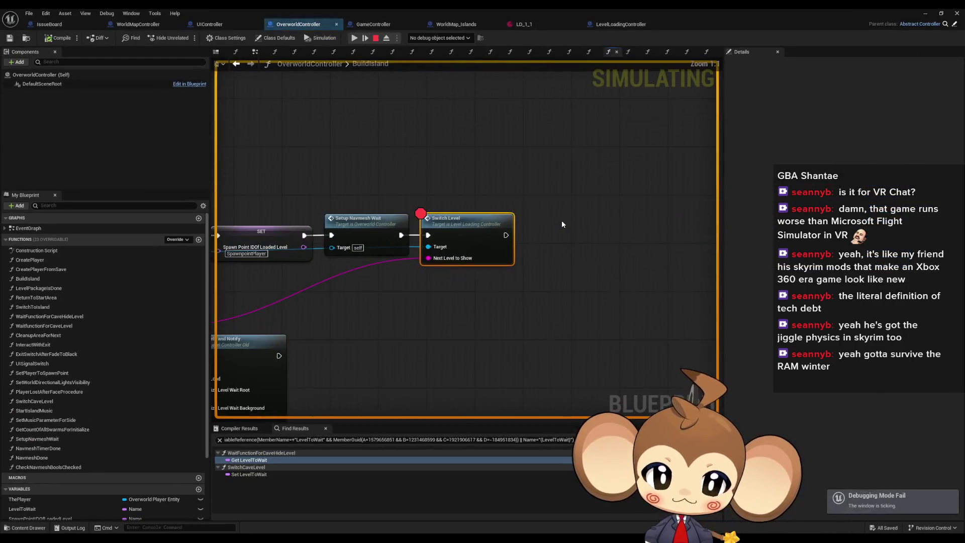
Step: Stop the play session and remove the Switch Level breakpoint
{"action": "left_click", "coordinate": [376, 39]}
{"action": "left_click", "coordinate": [726, 152]}
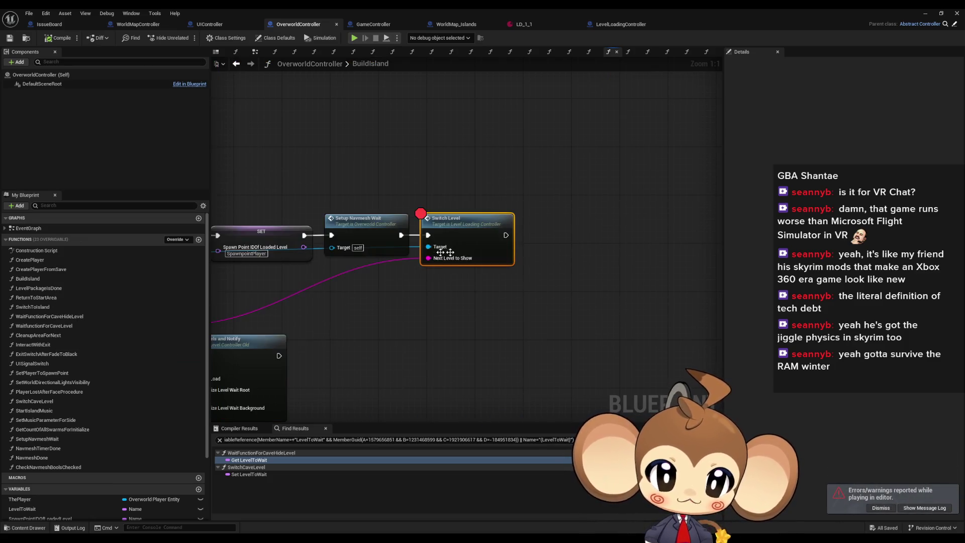
{"action": "right_click", "coordinate": [444, 238]}
{"action": "left_click", "coordinate": [479, 414]}
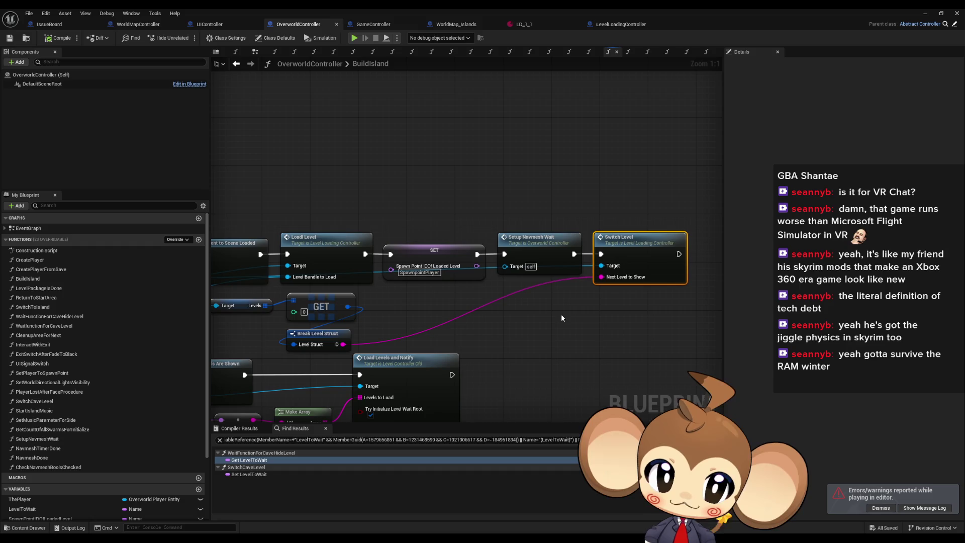
{"action": "mouse_move", "coordinate": [453, 308]}
{"action": "left_mouse_down"}
{"action": "mouse_move", "coordinate": [611, 265]}
{"action": "mouse_move", "coordinate": [659, 219]}
{"action": "mouse_move", "coordinate": [722, 202]}
{"action": "left_mouse_up"}
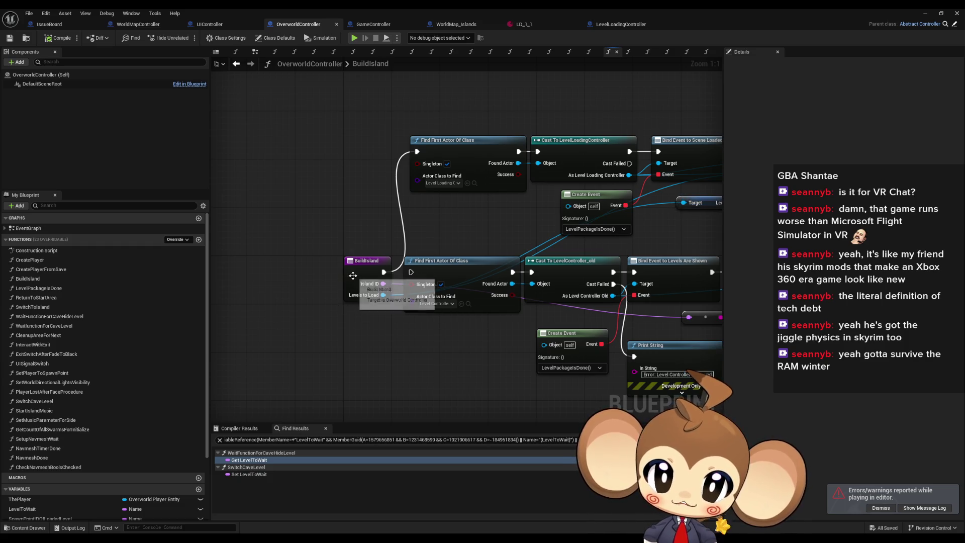
Step: Set a breakpoint on Switch to Camera in EnterSelectedIsland and start Play In Editor
{"action": "left_click", "coordinate": [133, 24]}
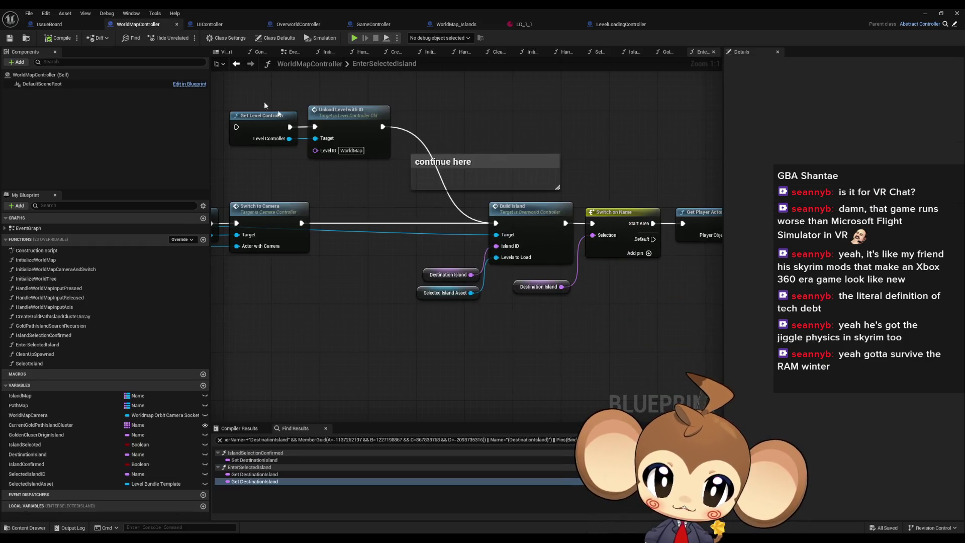
{"action": "scroll", "coordinate": [402, 254], "scroll_direction": "down", "scroll_amount": 3}
{"action": "left_click_drag", "start_coordinate": [445, 269], "coordinate": [520, 260]}
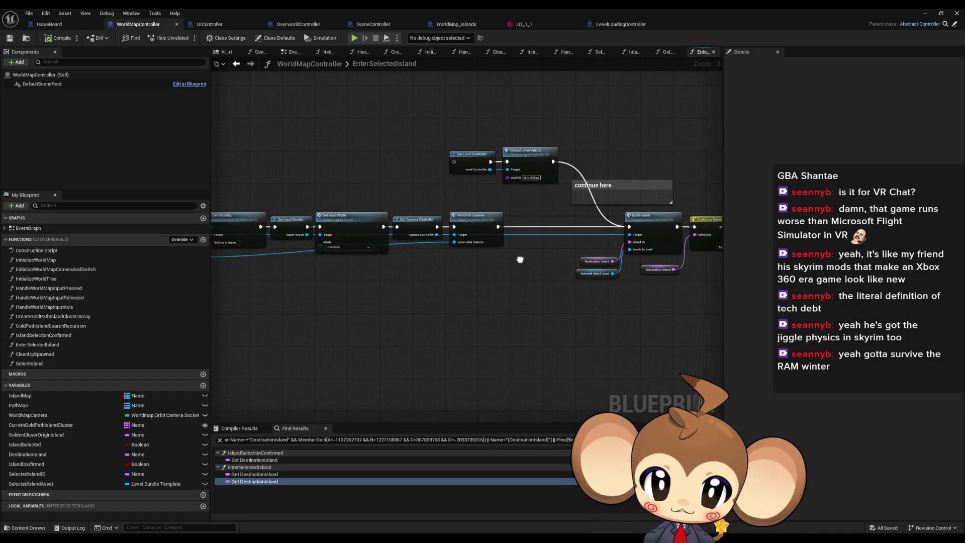
{"action": "mouse_move", "coordinate": [520, 259]}
{"action": "left_mouse_down"}
{"action": "mouse_move", "coordinate": [918, 252]}
{"action": "mouse_move", "coordinate": [444, 249]}
{"action": "left_mouse_up"}
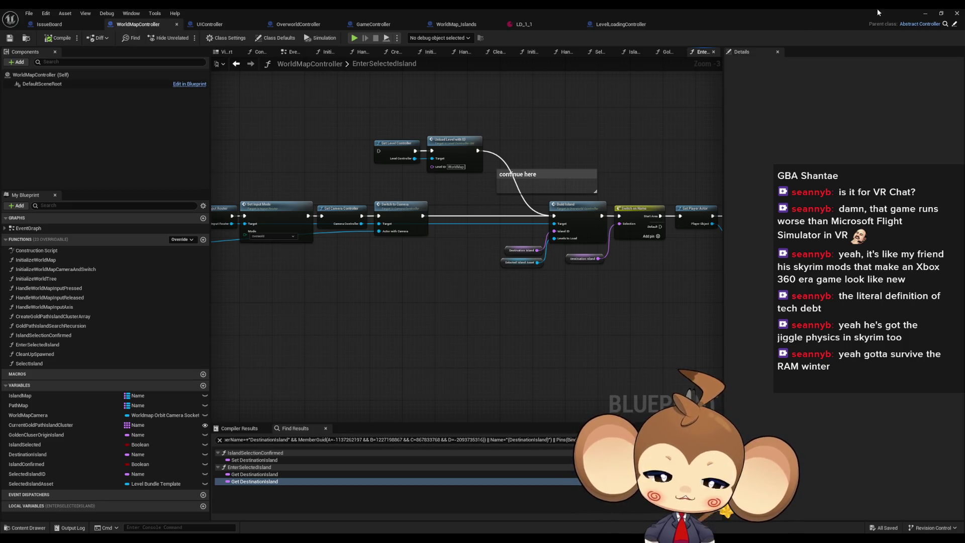
{"action": "right_click", "coordinate": [387, 211]}
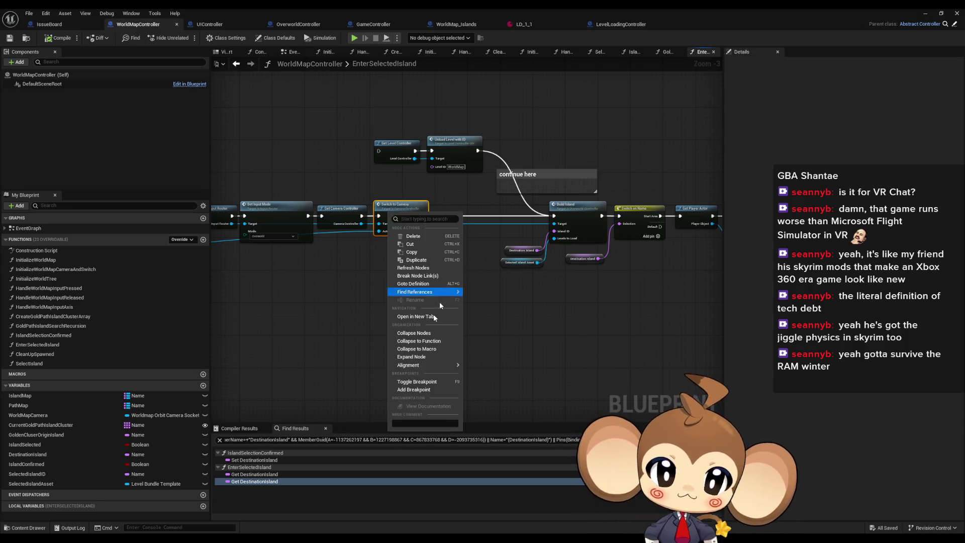
{"action": "left_click", "coordinate": [413, 395]}
{"action": "left_click", "coordinate": [924, 14]}
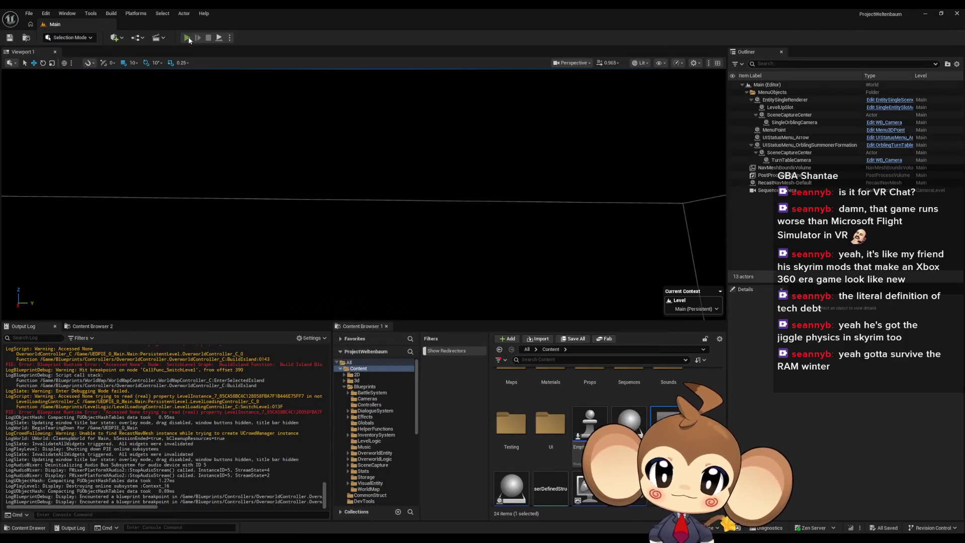
{"action": "left_click", "coordinate": [188, 39]}
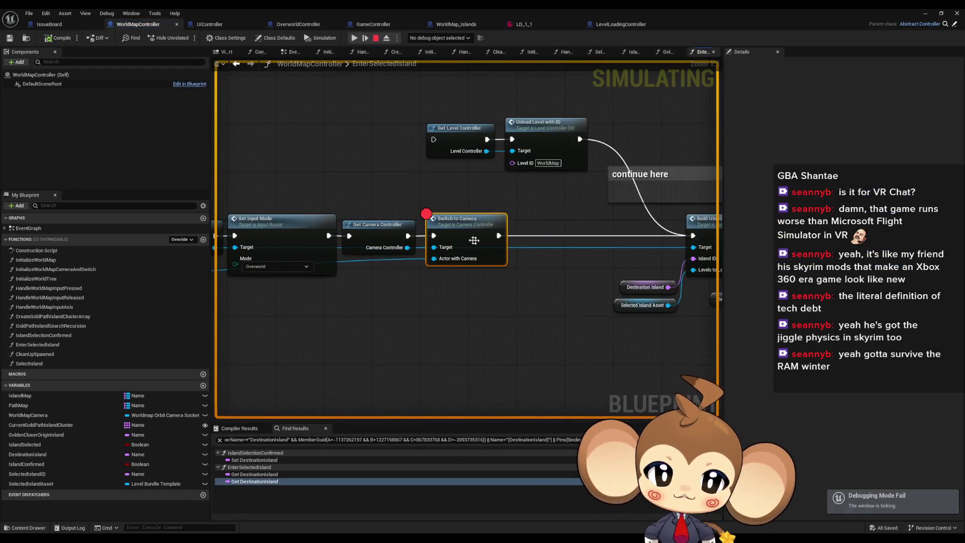
Step: Remove the Switch to Camera breakpoint and stop the play session
{"action": "right_click", "coordinate": [455, 235]}
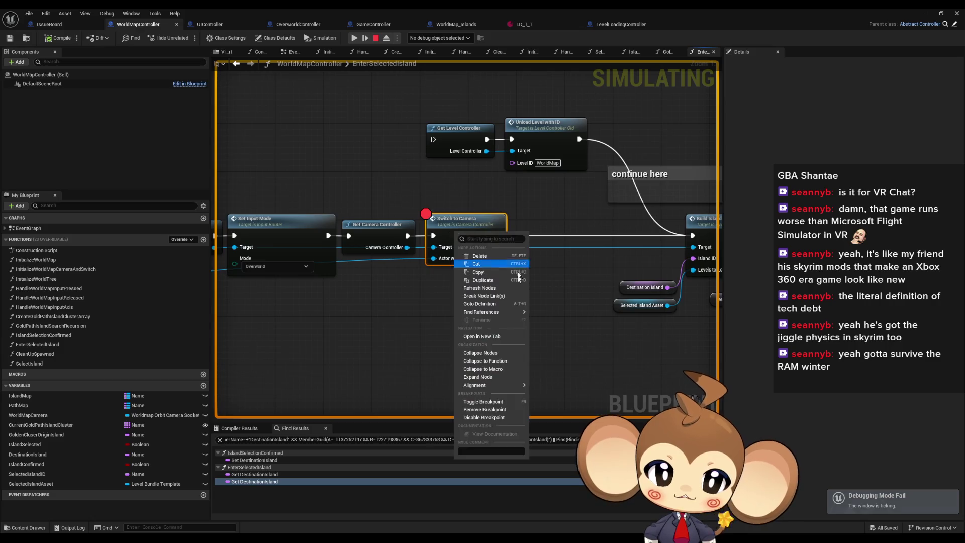
{"action": "left_click", "coordinate": [487, 409]}
{"action": "left_click", "coordinate": [381, 41]}
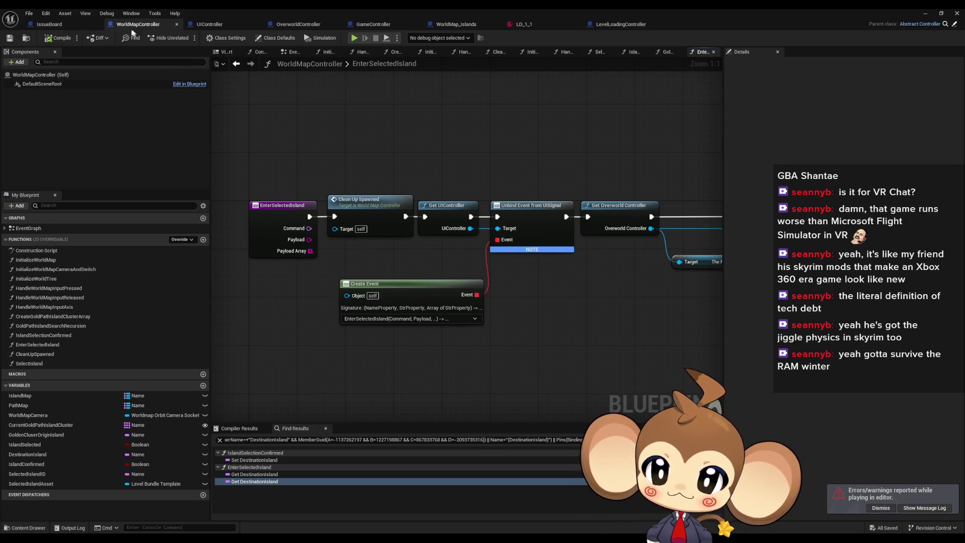
Step: Open Select Island from WorldMap_Islands and break on SET Selected Island Asset
{"action": "left_click", "coordinate": [479, 24]}
{"action": "left_click_drag", "start_coordinate": [422, 274], "coordinate": [497, 277]}
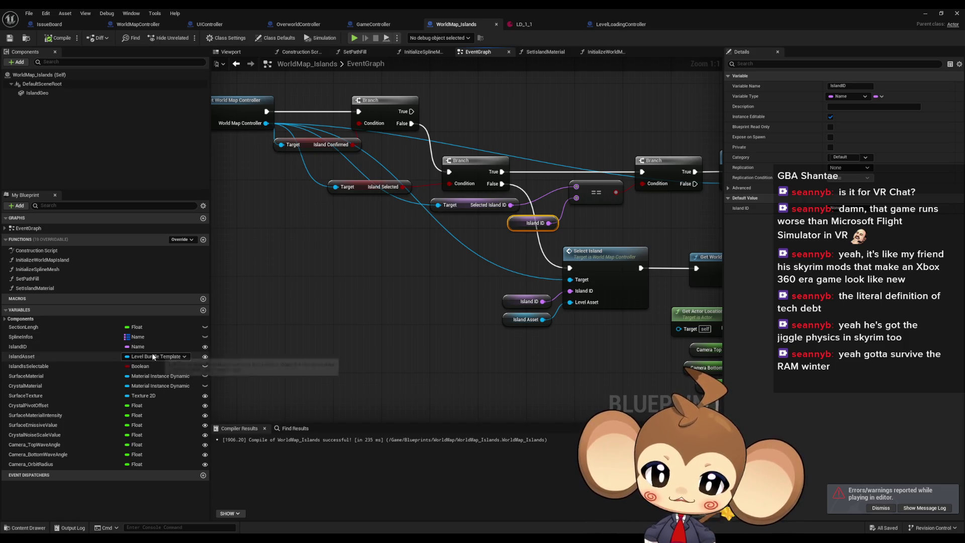
{"action": "left_click_drag", "start_coordinate": [543, 352], "coordinate": [398, 351]}
{"action": "left_click", "coordinate": [382, 319]}
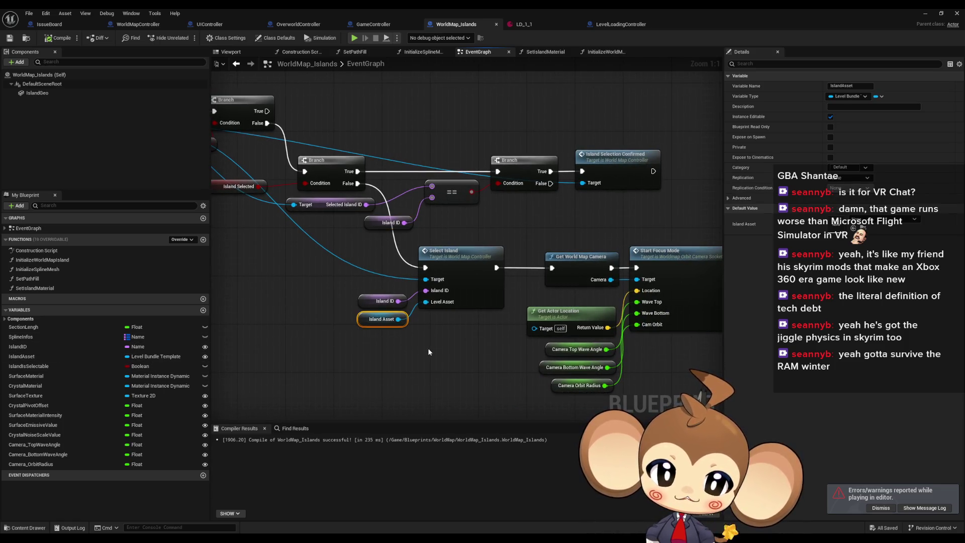
{"action": "double_click", "coordinate": [451, 254]}
{"action": "left_click", "coordinate": [539, 262]}
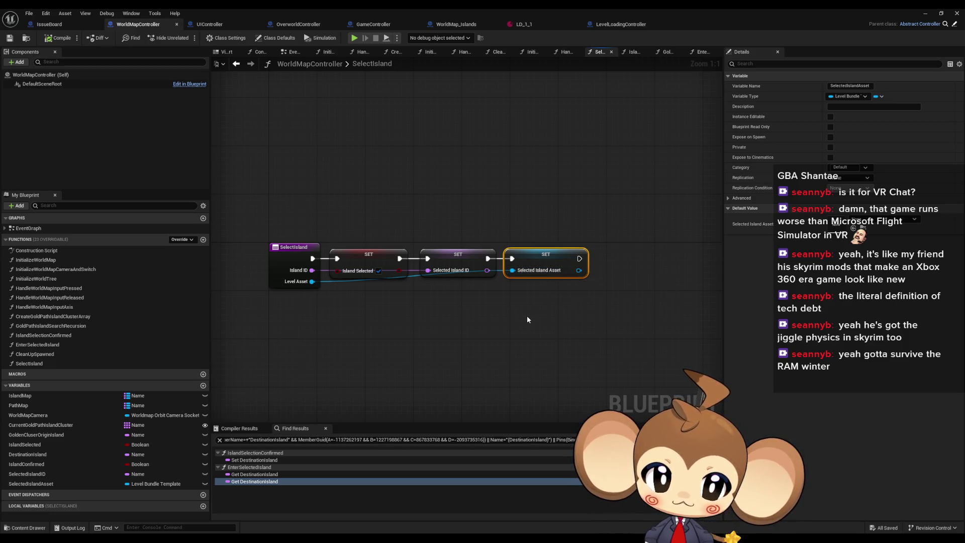
{"action": "right_click", "coordinate": [538, 259]}
{"action": "left_click", "coordinate": [560, 420]}
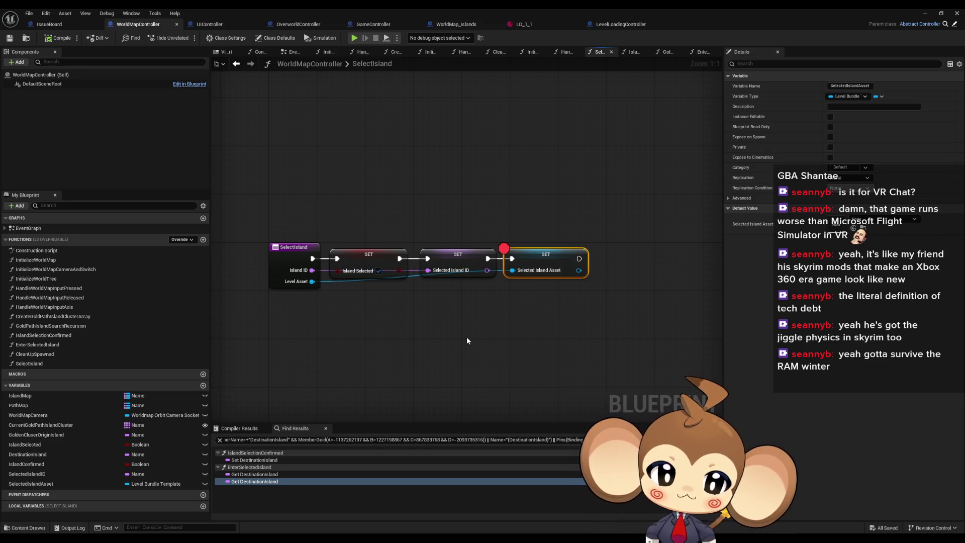
{"action": "left_click", "coordinate": [925, 13]}
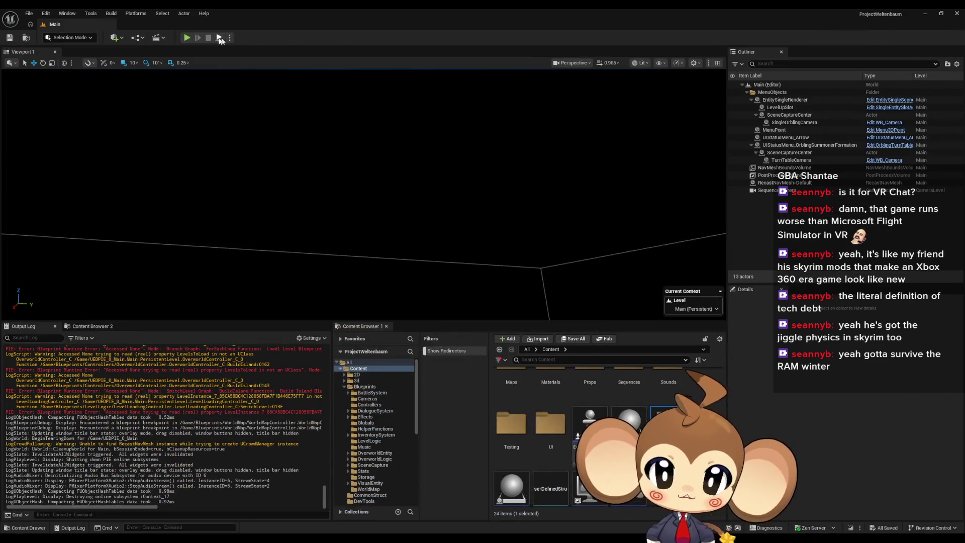
Step: Play until the SelectIsland breakpoint hits and check that the Level Asset pin reads Unknown
{"action": "left_click", "coordinate": [185, 38]}
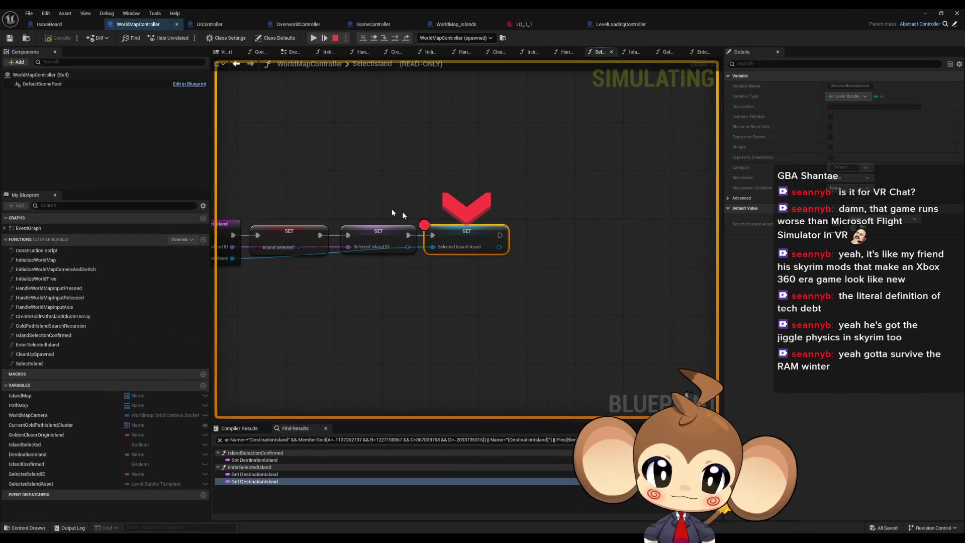
{"action": "mouse_move", "coordinate": [447, 249]}
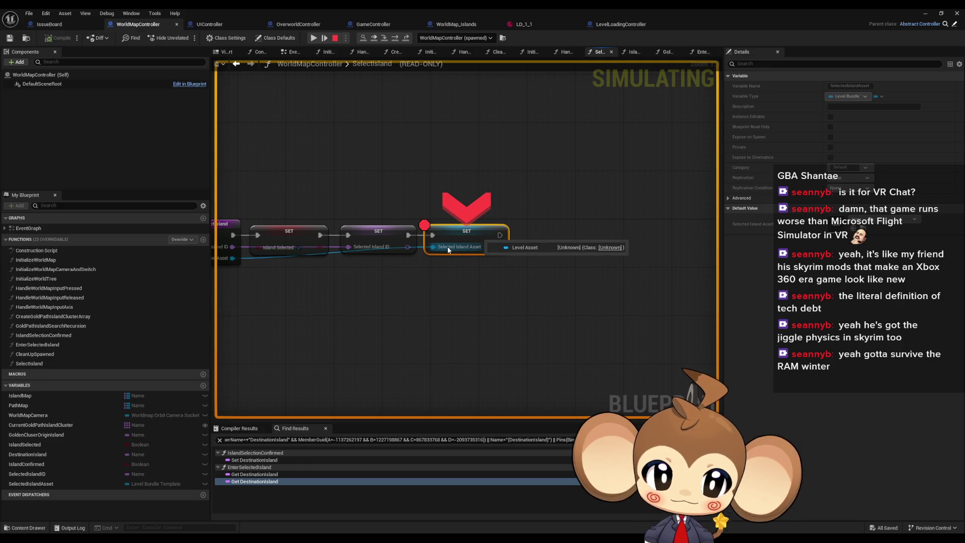
{"action": "scroll", "coordinate": [447, 249], "scroll_direction": "left", "scroll_amount": 3}
{"action": "mouse_move", "coordinate": [305, 252]}
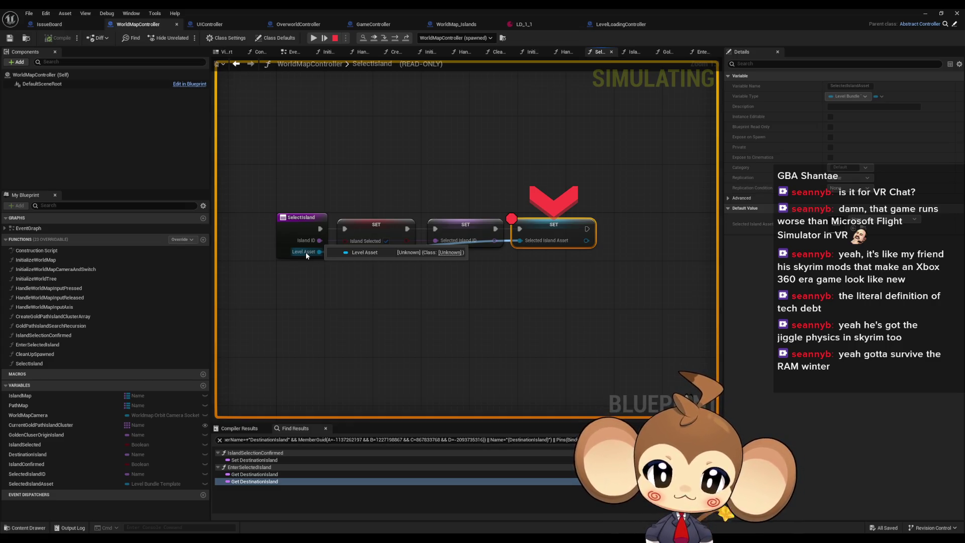
Step: Stop play and remove the breakpoint from the SET node
{"action": "left_click", "coordinate": [336, 38]}
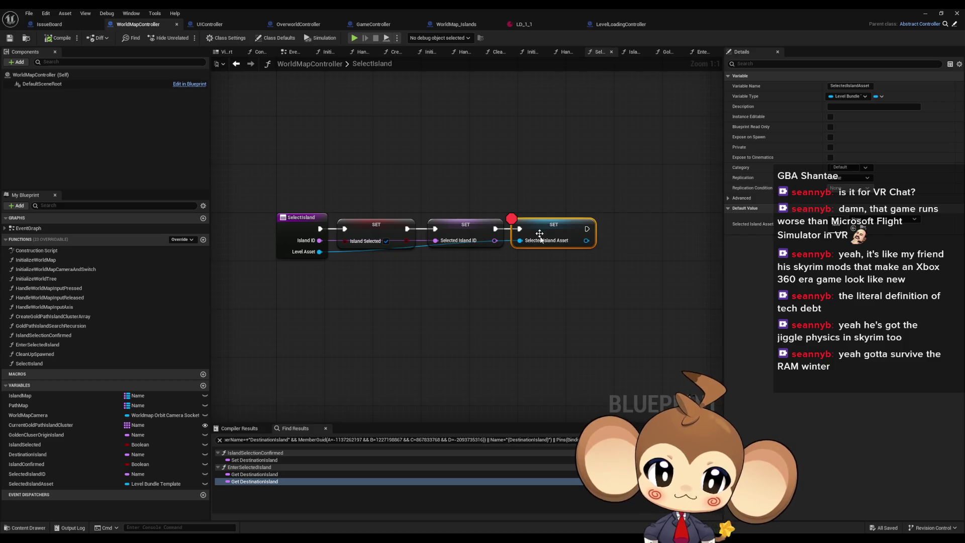
{"action": "right_click", "coordinate": [539, 234]}
{"action": "left_click", "coordinate": [571, 392]}
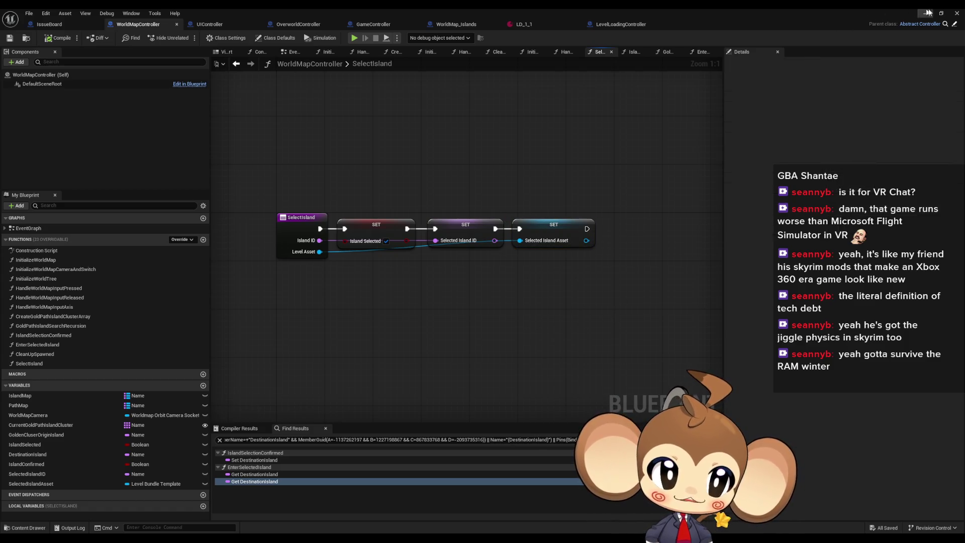
Step: Open the WorldMap level from the Maps > Worldmap folder
{"action": "left_click", "coordinate": [928, 15]}
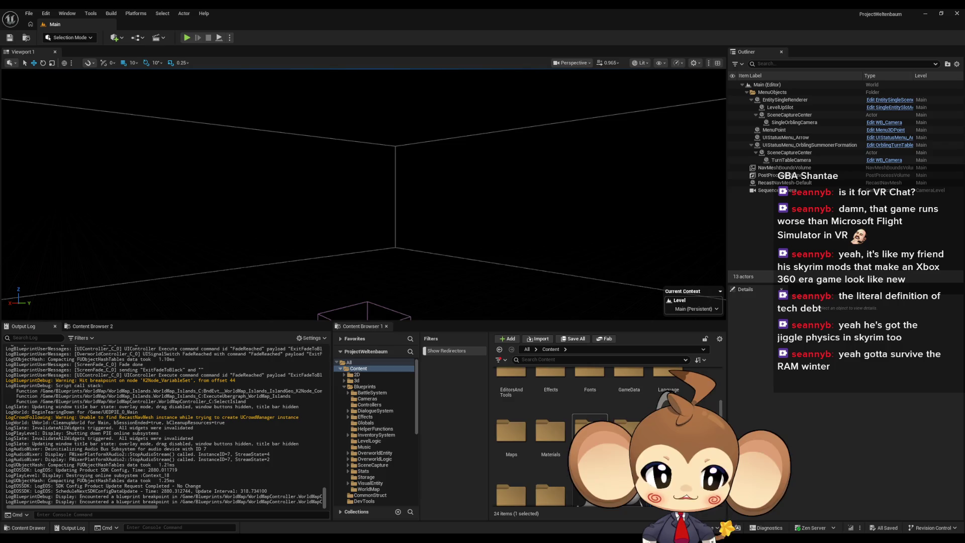
{"action": "scroll", "coordinate": [552, 403], "scroll_direction": "up", "scroll_amount": 1}
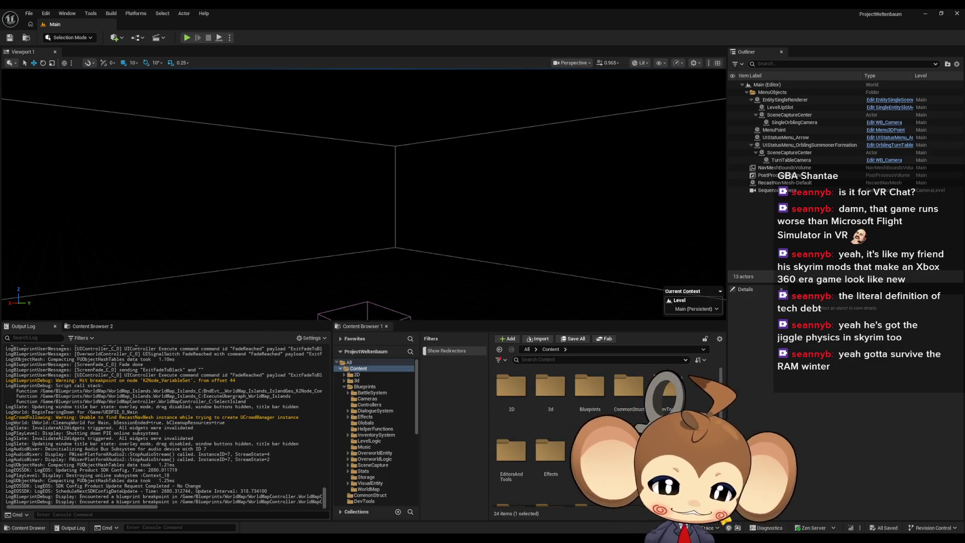
{"action": "scroll", "coordinate": [552, 402], "scroll_direction": "down", "scroll_amount": 2}
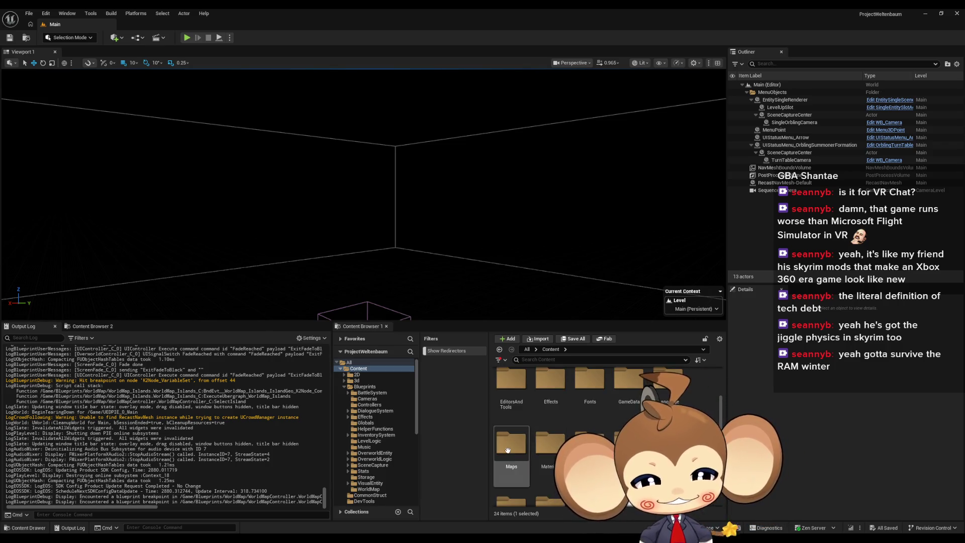
{"action": "double_click", "coordinate": [511, 451]}
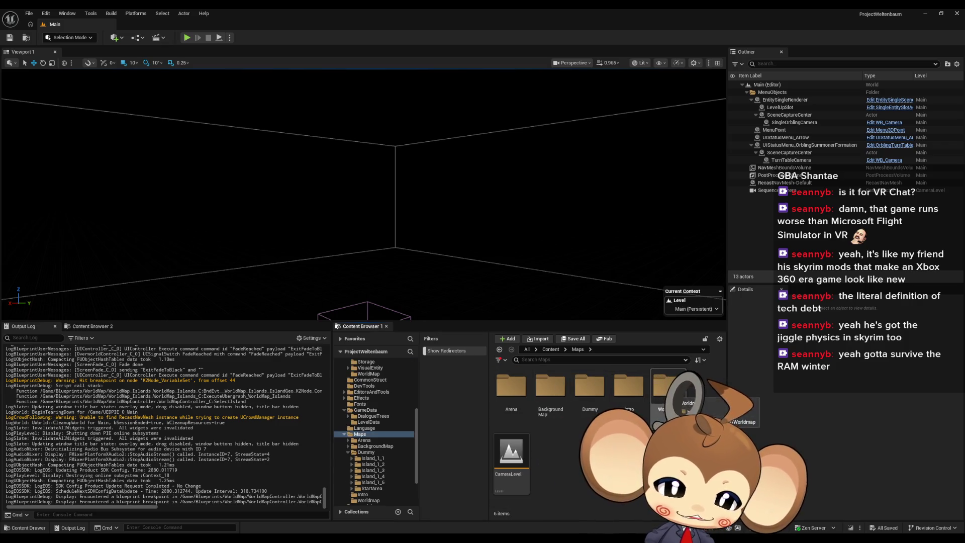
{"action": "double_click", "coordinate": [668, 386]}
{"action": "double_click", "coordinate": [511, 387]}
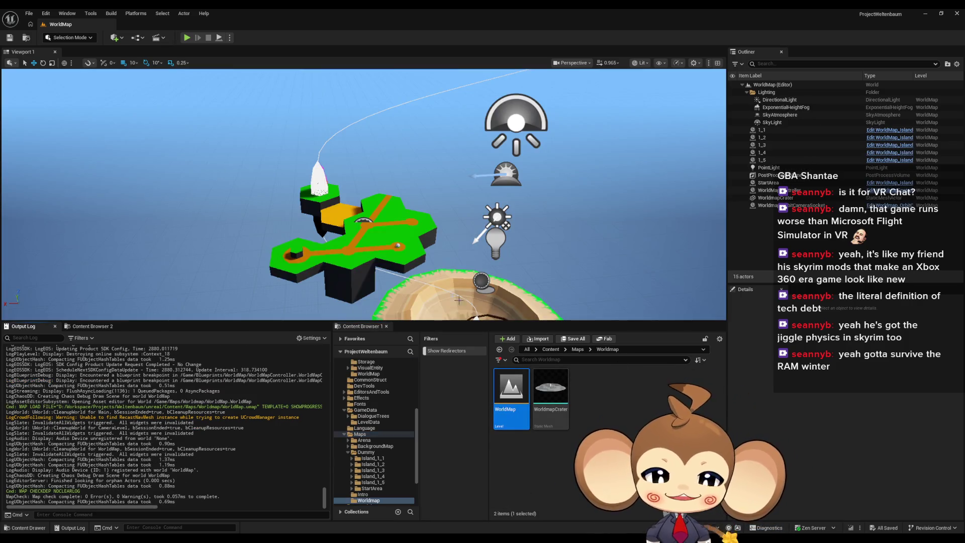
Step: Set island 1_1's level asset to LD_1_1, save the map, and return to Content
{"action": "left_click", "coordinate": [761, 130]}
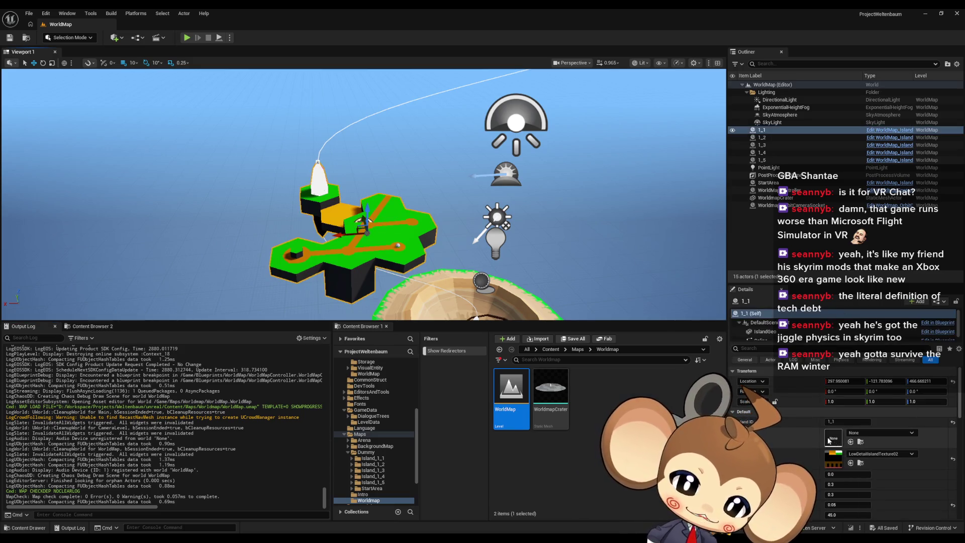
{"action": "left_click", "coordinate": [857, 433]}
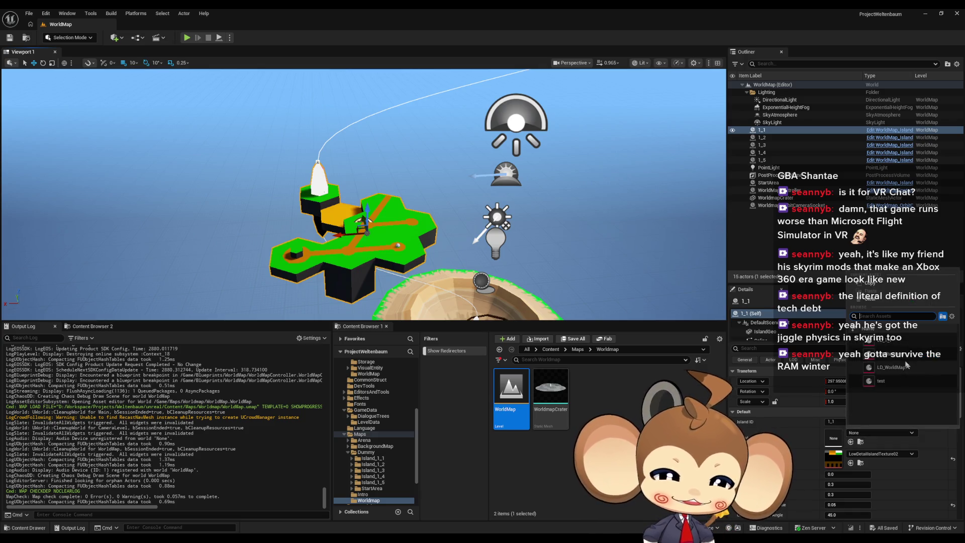
{"action": "left_click", "coordinate": [897, 344]}
{"action": "key", "text": "ctrl+s"}
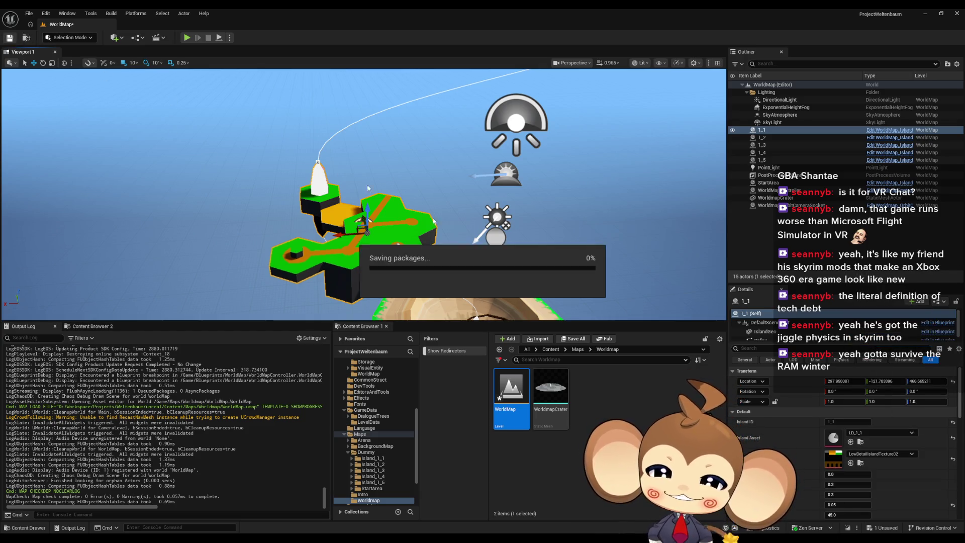
{"action": "left_click", "coordinate": [550, 349]}
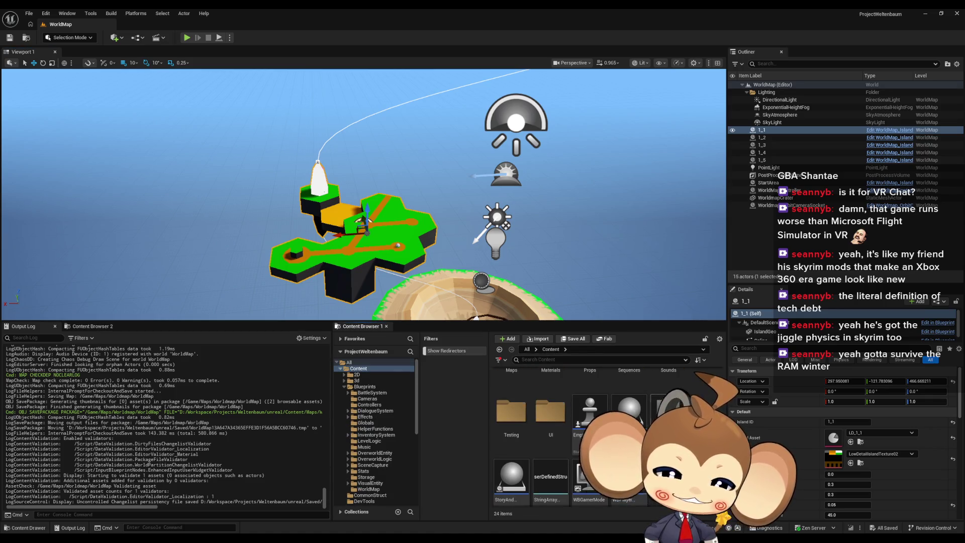
Step: Play-test, run the character toward the white tower, then choose Return to Start Island from the menu
{"action": "key", "text": "alt+p"}
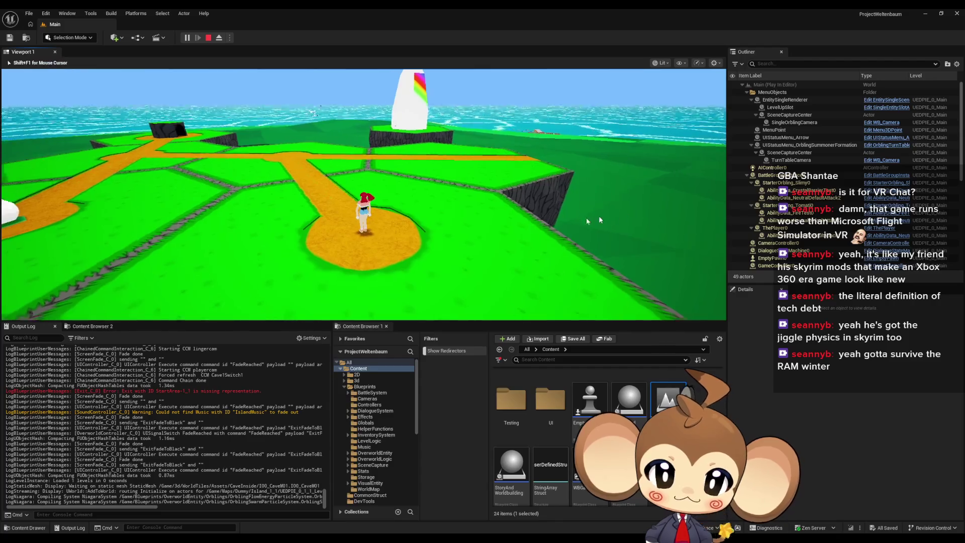
{"action": "key", "text": "s"}
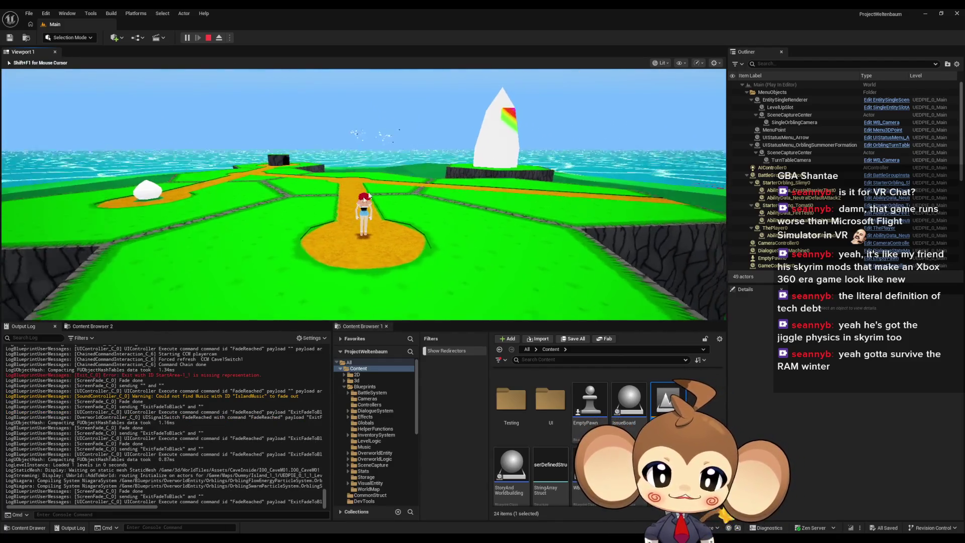
{"action": "key", "text": "d"}
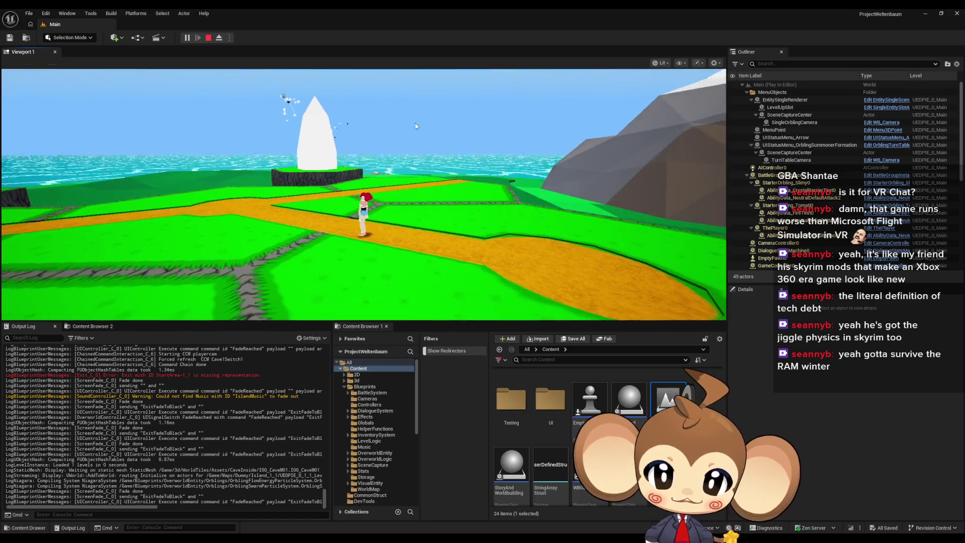
{"action": "key", "text": "s"}
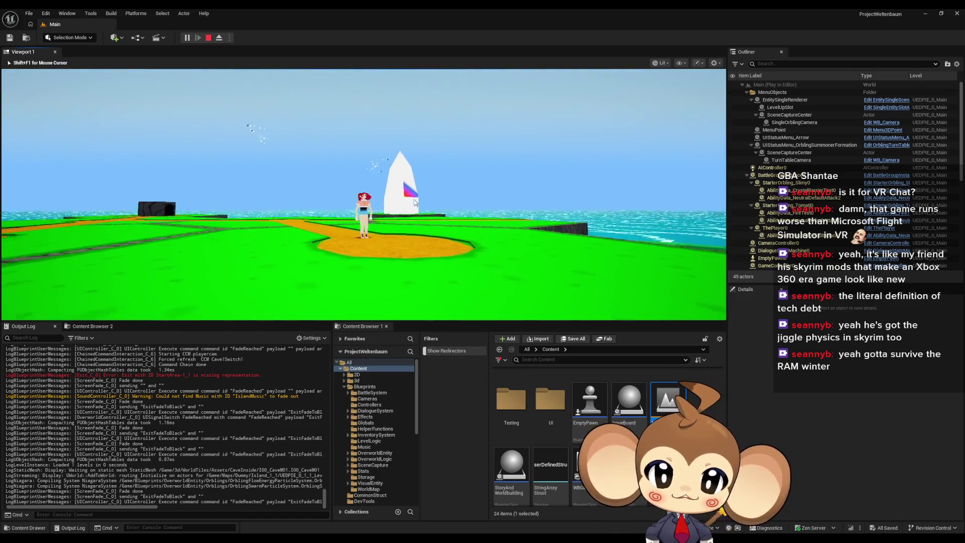
{"action": "key", "text": "a"}
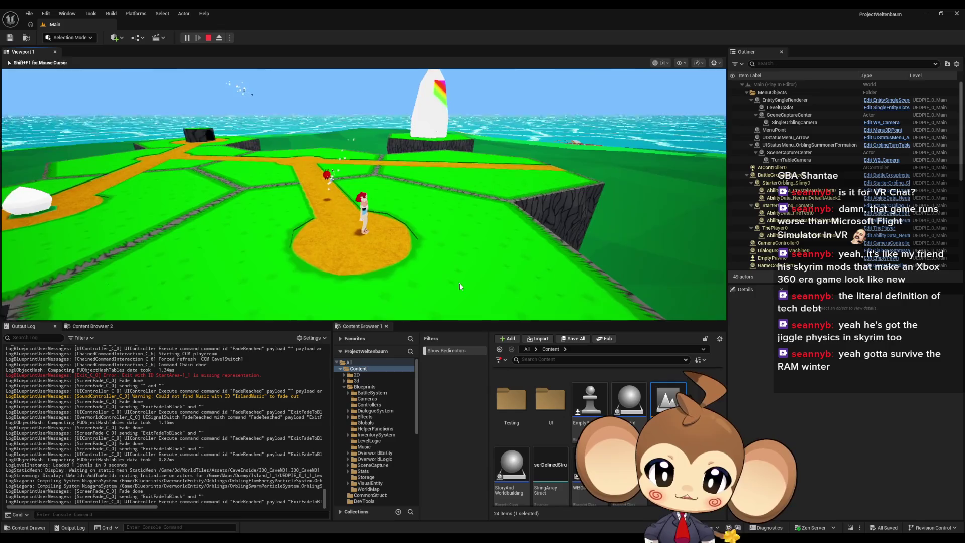
{"action": "key", "text": "Tab"}
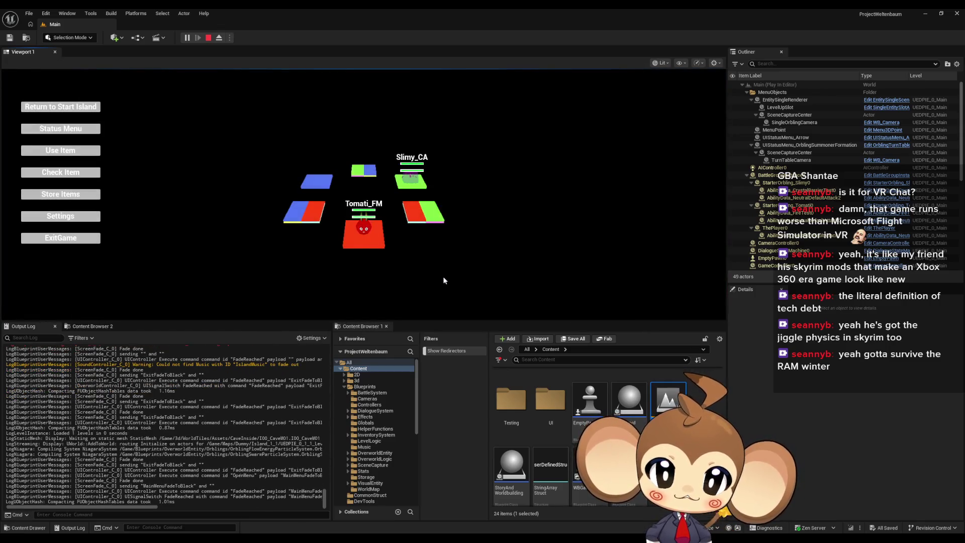
{"action": "left_click", "coordinate": [76, 109]}
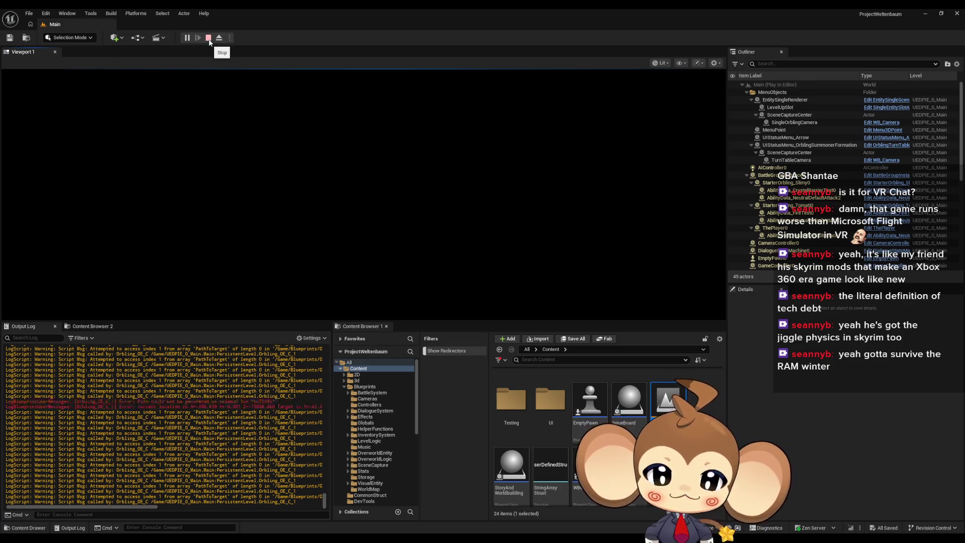
Step: Stop the play test, move and minimize the Message Log, and bring back WorldMapController
{"action": "left_click", "coordinate": [209, 39]}
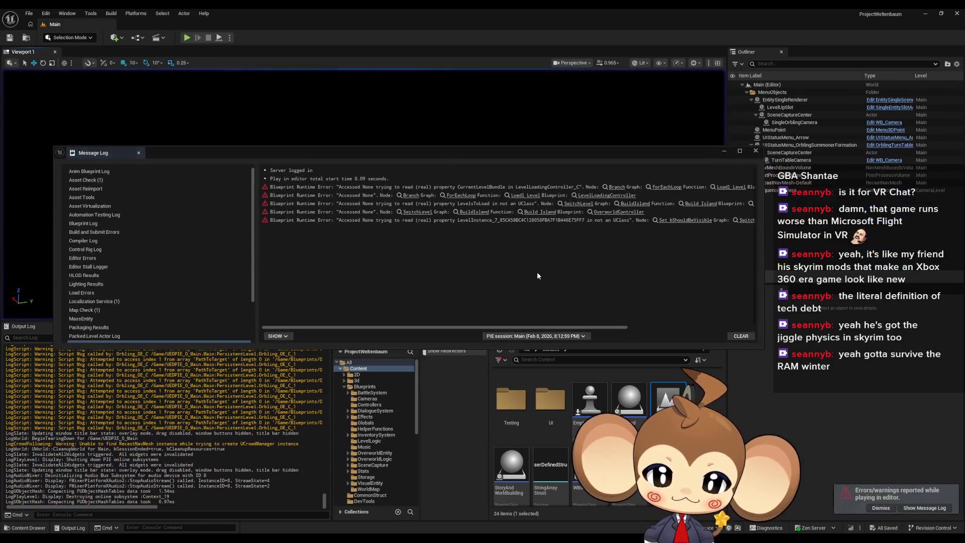
{"action": "left_click_drag", "start_coordinate": [670, 157], "coordinate": [656, 194]}
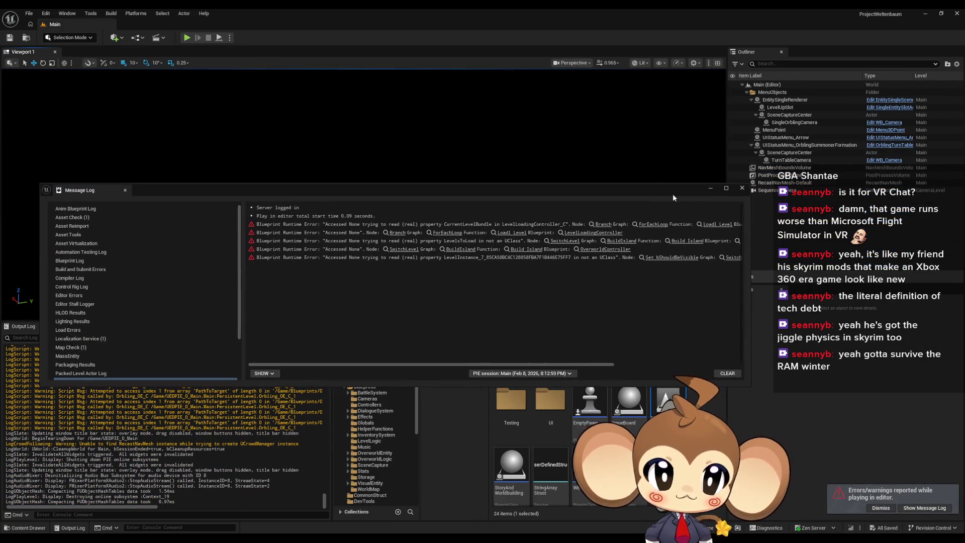
{"action": "left_click", "coordinate": [707, 188]}
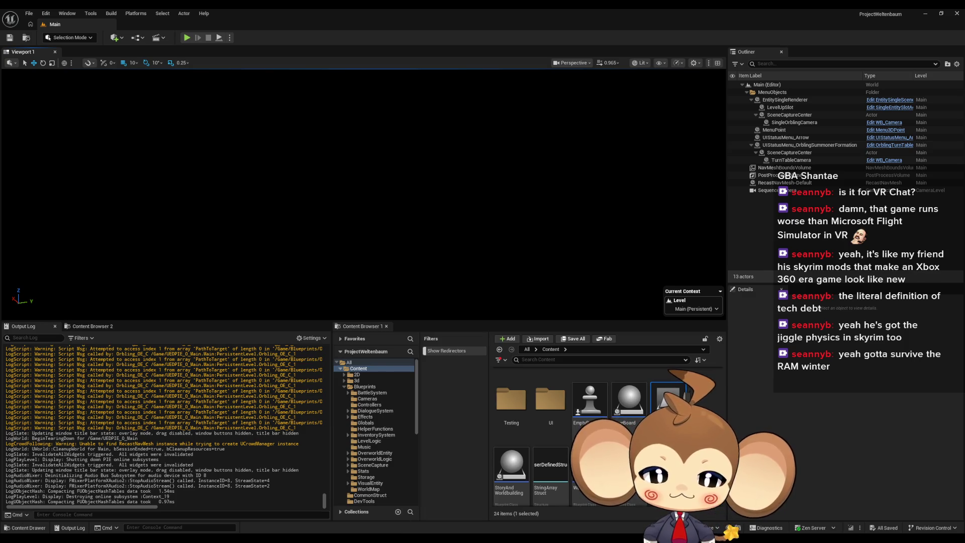
{"action": "mouse_move", "coordinate": [341, 506]}
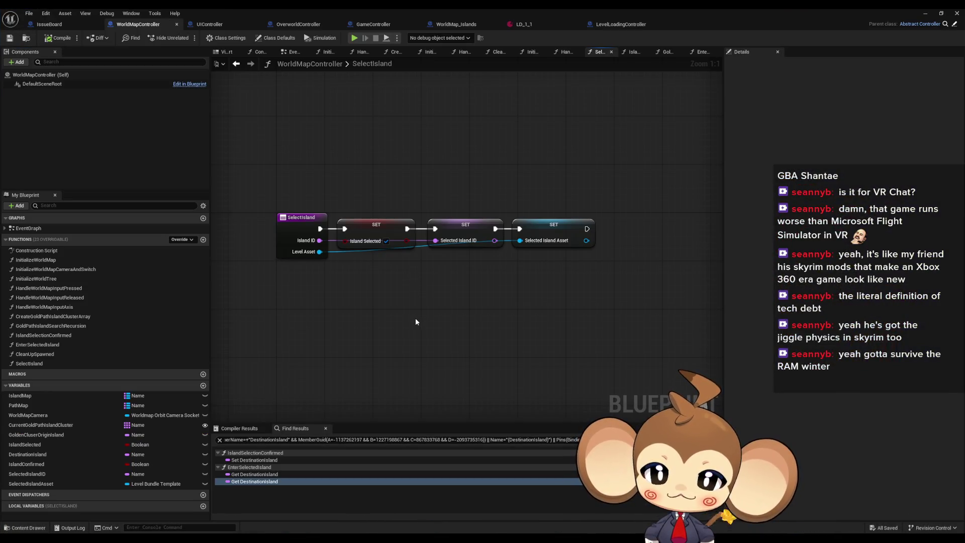
Step: Look over the UIController and OverworldController blueprints, then minimize the Blueprint editor
{"action": "mouse_move", "coordinate": [415, 318]}
{"action": "left_mouse_down"}
{"action": "mouse_move", "coordinate": [434, 352]}
{"action": "mouse_move", "coordinate": [395, 365]}
{"action": "left_mouse_up"}
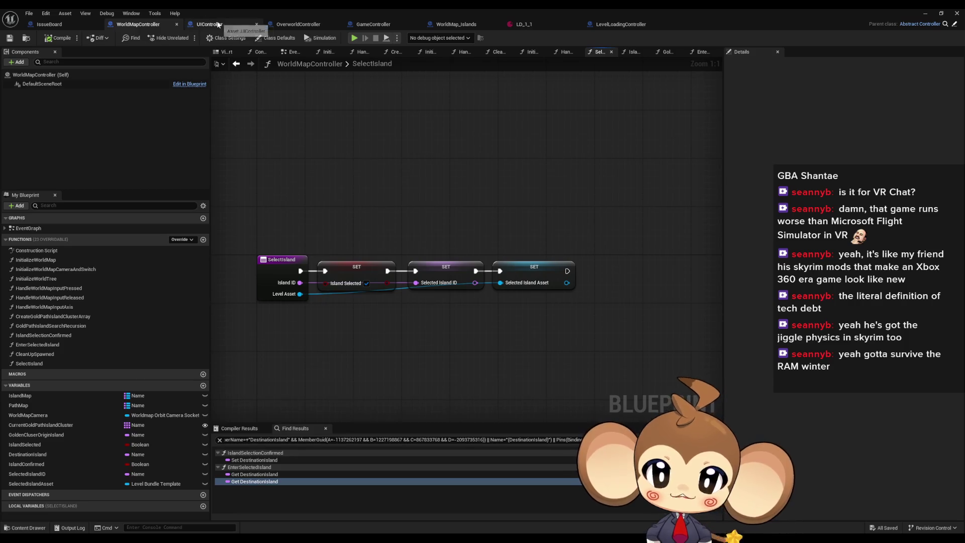
{"action": "left_click", "coordinate": [219, 24]}
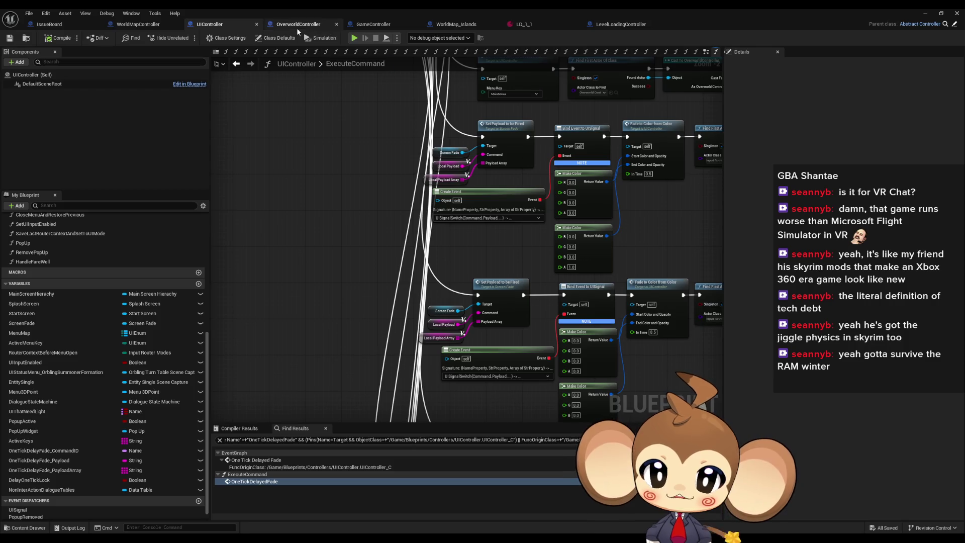
{"action": "left_click", "coordinate": [297, 25]}
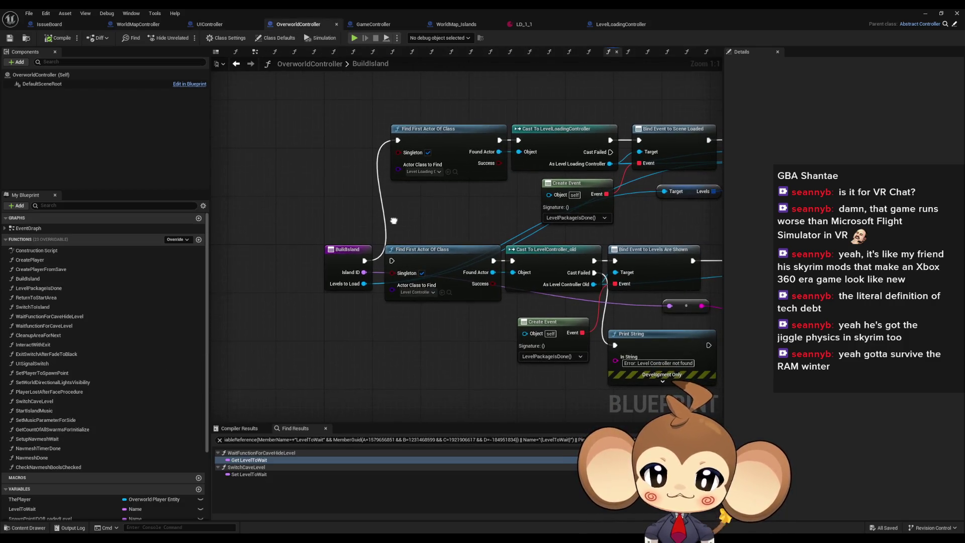
{"action": "left_click_drag", "start_coordinate": [394, 220], "coordinate": [392, 219]}
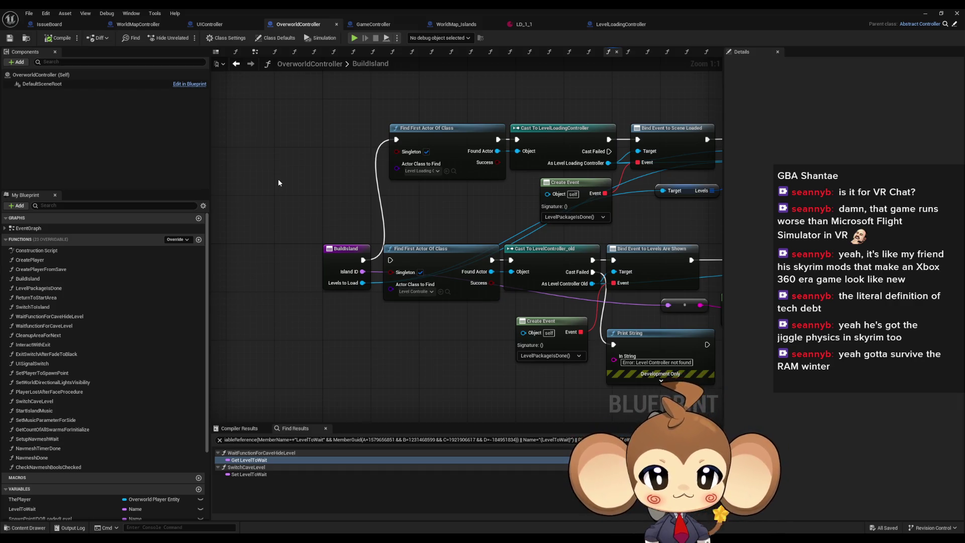
{"action": "left_click", "coordinate": [931, 15]}
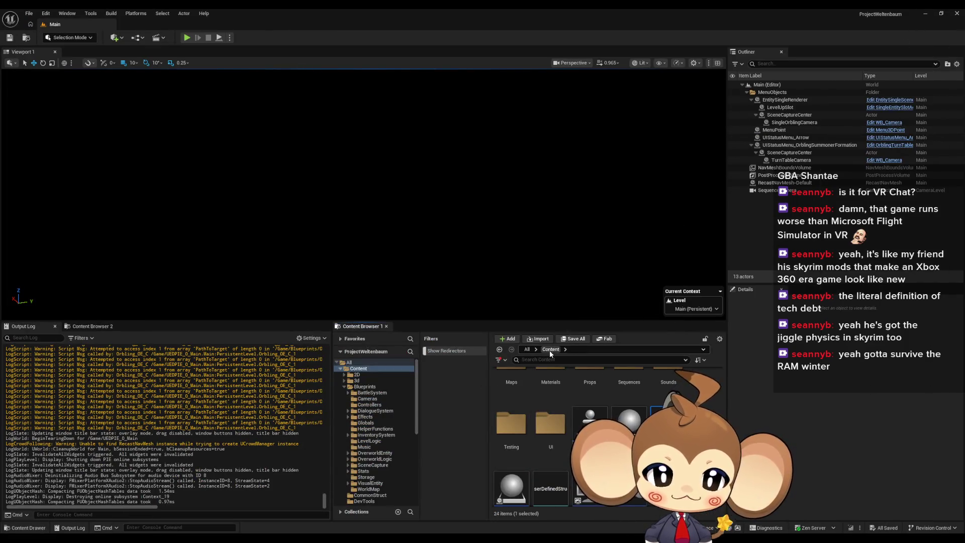
Step: Open LevelObjectCollectionRoot from Blueprints > OverworldLogic and centre its NotifyLevelController graph
{"action": "scroll", "coordinate": [565, 447], "scroll_direction": "up", "scroll_amount": 2}
{"action": "scroll", "coordinate": [544, 459], "scroll_direction": "down", "scroll_amount": 2}
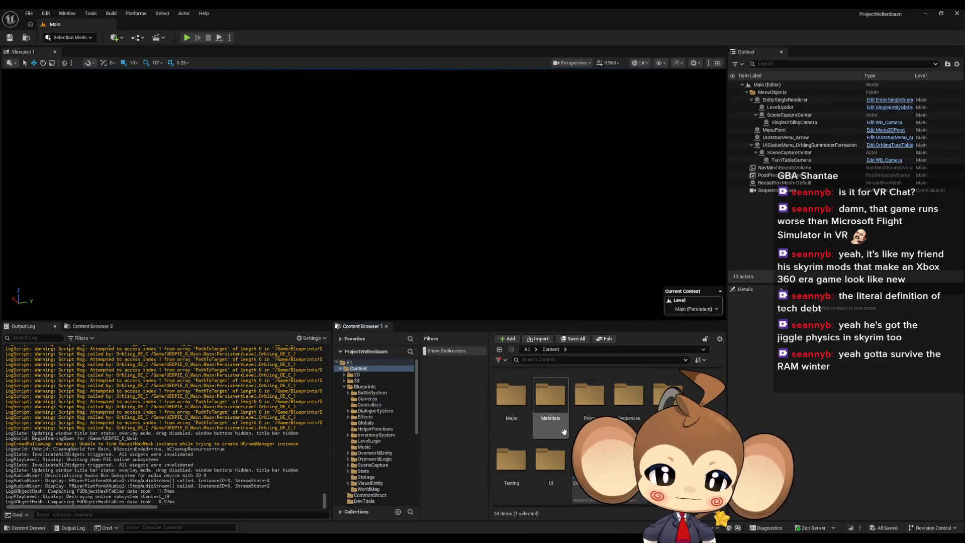
{"action": "scroll", "coordinate": [627, 420], "scroll_direction": "up", "scroll_amount": 5}
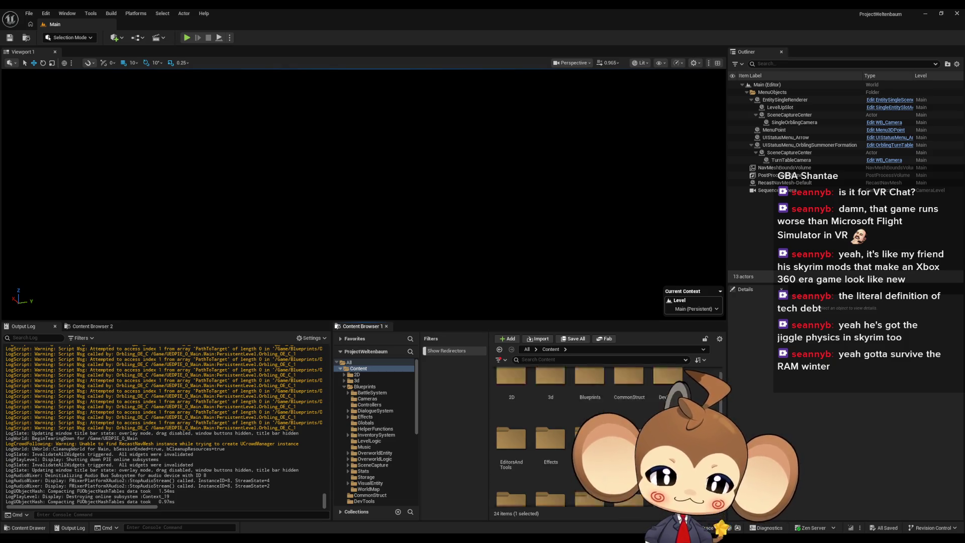
{"action": "double_click", "coordinate": [589, 388]}
{"action": "scroll", "coordinate": [589, 417], "scroll_direction": "down", "scroll_amount": 2}
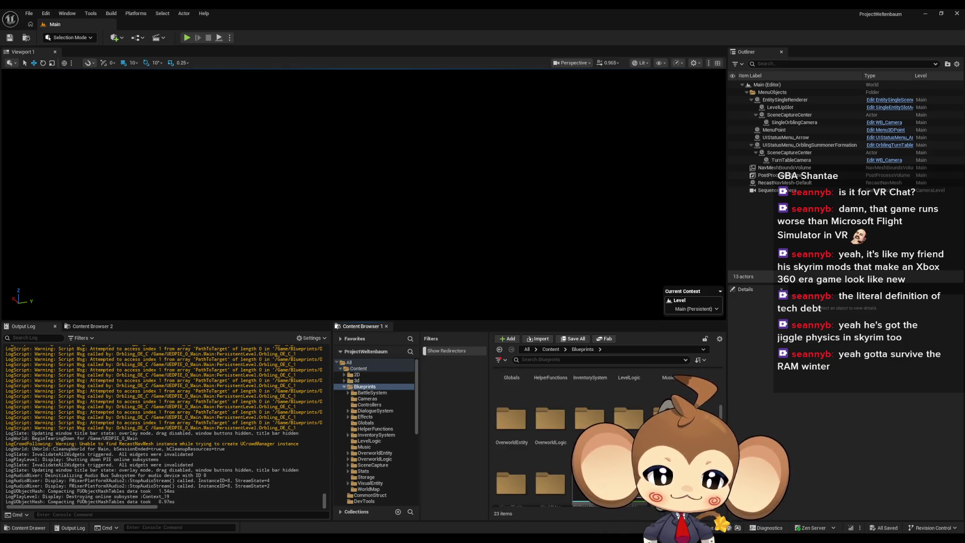
{"action": "double_click", "coordinate": [546, 424]}
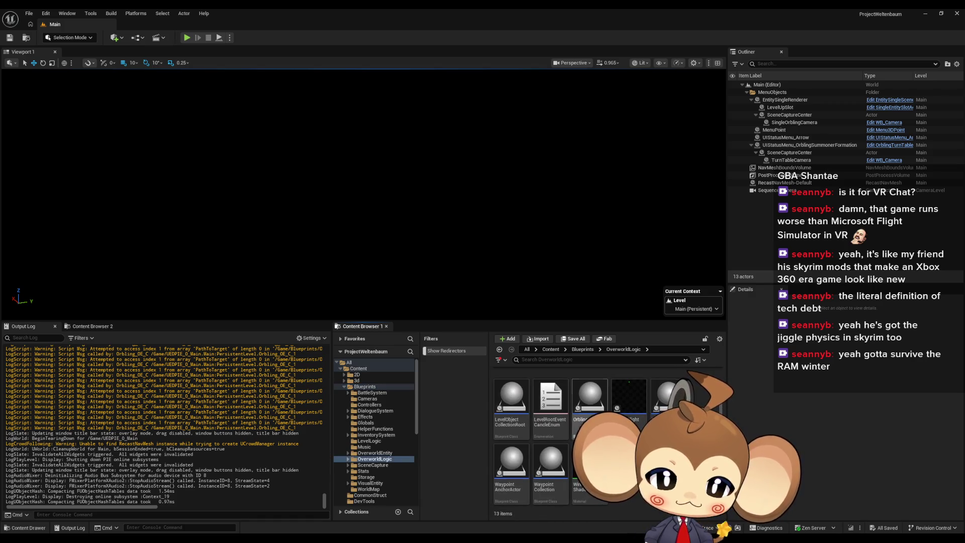
{"action": "double_click", "coordinate": [512, 400]}
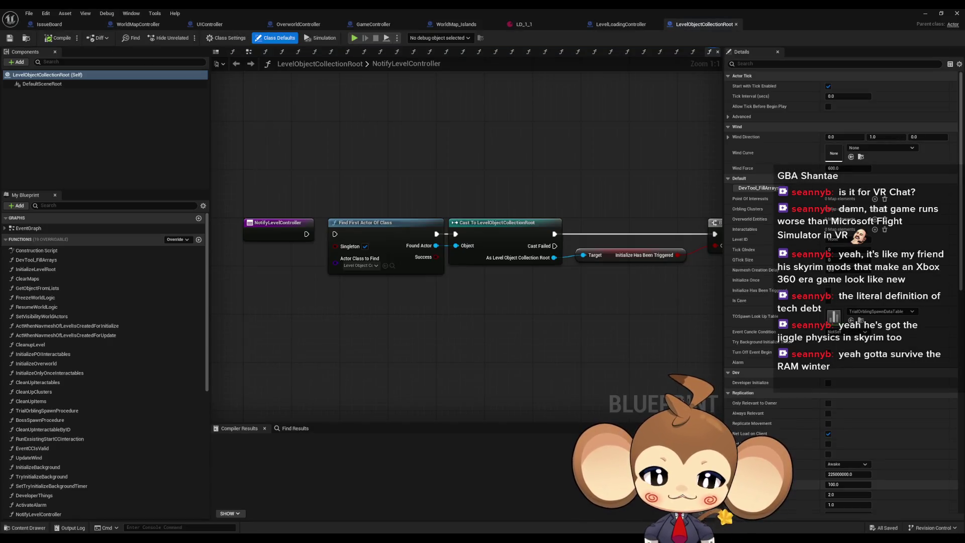
{"action": "left_click_drag", "start_coordinate": [477, 359], "coordinate": [514, 378]}
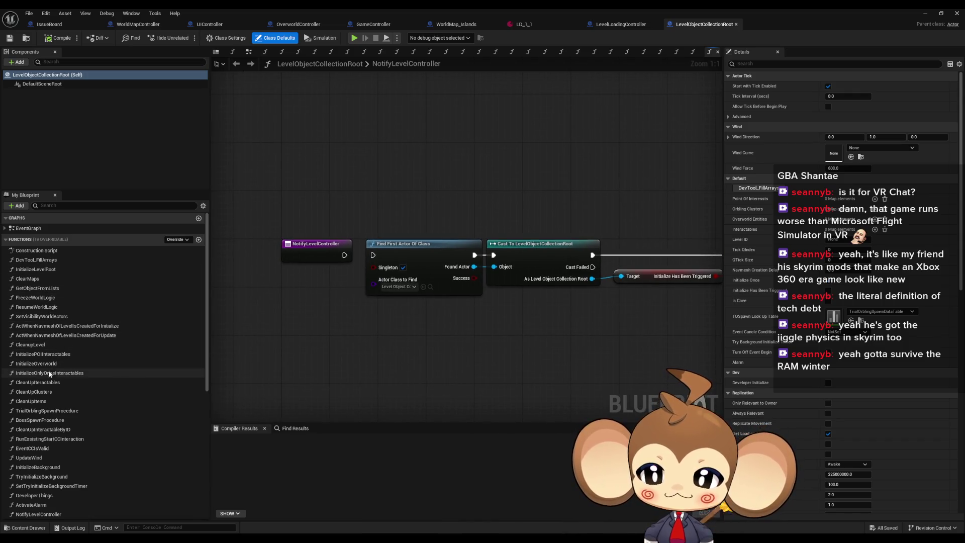
{"action": "scroll", "coordinate": [42, 412], "scroll_direction": "down", "scroll_amount": 3}
Step: Try deleting the Alarm variable, then cancel because it is still in use
{"action": "left_click", "coordinate": [42, 444]}
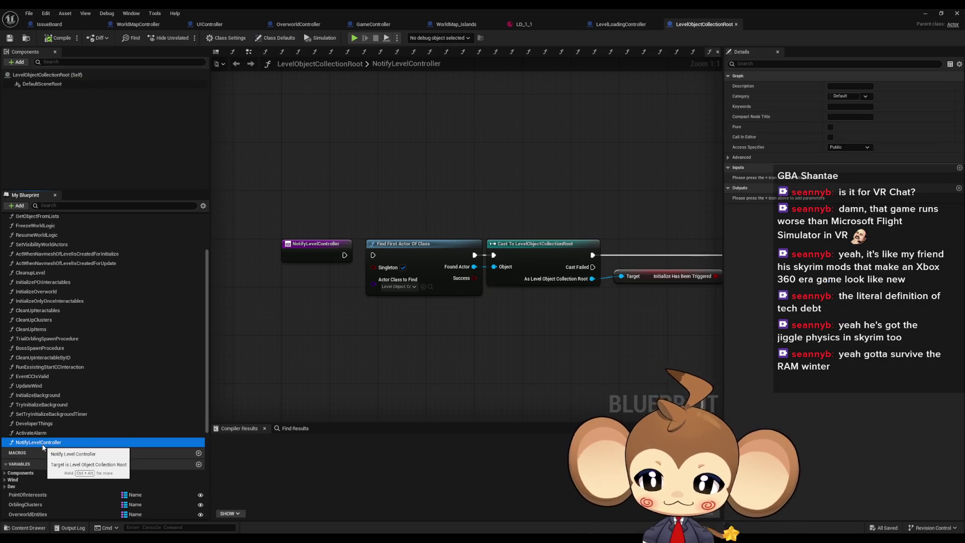
{"action": "key", "text": "alt+Left"}
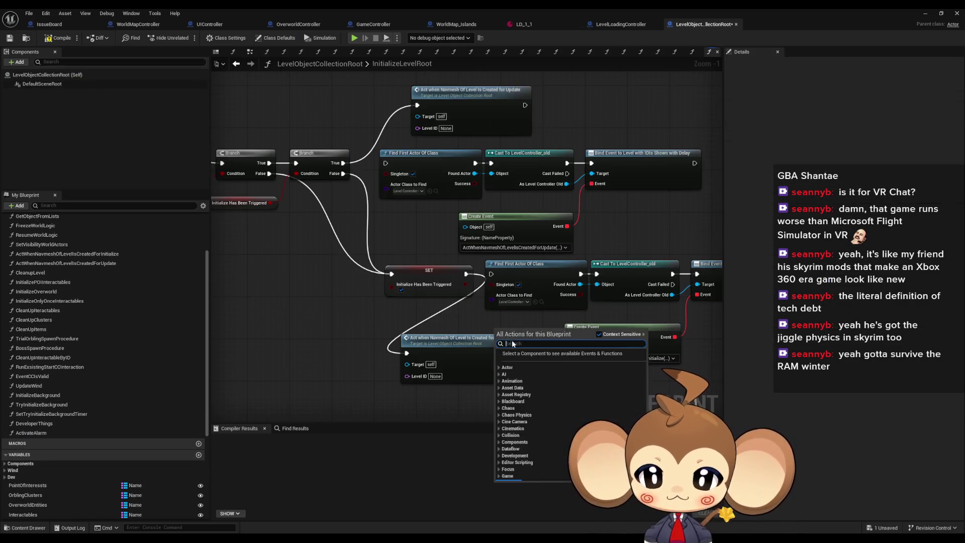
{"action": "left_click", "coordinate": [512, 340]}
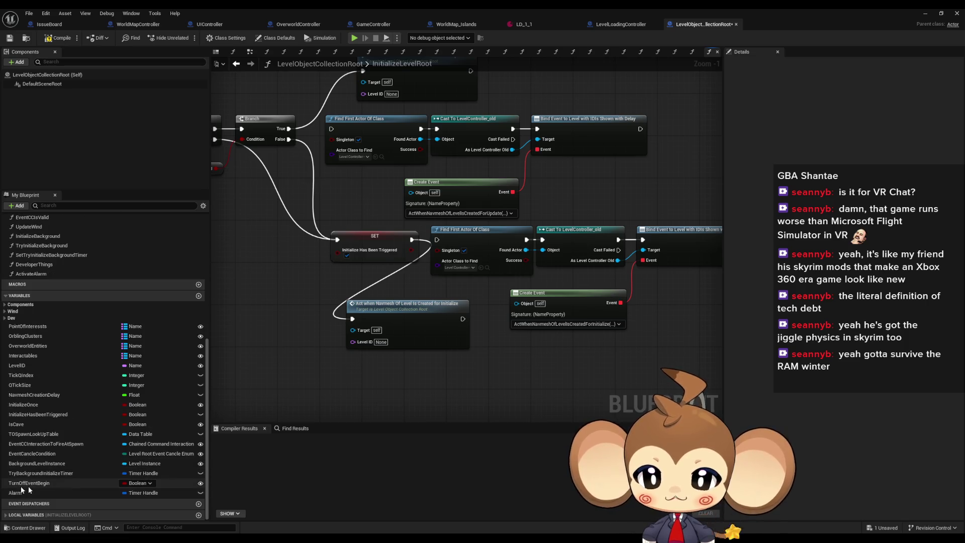
{"action": "left_click", "coordinate": [30, 492]}
{"action": "key", "text": "Delete"}
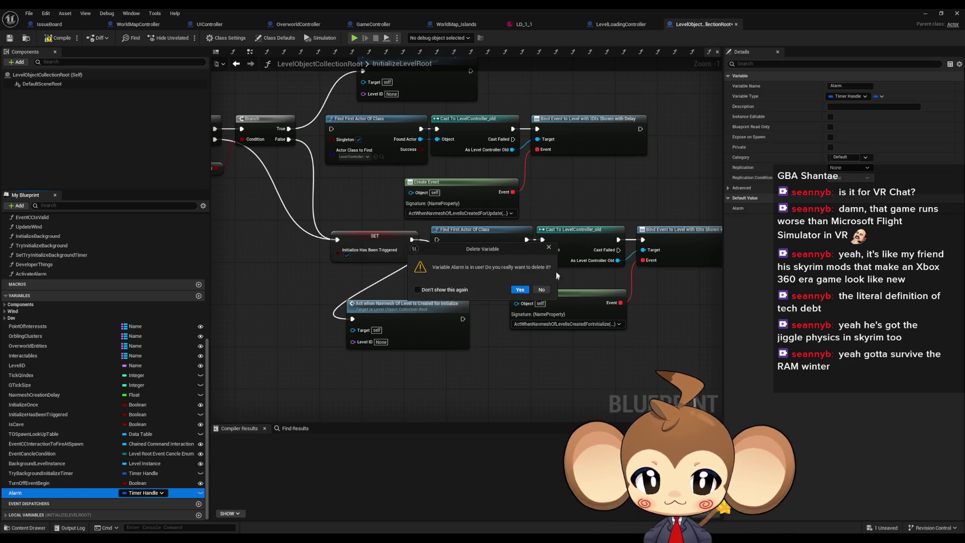
{"action": "left_click", "coordinate": [549, 247]}
Step: Delete the Turn Off Event Begin alarm nodes in EventGraph and retry deleting Alarm
{"action": "scroll", "coordinate": [53, 250], "scroll_direction": "up", "scroll_amount": 10}
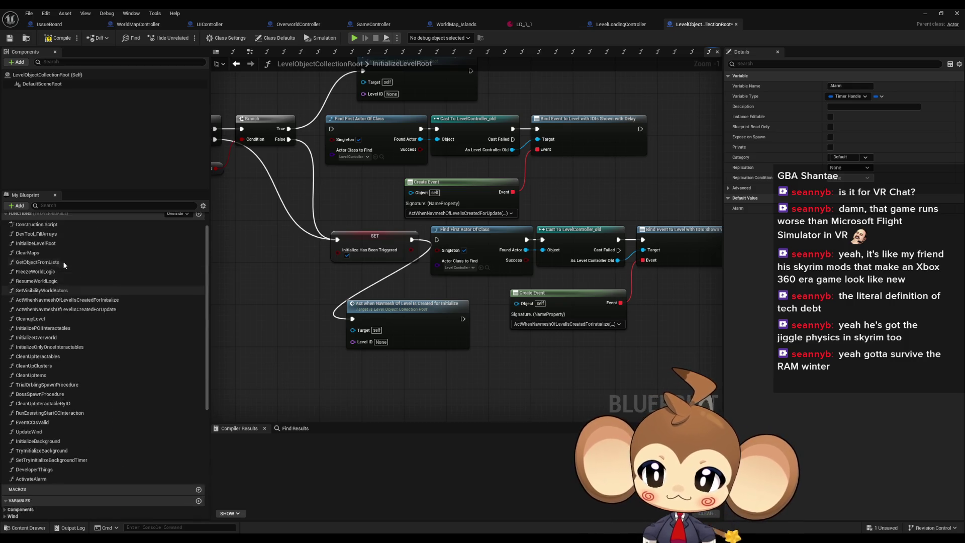
{"action": "double_click", "coordinate": [46, 230]}
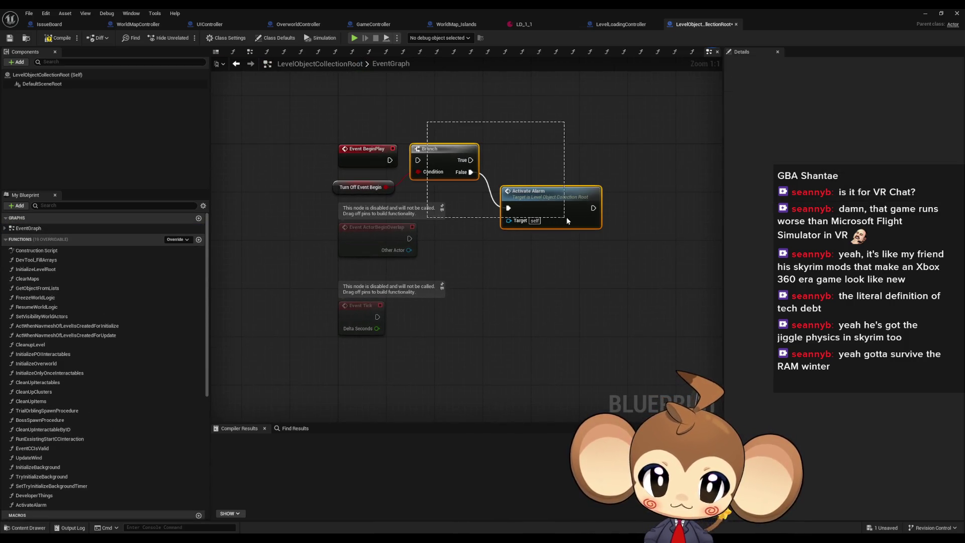
{"action": "key", "text": "Delete"}
{"action": "scroll", "coordinate": [83, 477], "scroll_direction": "down", "scroll_amount": 8}
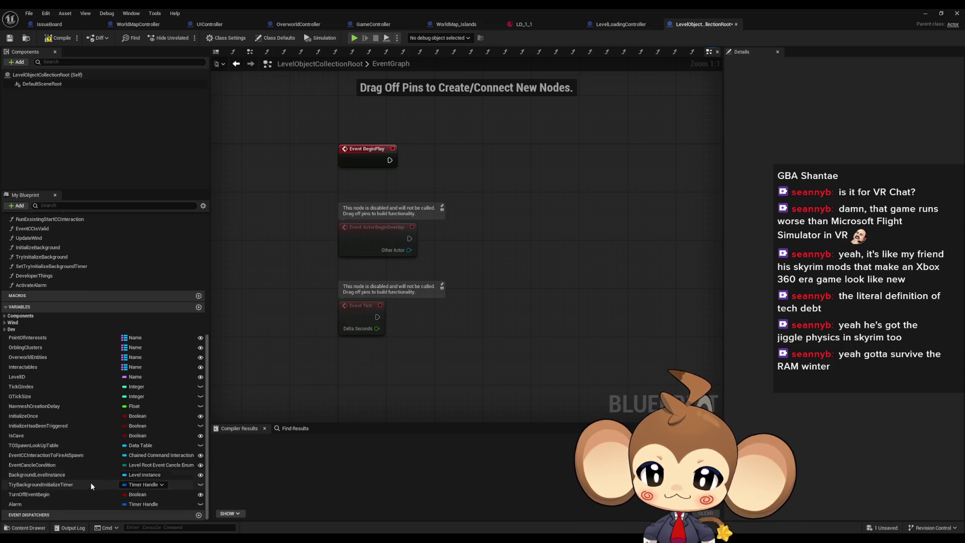
{"action": "left_click", "coordinate": [27, 503]}
{"action": "key", "text": "Delete"}
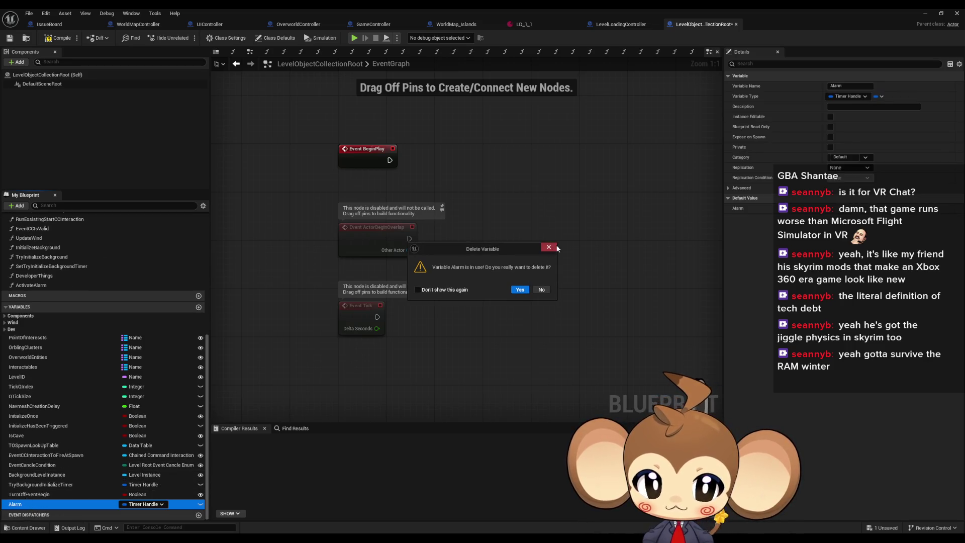
{"action": "left_click", "coordinate": [555, 247]}
Step: Find References on Alarm, trace it to ActivateAlarm, and delete the ActivateAlarm function
{"action": "right_click", "coordinate": [21, 506]}
{"action": "mouse_move", "coordinate": [51, 458]}
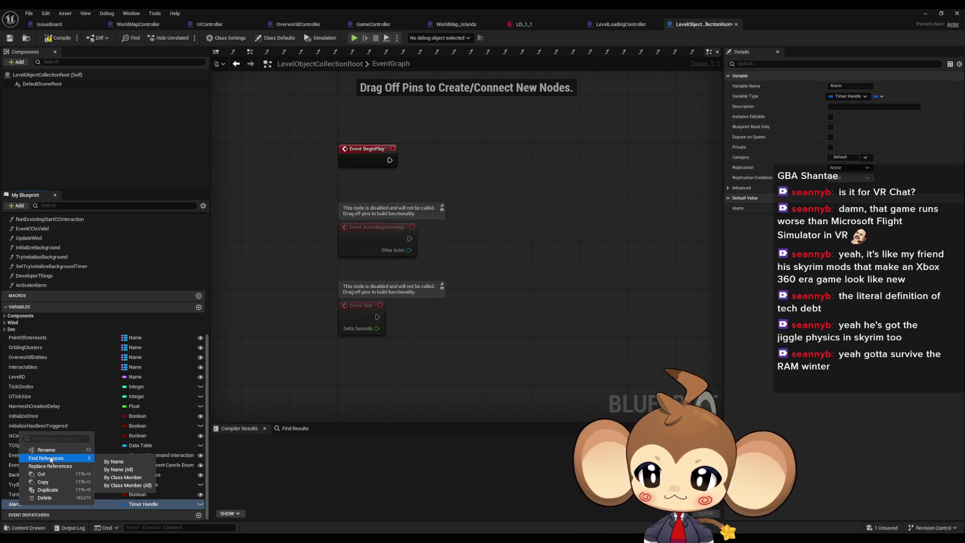
{"action": "left_click", "coordinate": [138, 478]}
{"action": "double_click", "coordinate": [242, 460]}
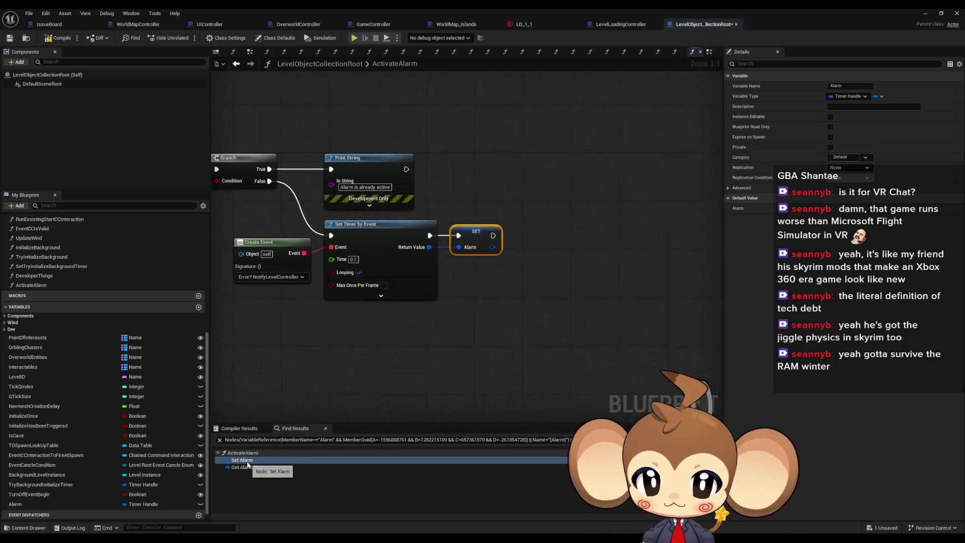
{"action": "left_click_drag", "start_coordinate": [354, 151], "coordinate": [499, 203]}
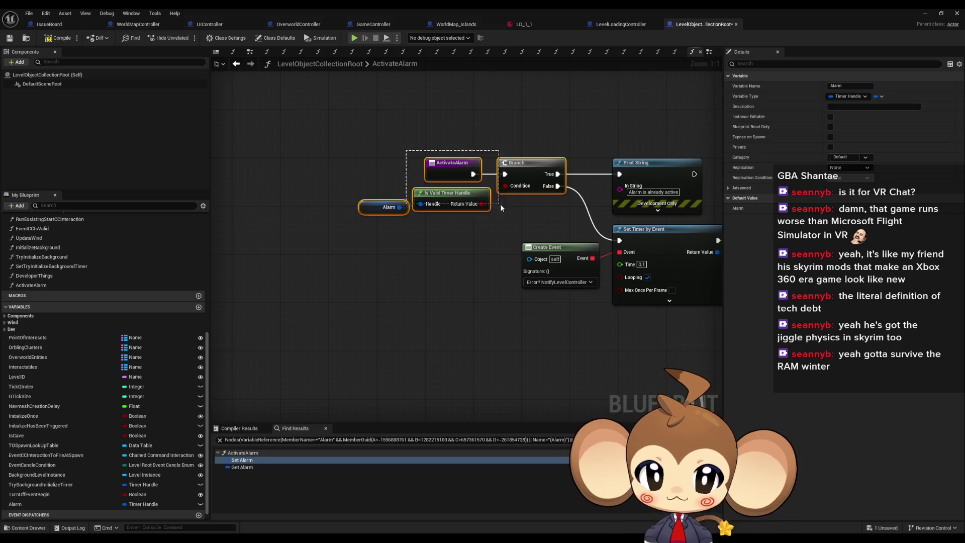
{"action": "left_click", "coordinate": [37, 285]}
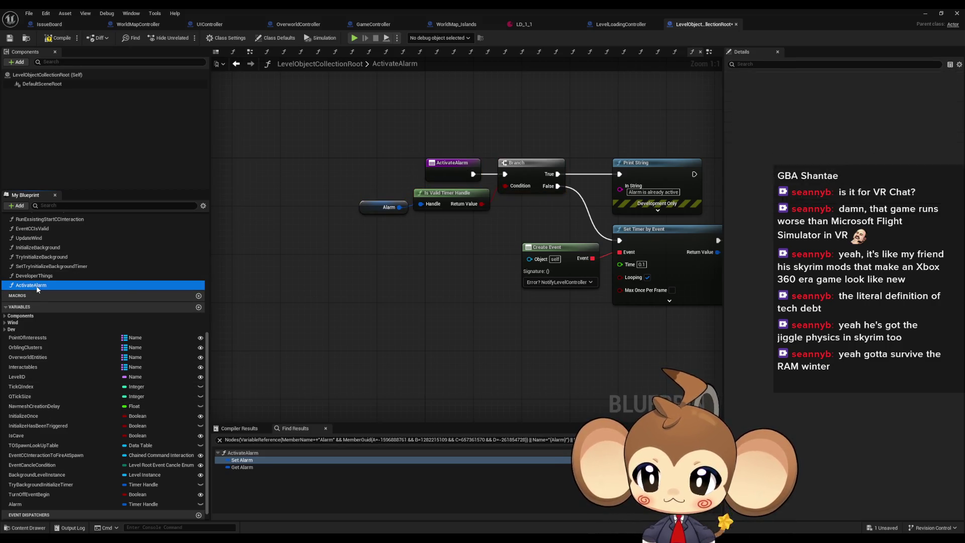
{"action": "key", "text": "Delete"}
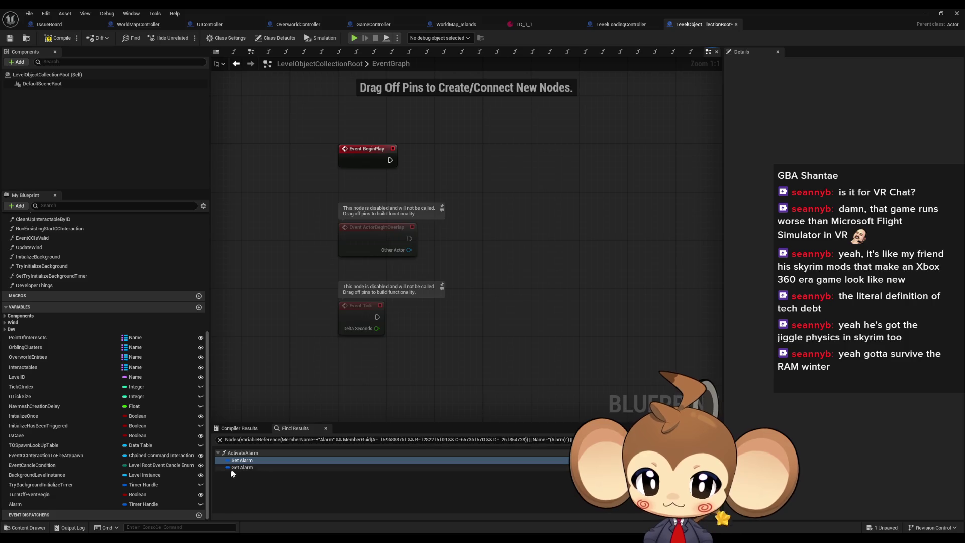
{"action": "scroll", "coordinate": [44, 512], "scroll_direction": "up", "scroll_amount": 2}
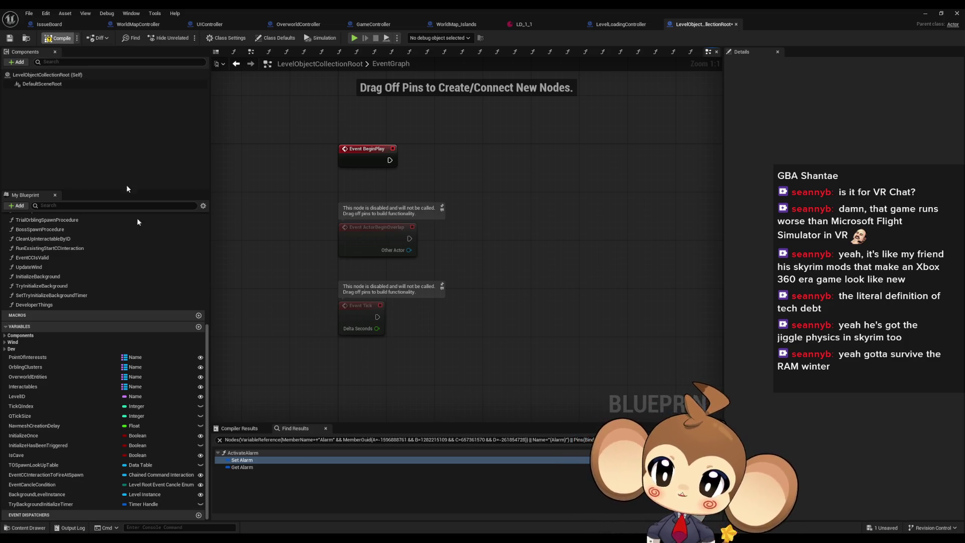
Step: Open InitializeLevelRoot and inspect its Initialize Background and navmesh callback calls
{"action": "scroll", "coordinate": [75, 349], "scroll_direction": "up", "scroll_amount": 10}
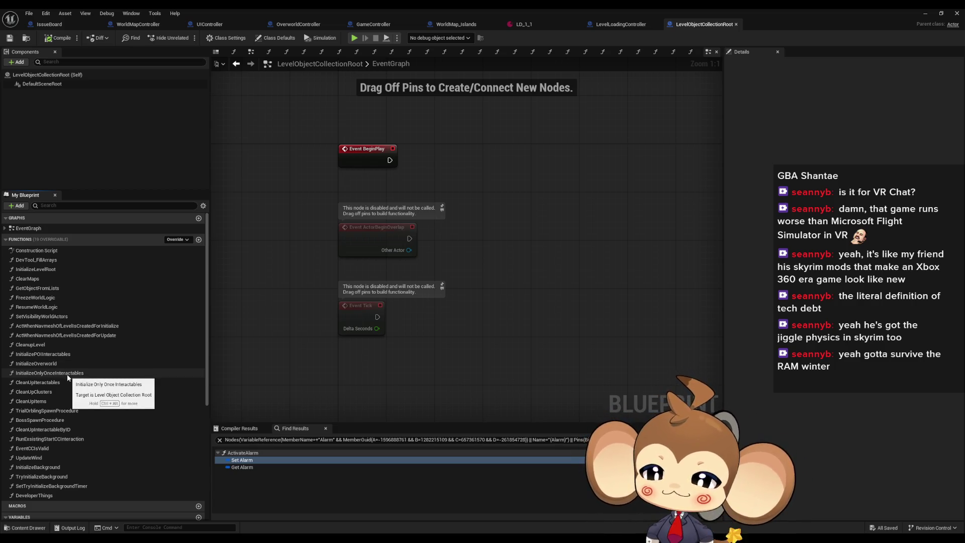
{"action": "double_click", "coordinate": [54, 269]}
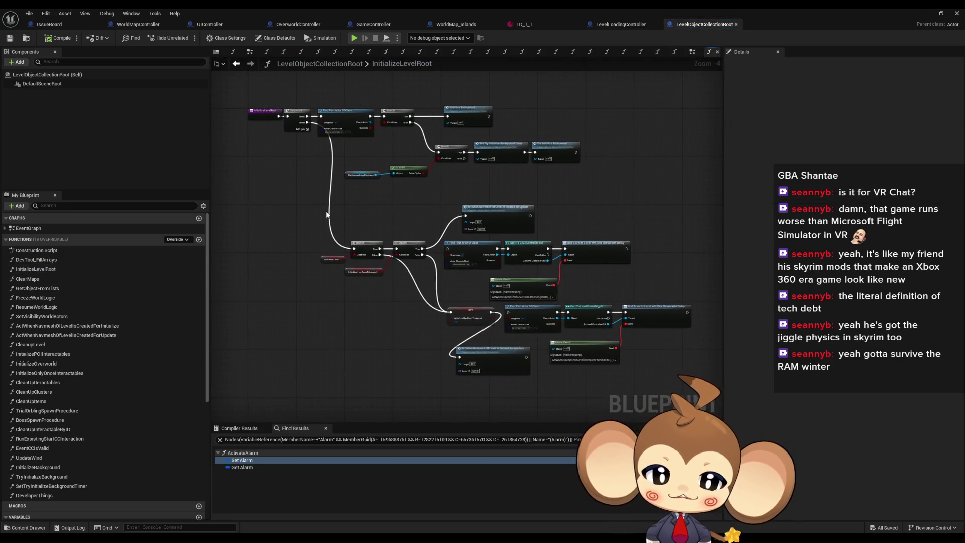
{"action": "scroll", "coordinate": [326, 215], "scroll_direction": "up", "scroll_amount": 5}
{"action": "left_click", "coordinate": [427, 195]}
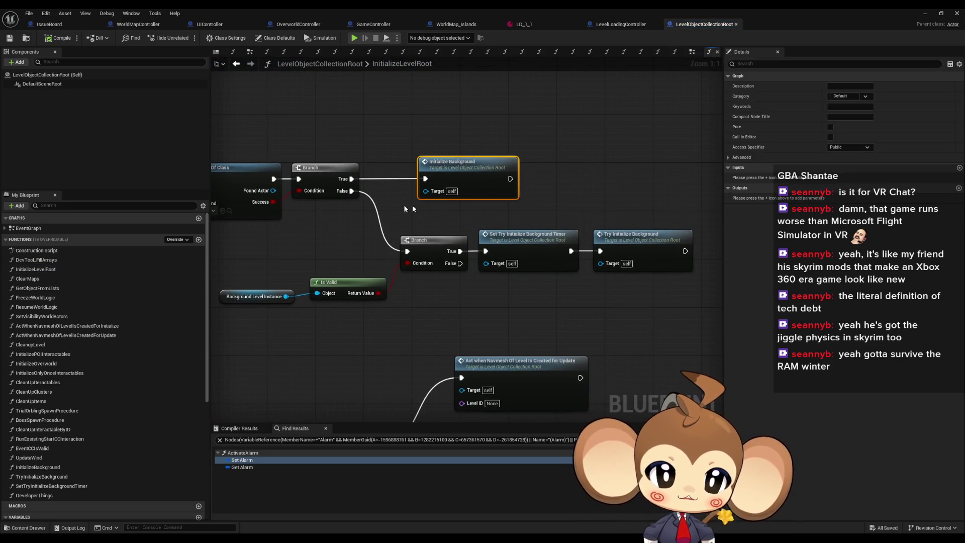
{"action": "left_click", "coordinate": [524, 235]}
{"action": "left_click_drag", "start_coordinate": [425, 312], "coordinate": [529, 185]}
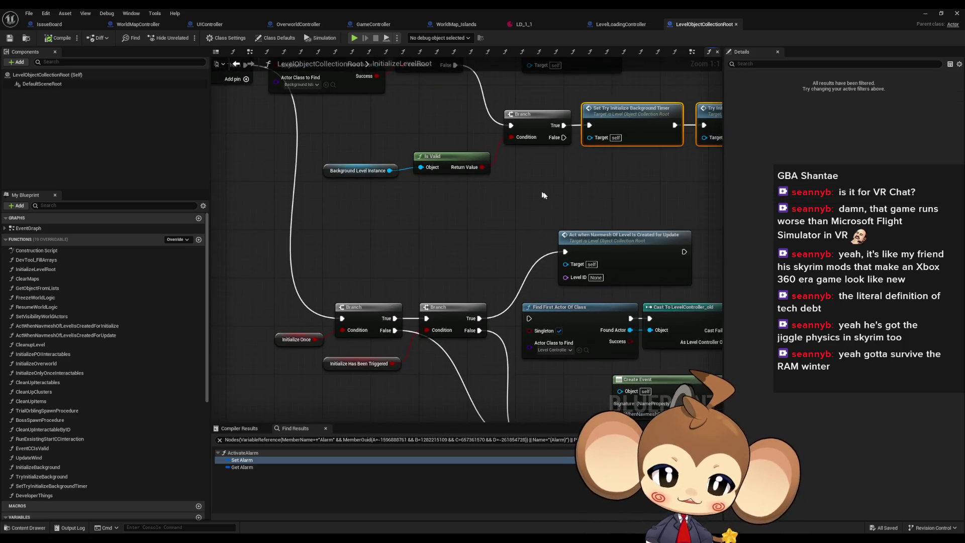
{"action": "left_click_drag", "start_coordinate": [597, 223], "coordinate": [479, 115]}
{"action": "left_click", "coordinate": [450, 132]}
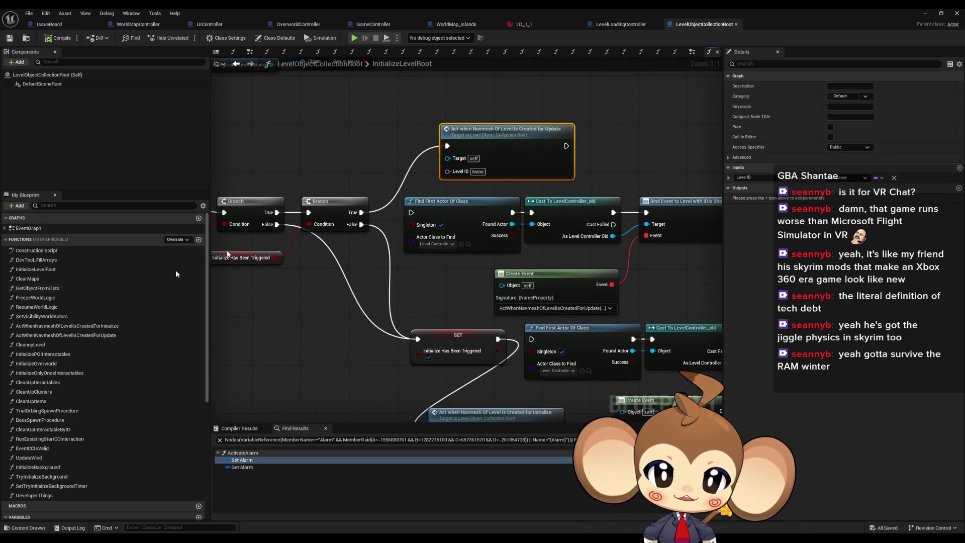
Step: Follow ActWhenNavmeshOfLevelIsCreatedForInitialize into the Initialize Overworld function graph
{"action": "double_click", "coordinate": [119, 327]}
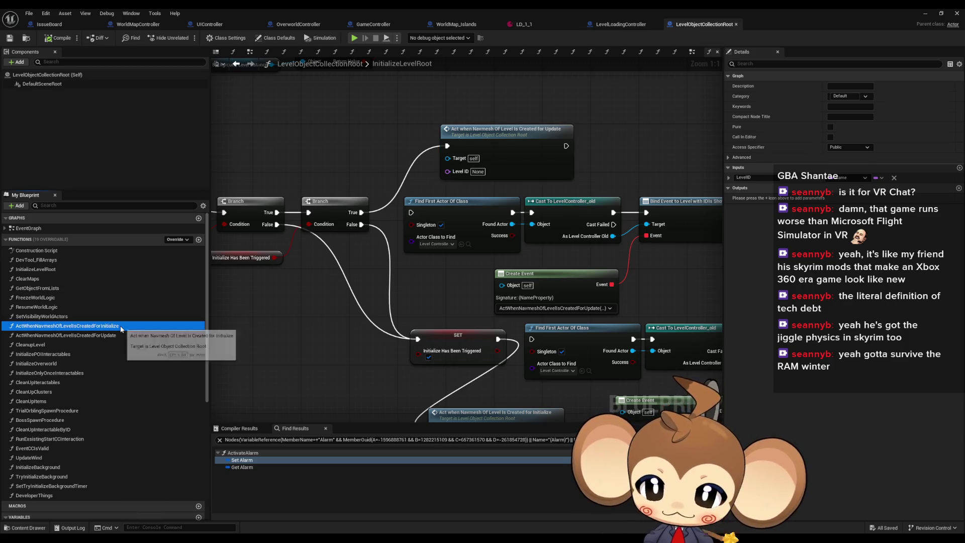
{"action": "left_click", "coordinate": [549, 214]}
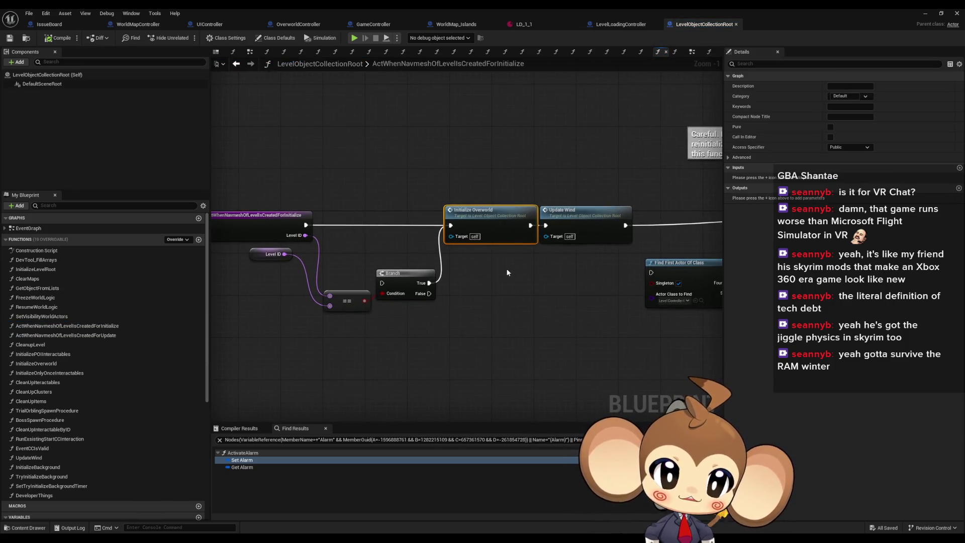
{"action": "mouse_move", "coordinate": [497, 279]}
{"action": "left_mouse_down"}
{"action": "mouse_move", "coordinate": [268, 260]}
{"action": "mouse_move", "coordinate": [223, 266]}
{"action": "left_mouse_up"}
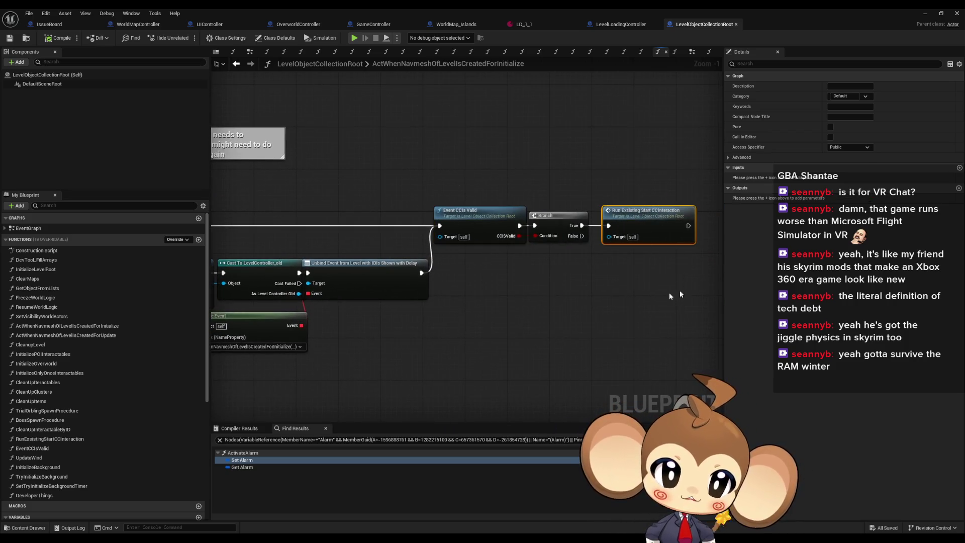
{"action": "left_click_drag", "start_coordinate": [397, 289], "coordinate": [761, 287]}
{"action": "double_click", "coordinate": [387, 214]}
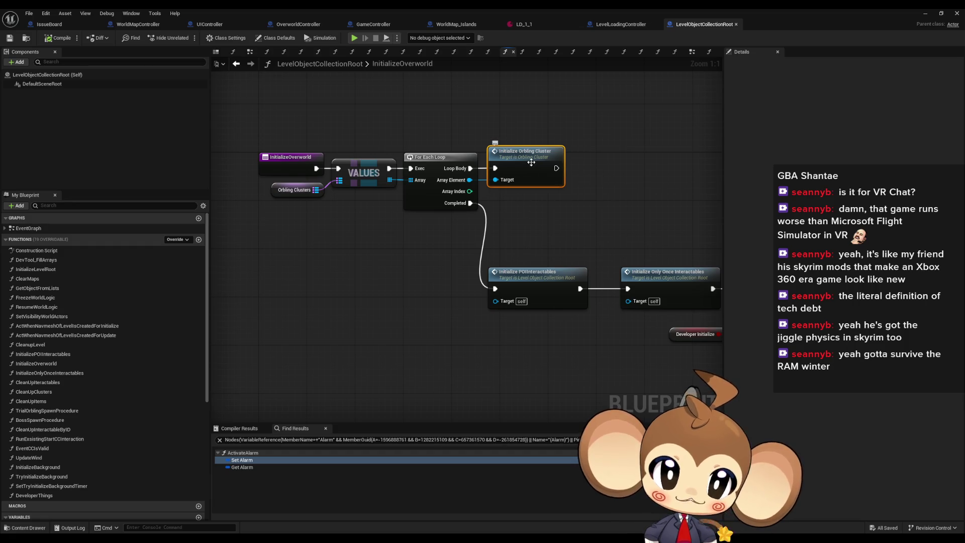
Step: Open InitializeOrblingCluster and survey its Sequence, cast, Branch and swarm loop nodes
{"action": "double_click", "coordinate": [538, 203]}
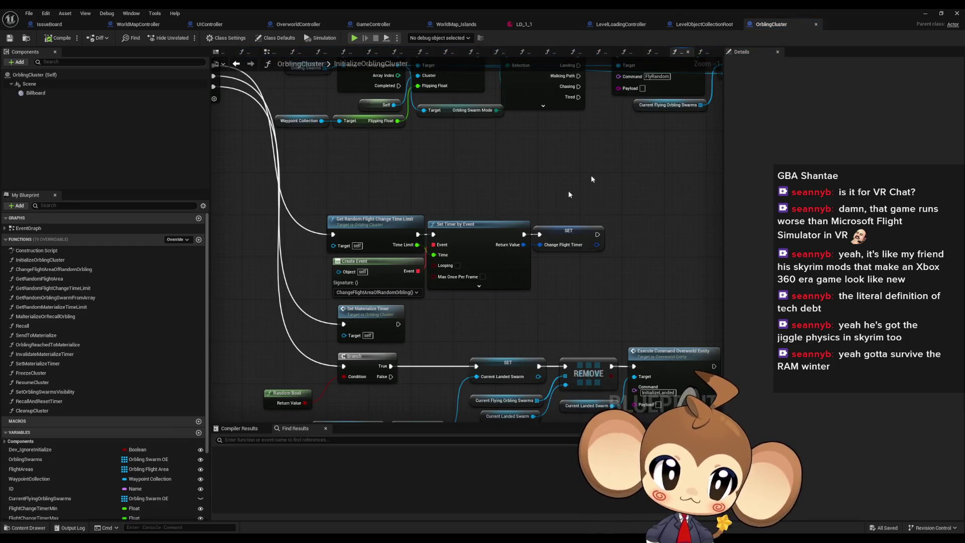
{"action": "mouse_move", "coordinate": [358, 195]}
{"action": "left_mouse_down"}
{"action": "mouse_move", "coordinate": [565, 322]}
{"action": "mouse_move", "coordinate": [728, 343]}
{"action": "left_mouse_up"}
{"action": "mouse_move", "coordinate": [265, 262]}
{"action": "left_mouse_down"}
{"action": "mouse_move", "coordinate": [497, 296]}
{"action": "mouse_move", "coordinate": [470, 291]}
{"action": "mouse_move", "coordinate": [478, 289]}
{"action": "left_mouse_up"}
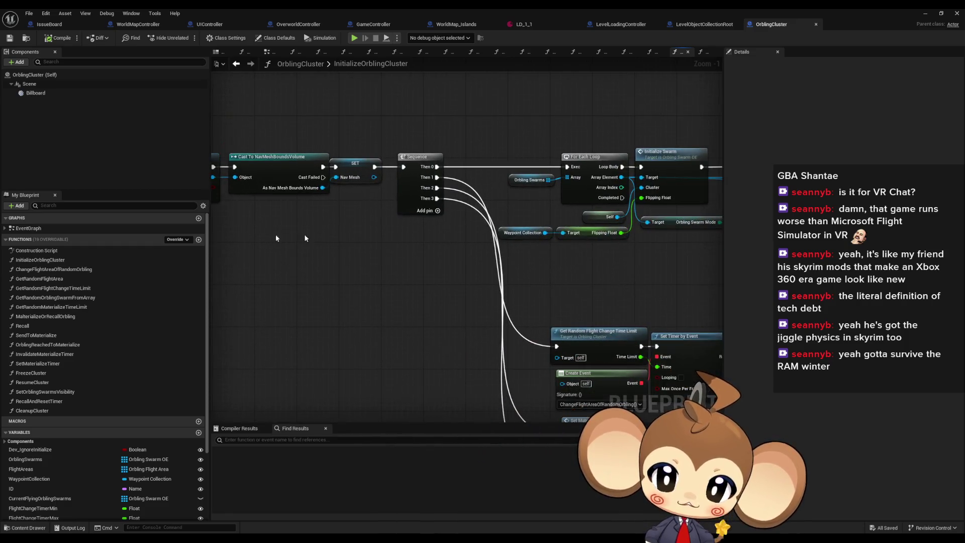
{"action": "mouse_move", "coordinate": [595, 304]}
{"action": "left_mouse_down"}
{"action": "mouse_move", "coordinate": [391, 306]}
{"action": "mouse_move", "coordinate": [491, 293]}
{"action": "mouse_move", "coordinate": [367, 304]}
{"action": "mouse_move", "coordinate": [268, 296]}
{"action": "left_mouse_up"}
{"action": "scroll", "coordinate": [569, 282], "scroll_direction": "down", "scroll_amount": 2}
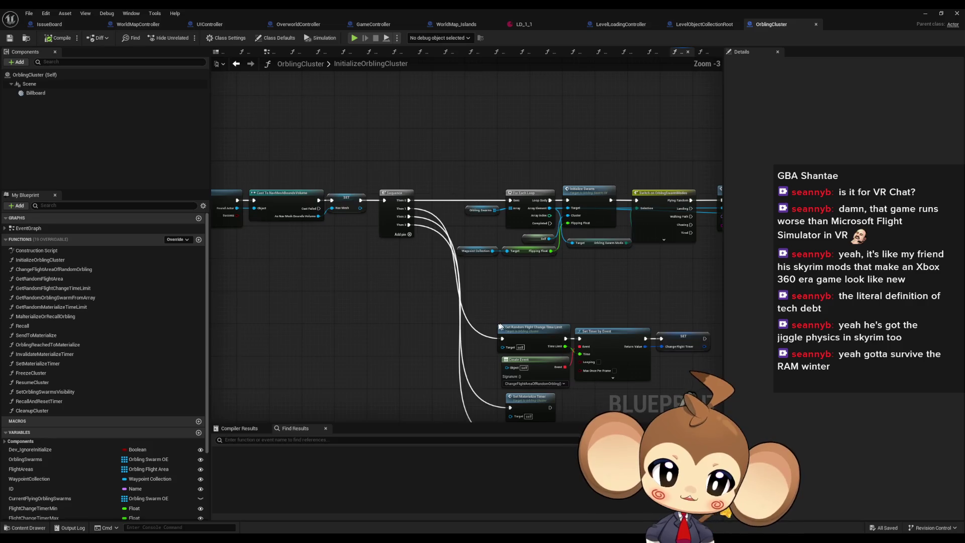
{"action": "left_click_drag", "start_coordinate": [533, 418], "coordinate": [513, 324]}
{"action": "scroll", "coordinate": [514, 324], "scroll_direction": "up", "scroll_amount": 3}
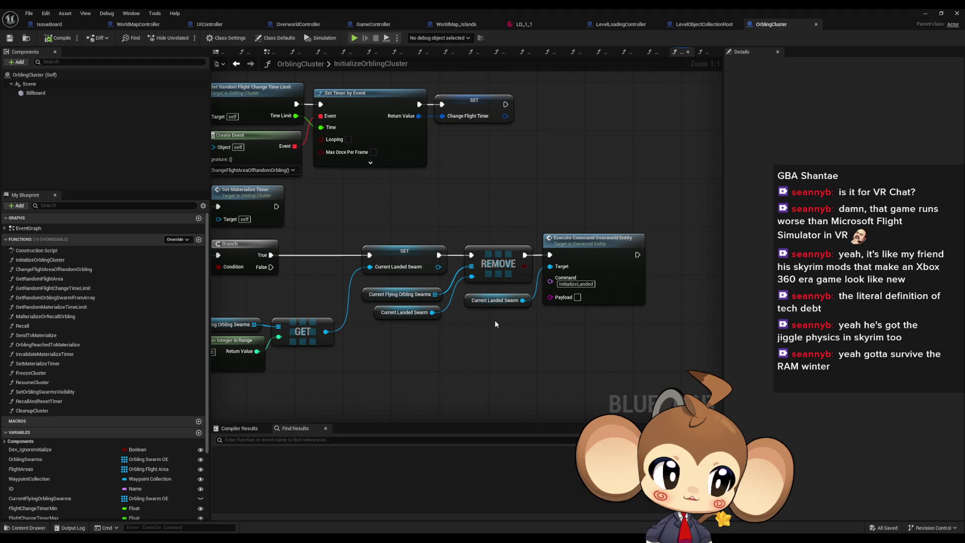
{"action": "scroll", "coordinate": [532, 357], "scroll_direction": "down", "scroll_amount": 3}
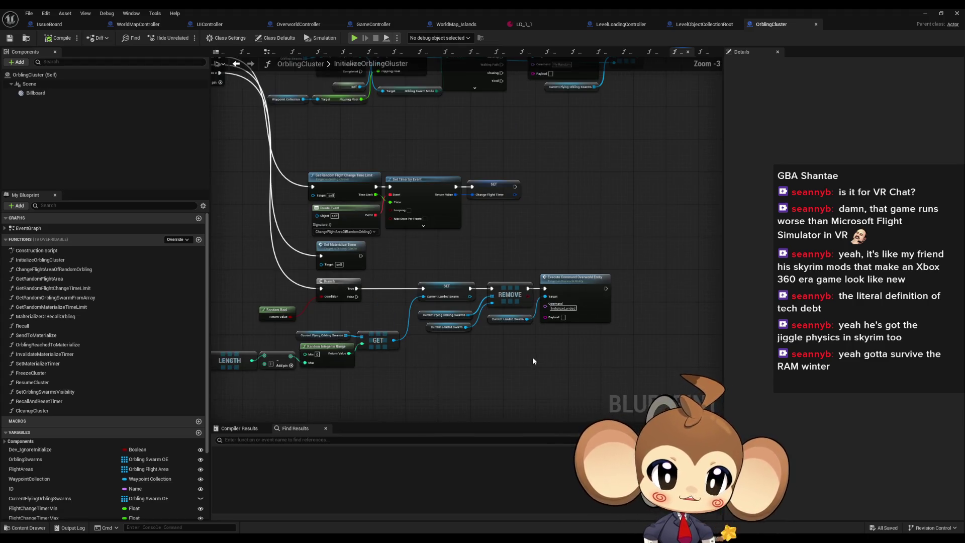
Step: Trace the chain from the entry node to the For Each Loop and select Initialize Swarm
{"action": "left_click_drag", "start_coordinate": [532, 357], "coordinate": [563, 351]}
{"action": "mouse_move", "coordinate": [393, 225]}
{"action": "left_mouse_down"}
{"action": "mouse_move", "coordinate": [468, 377]}
{"action": "mouse_move", "coordinate": [607, 396]}
{"action": "mouse_move", "coordinate": [583, 388]}
{"action": "mouse_move", "coordinate": [450, 158]}
{"action": "left_mouse_up"}
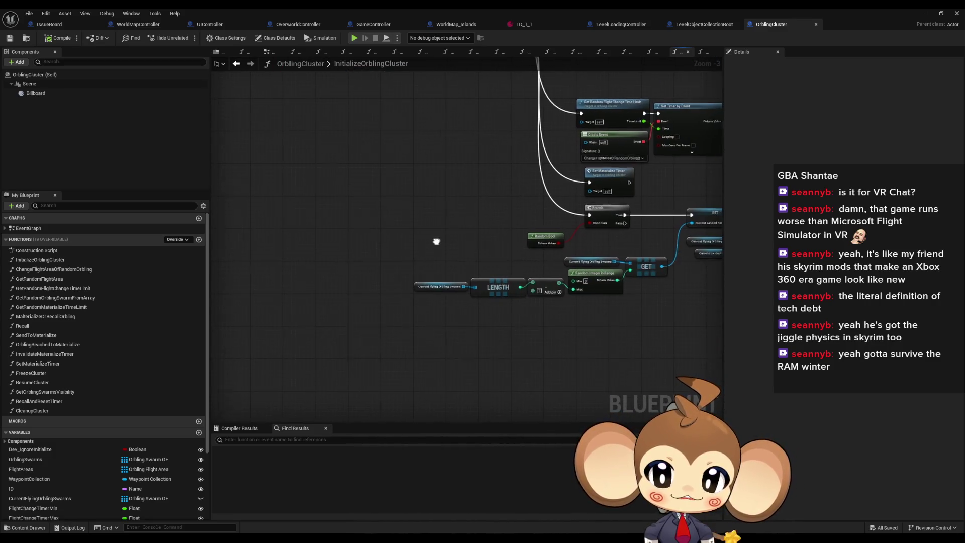
{"action": "left_click_drag", "start_coordinate": [437, 241], "coordinate": [226, 257]}
{"action": "left_click_drag", "start_coordinate": [280, 272], "coordinate": [390, 282]}
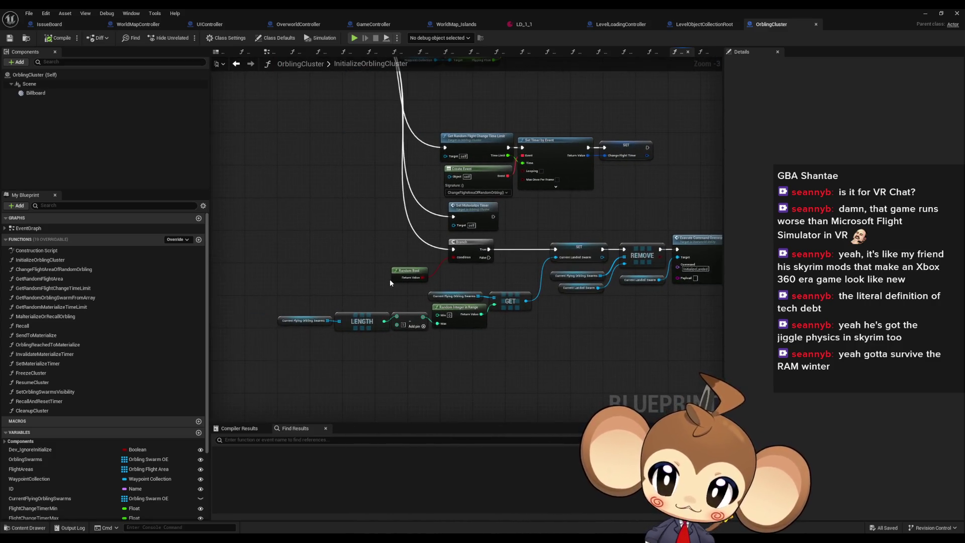
{"action": "mouse_move", "coordinate": [475, 257]}
{"action": "left_mouse_down"}
{"action": "mouse_move", "coordinate": [350, 256]}
{"action": "mouse_move", "coordinate": [346, 372]}
{"action": "left_mouse_up"}
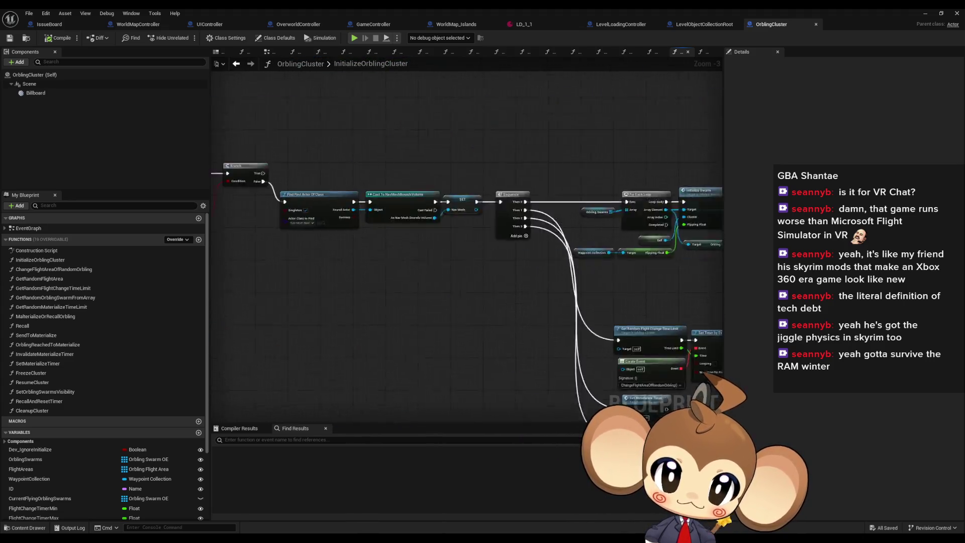
{"action": "scroll", "coordinate": [338, 247], "scroll_direction": "up", "scroll_amount": 3}
{"action": "left_click", "coordinate": [394, 181]}
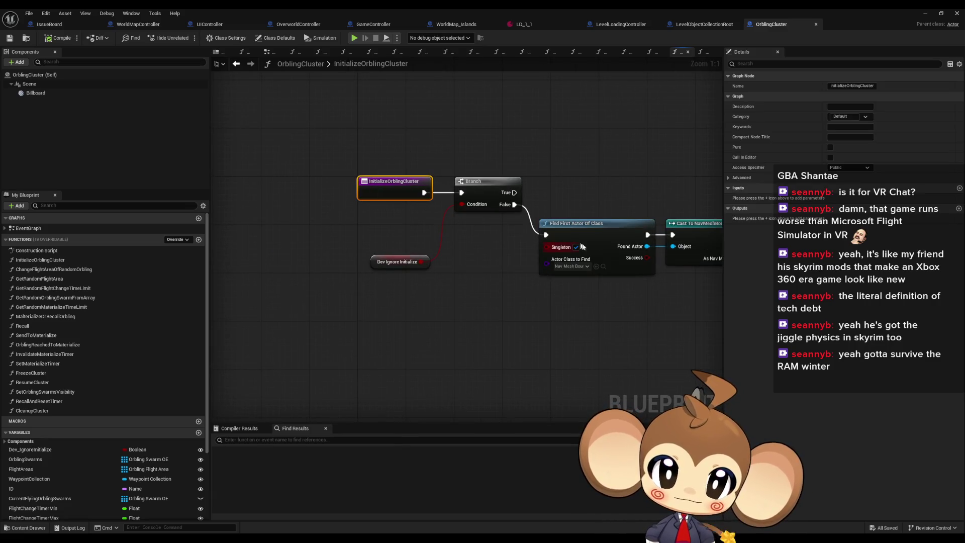
{"action": "mouse_move", "coordinate": [701, 314]}
{"action": "left_mouse_down"}
{"action": "mouse_move", "coordinate": [445, 327]}
{"action": "mouse_move", "coordinate": [322, 314]}
{"action": "left_mouse_up"}
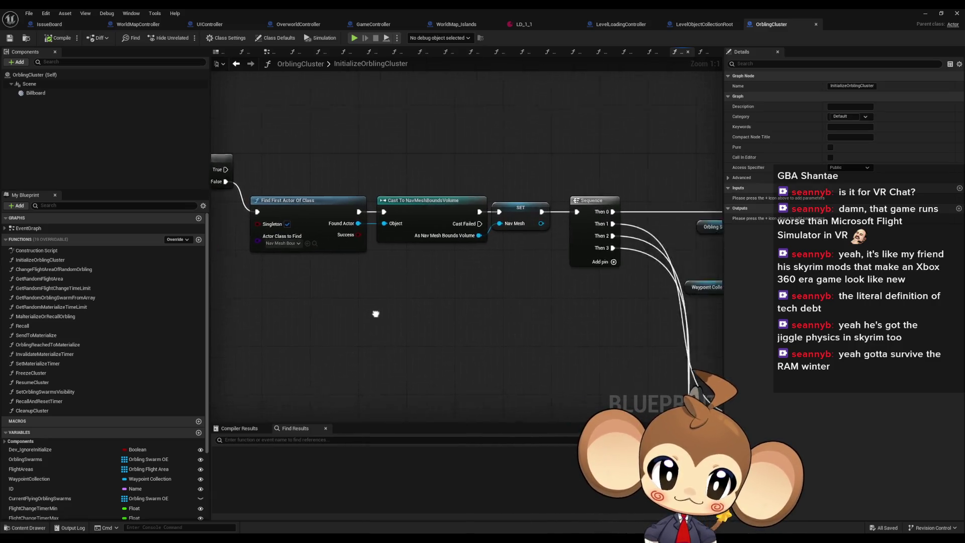
{"action": "mouse_move", "coordinate": [442, 312]}
{"action": "left_mouse_down"}
{"action": "mouse_move", "coordinate": [338, 304]}
{"action": "mouse_move", "coordinate": [347, 281]}
{"action": "left_mouse_up"}
{"action": "left_click_drag", "start_coordinate": [377, 311], "coordinate": [369, 302]}
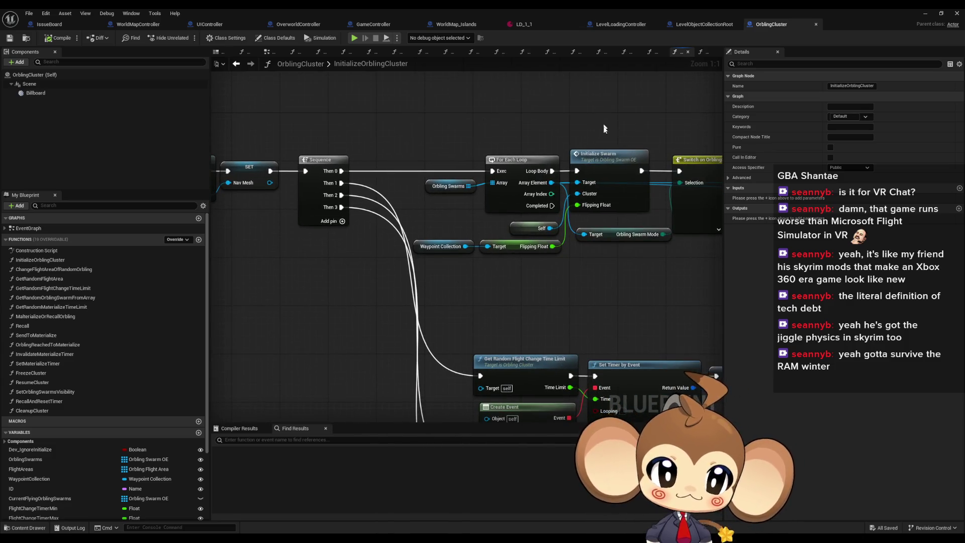
{"action": "left_click", "coordinate": [630, 209]}
{"action": "mouse_move", "coordinate": [632, 212]}
{"action": "left_mouse_down"}
{"action": "mouse_move", "coordinate": [408, 253]}
{"action": "mouse_move", "coordinate": [320, 257]}
{"action": "mouse_move", "coordinate": [431, 263]}
{"action": "left_mouse_up"}
Step: Open InitializeSwarm, then InitializeBattleInfo, and locate the Initialize Battle Group call
{"action": "double_click", "coordinate": [389, 258]}
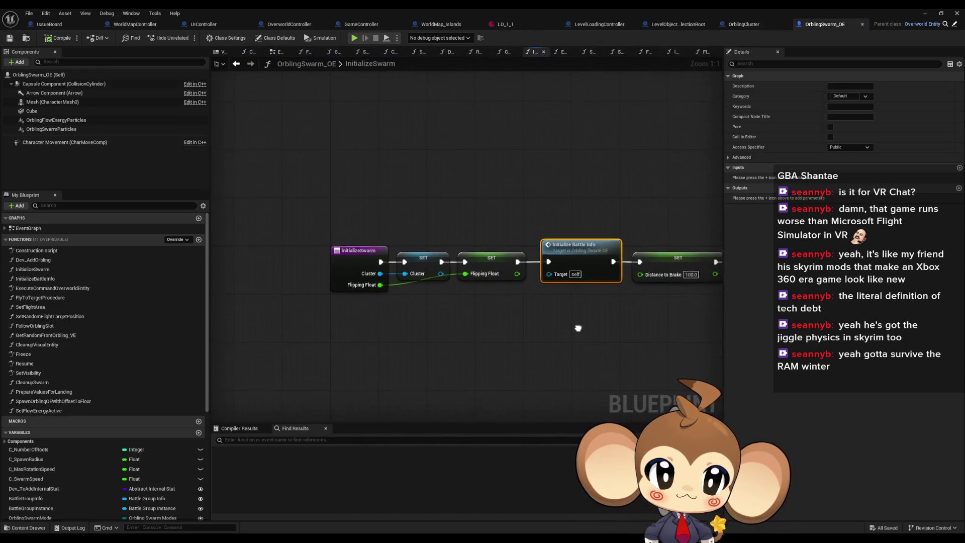
{"action": "left_click", "coordinate": [354, 229]}
{"action": "mouse_move", "coordinate": [354, 228]}
{"action": "left_mouse_down"}
{"action": "mouse_move", "coordinate": [117, 205]}
{"action": "mouse_move", "coordinate": [428, 258]}
{"action": "left_mouse_up"}
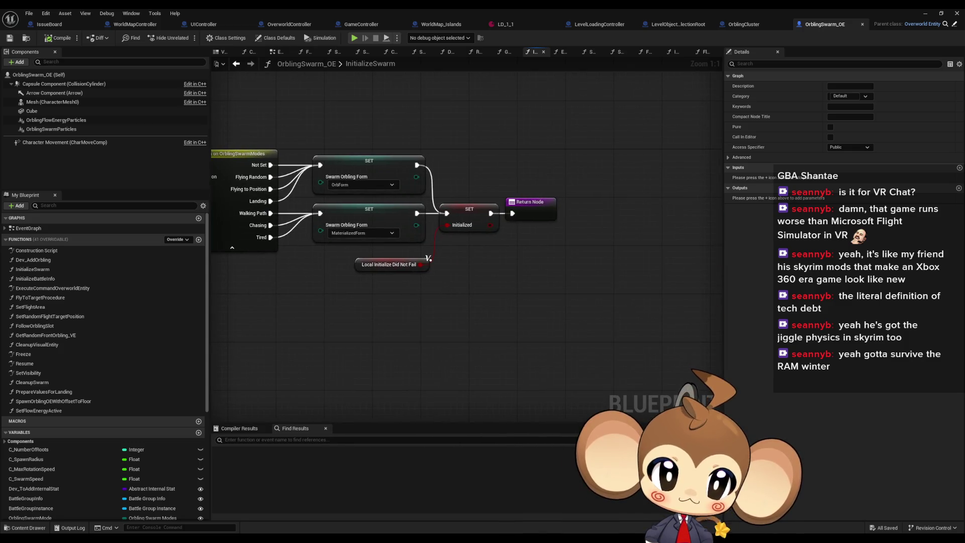
{"action": "left_click_drag", "start_coordinate": [371, 223], "coordinate": [747, 294]}
{"action": "double_click", "coordinate": [336, 227]}
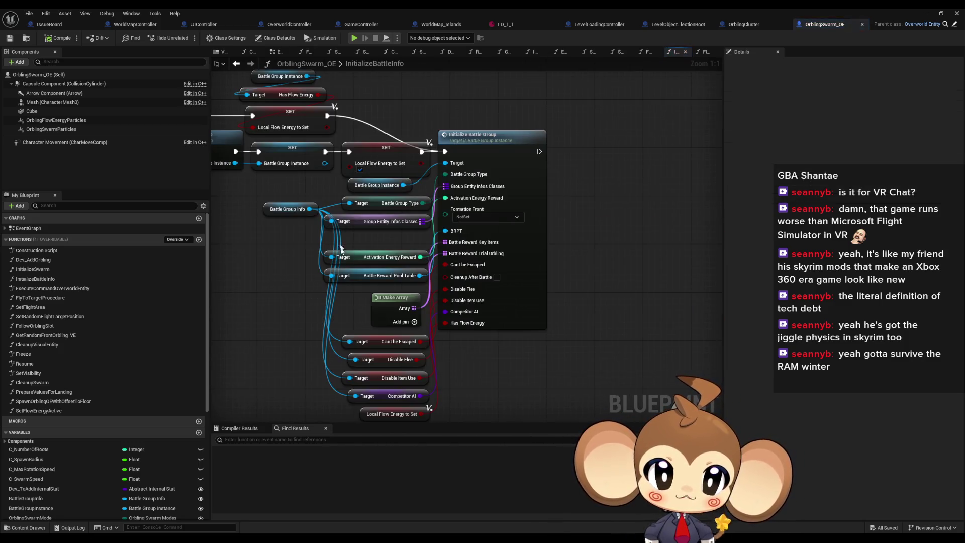
{"action": "left_click_drag", "start_coordinate": [732, 377], "coordinate": [311, 318]}
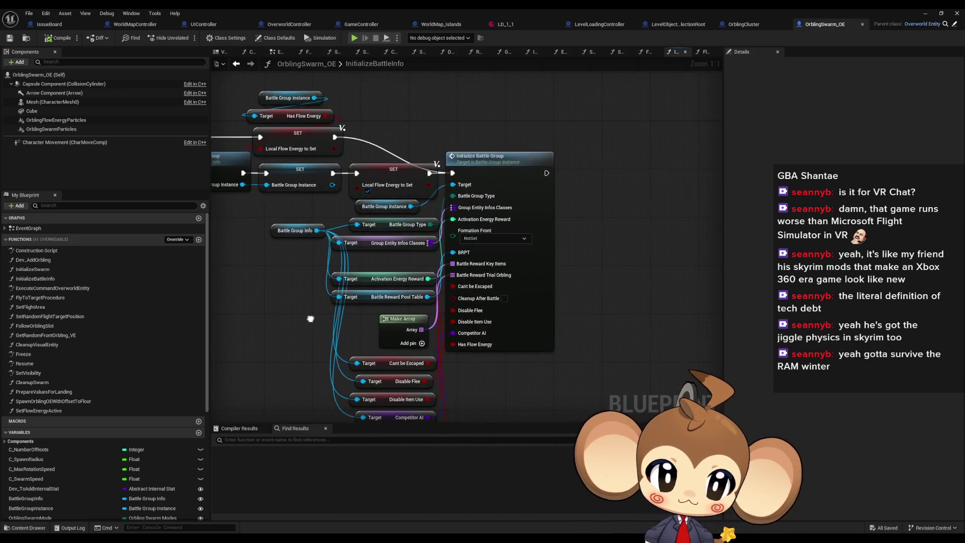
Step: From OrblingCluster, re-open InitializeSwarm and InitializeBattleInfo and select Instantiate Battle Group
{"action": "left_click", "coordinate": [751, 25]}
{"action": "left_click_drag", "start_coordinate": [561, 215], "coordinate": [418, 208]}
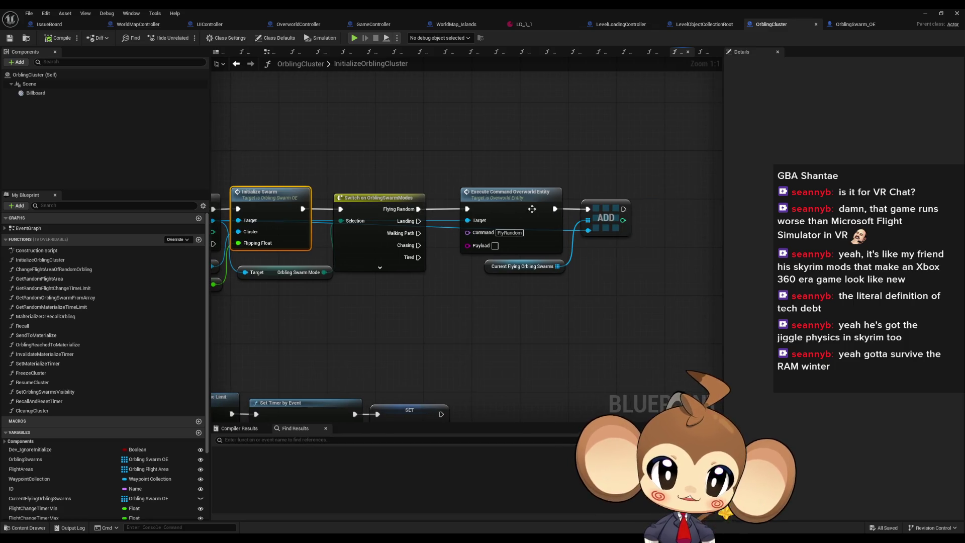
{"action": "mouse_move", "coordinate": [491, 256]}
{"action": "left_mouse_down"}
{"action": "mouse_move", "coordinate": [719, 255]}
{"action": "mouse_move", "coordinate": [722, 267]}
{"action": "mouse_move", "coordinate": [693, 272]}
{"action": "left_mouse_up"}
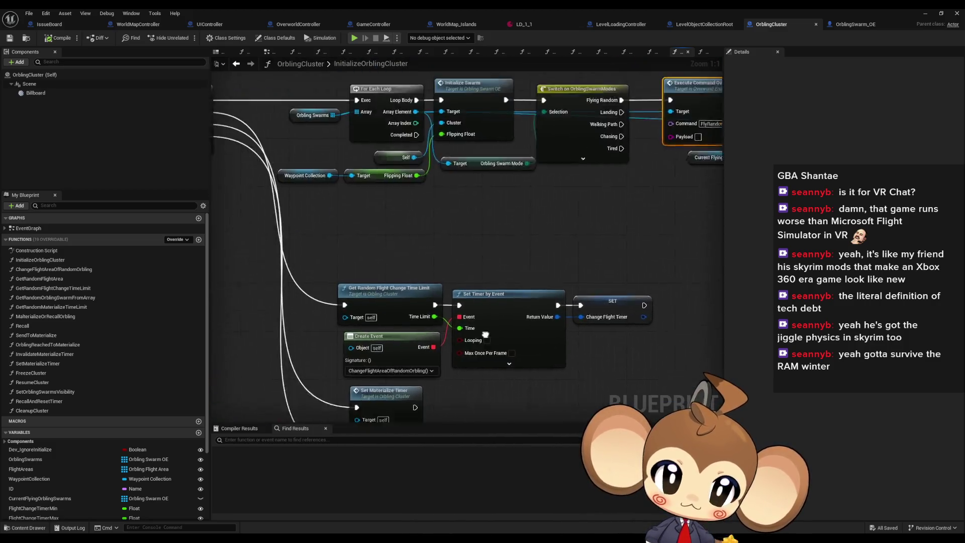
{"action": "double_click", "coordinate": [398, 185]}
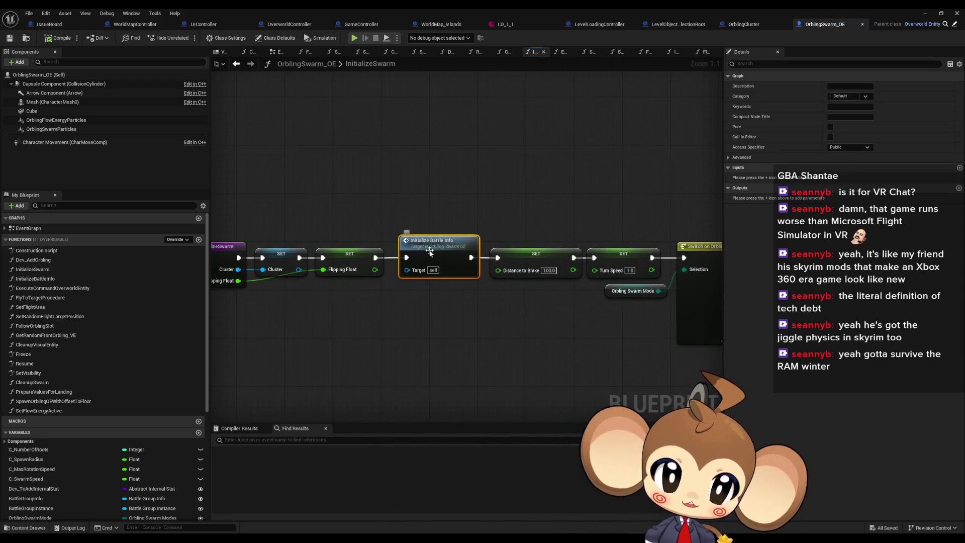
{"action": "double_click", "coordinate": [442, 241]}
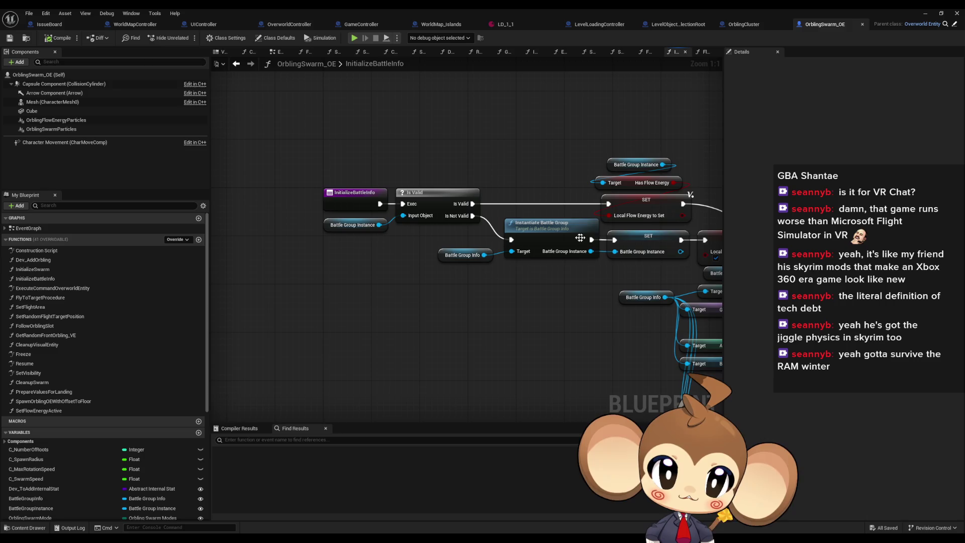
{"action": "left_click", "coordinate": [465, 240]}
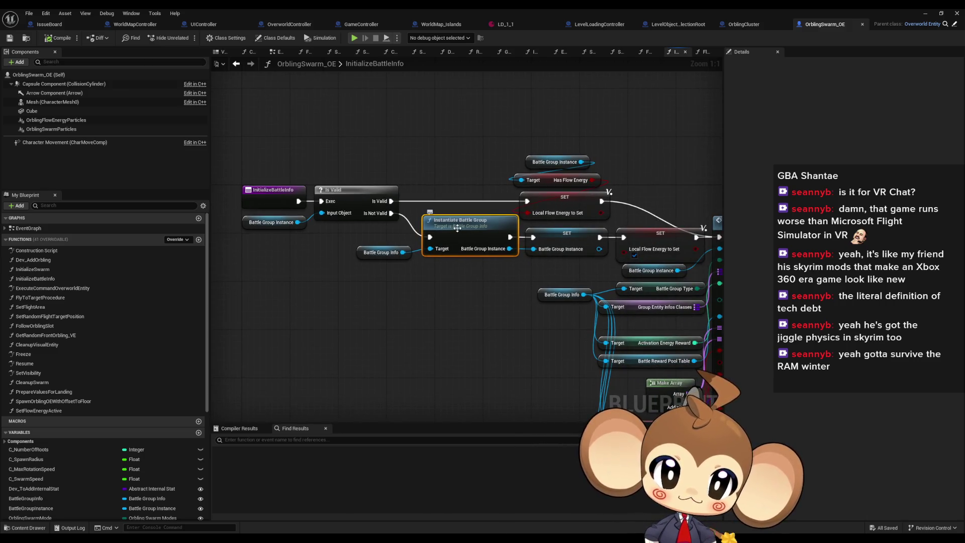
Step: In BattleGroupInfo's InstantiateBattleGroup, expand SpawnActor Battle Group Instance's advanced pins to expose Owner
{"action": "double_click", "coordinate": [457, 229]}
{"action": "left_click", "coordinate": [469, 196]}
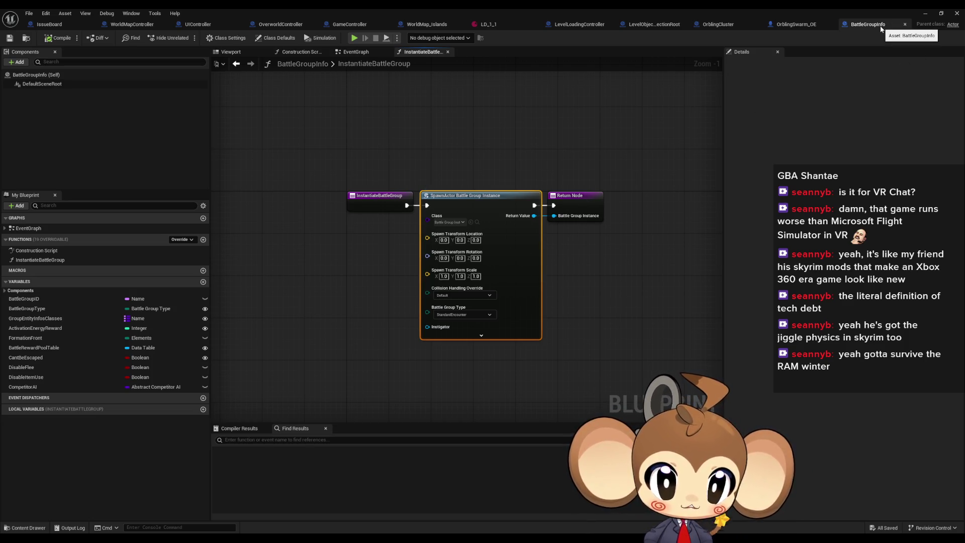
{"action": "left_click", "coordinate": [483, 335]}
{"action": "left_click_drag", "start_coordinate": [589, 200], "coordinate": [601, 203]}
{"action": "left_click", "coordinate": [593, 311]}
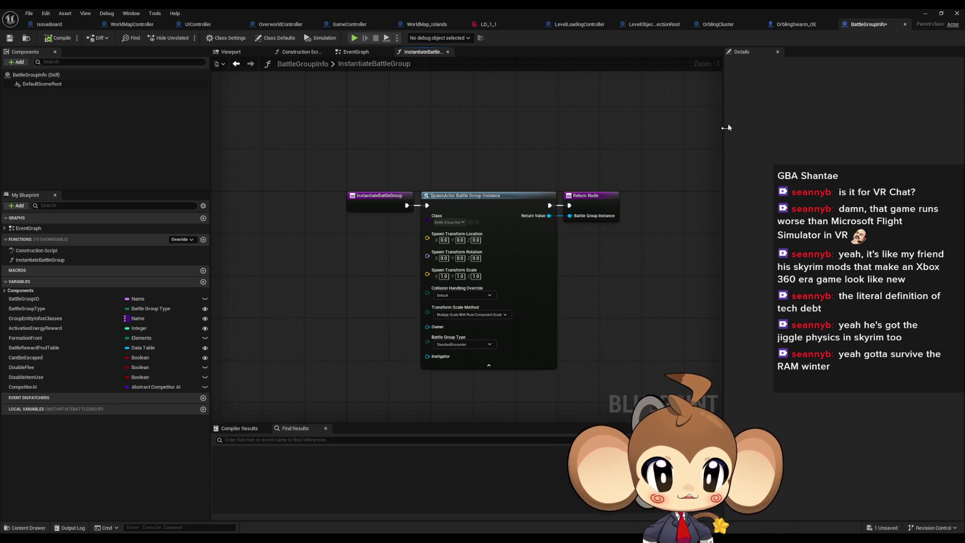
{"action": "left_click", "coordinate": [373, 204]}
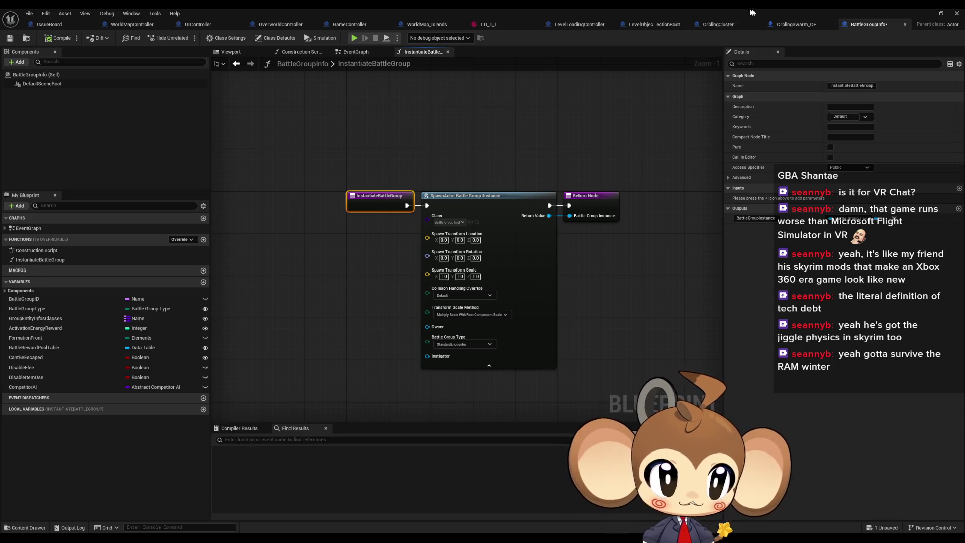
Step: Back in OrblingSwarm_OE, find all references to the Battle Group Info variable
{"action": "left_click", "coordinate": [792, 26]}
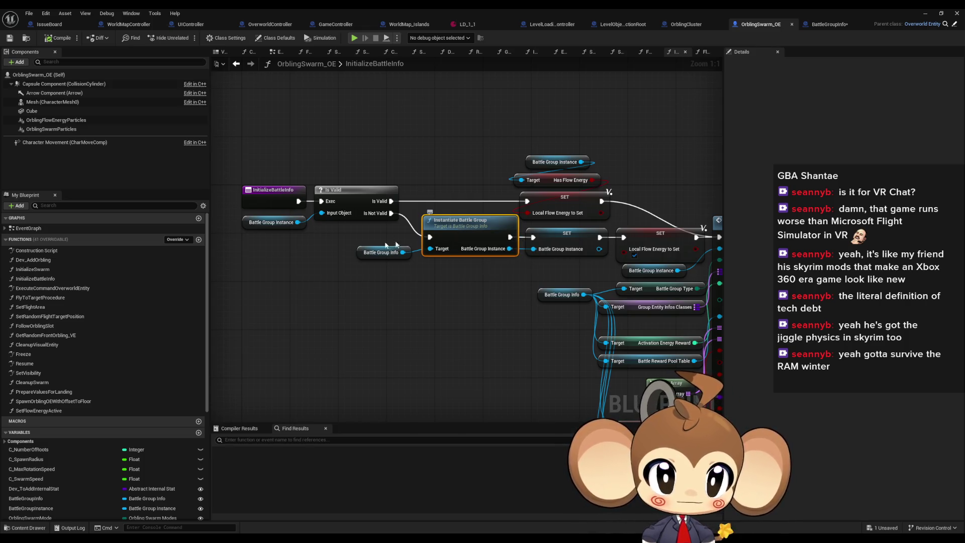
{"action": "left_click", "coordinate": [382, 252]}
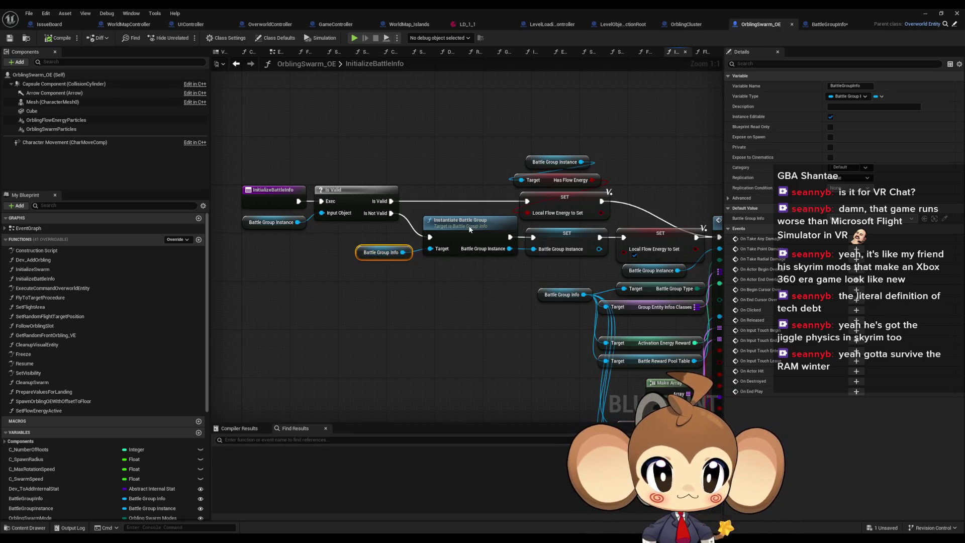
{"action": "double_click", "coordinate": [382, 253]}
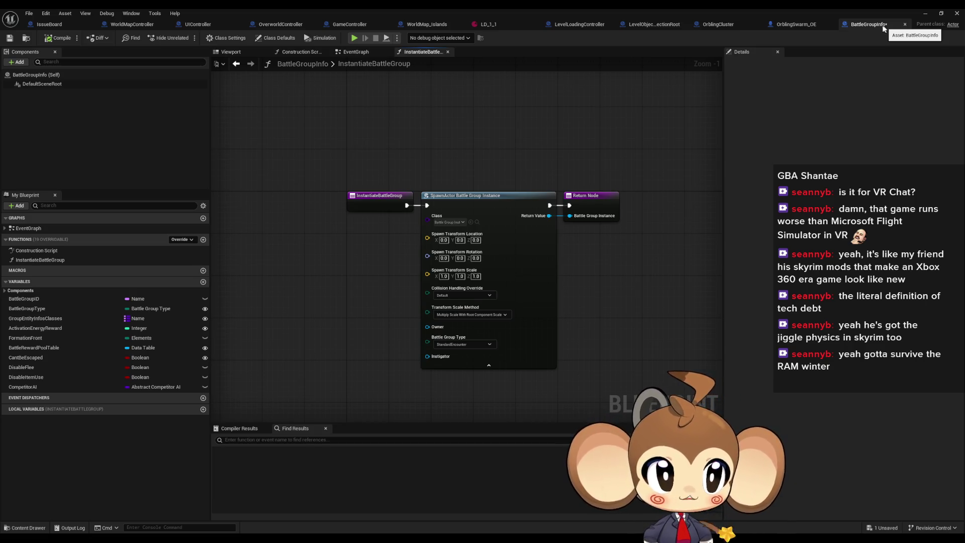
{"action": "left_click", "coordinate": [813, 25]}
{"action": "right_click", "coordinate": [357, 253]}
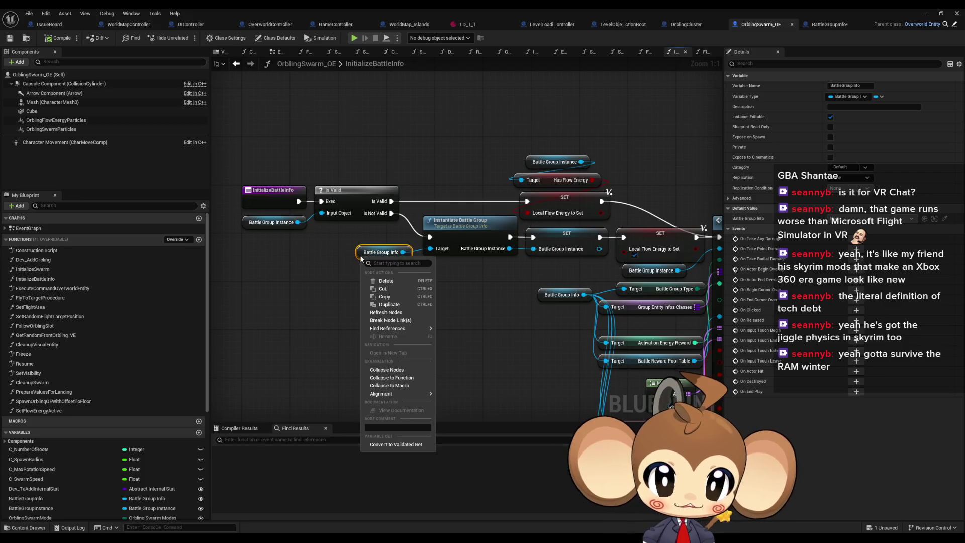
{"action": "mouse_move", "coordinate": [397, 330]}
{"action": "left_click", "coordinate": [481, 350]}
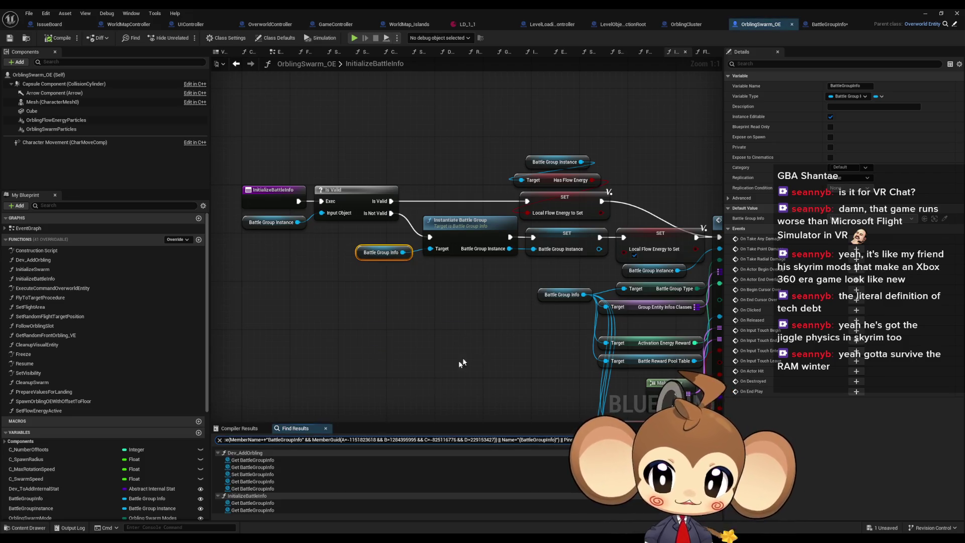
{"action": "scroll", "coordinate": [114, 452], "scroll_direction": "down", "scroll_amount": 2}
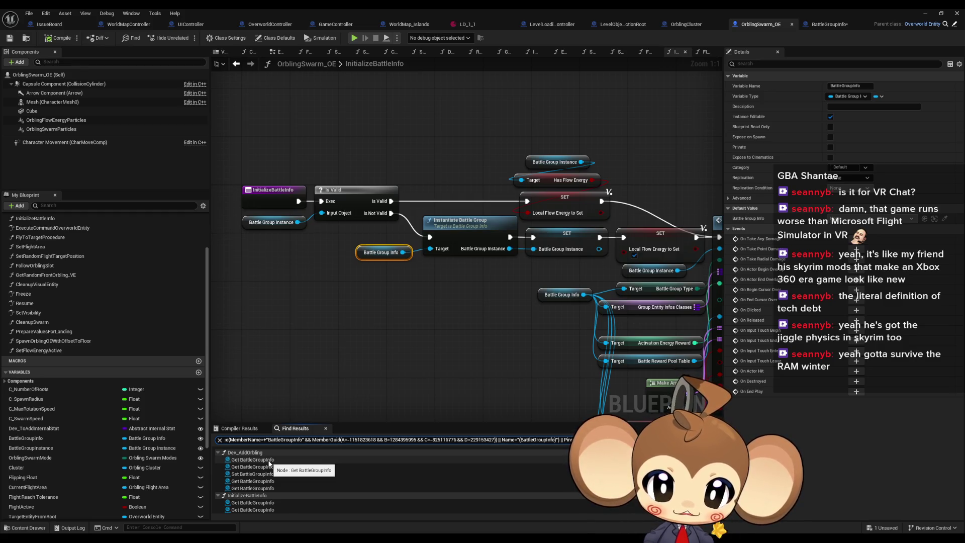
{"action": "left_click", "coordinate": [421, 396]}
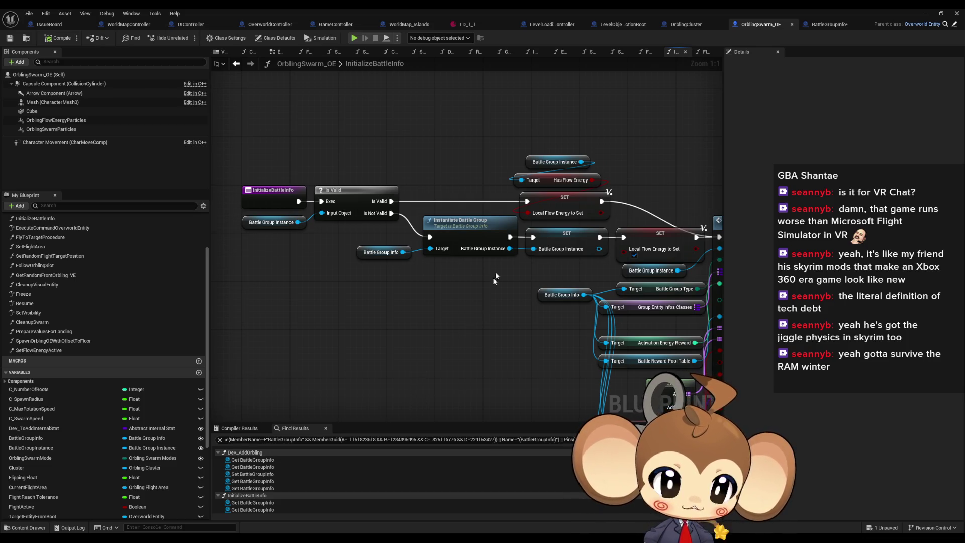
Step: Wire a Self node into SpawnActor Battle Group Instance's Owner pin, then compile and save BattleGroupInfo
{"action": "double_click", "coordinate": [465, 232]}
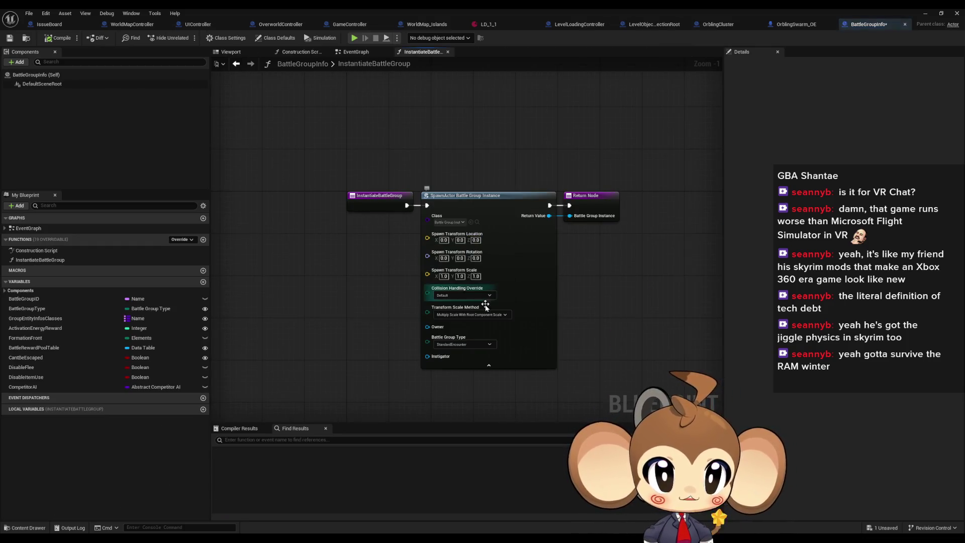
{"action": "right_click", "coordinate": [365, 308]}
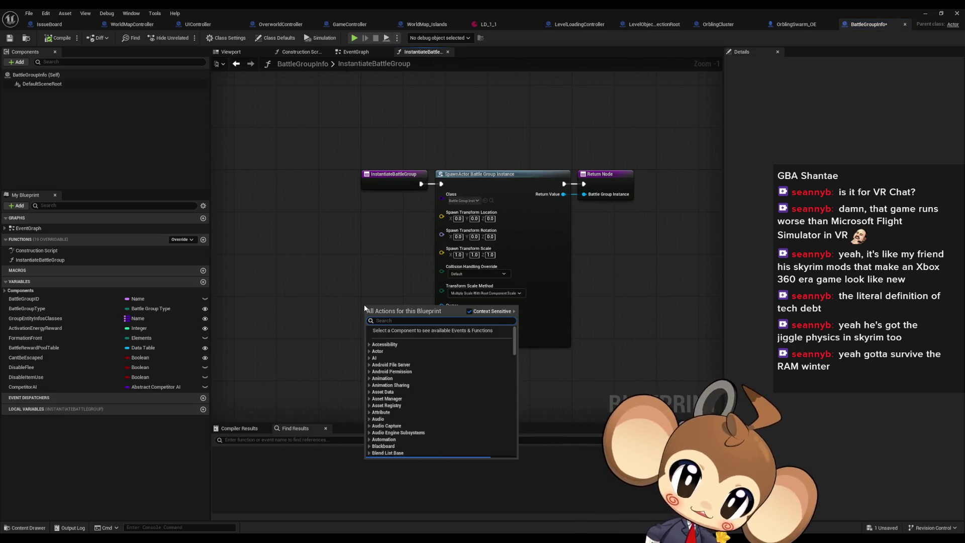
{"action": "type", "text": "self"}
{"action": "key", "text": "Return"}
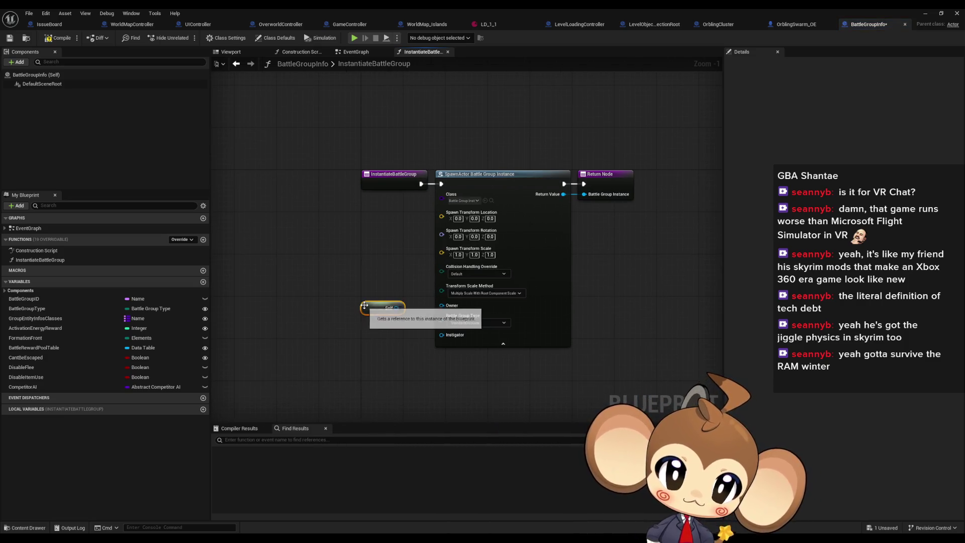
{"action": "left_click_drag", "start_coordinate": [441, 305], "coordinate": [399, 307]}
{"action": "left_click", "coordinate": [389, 341]}
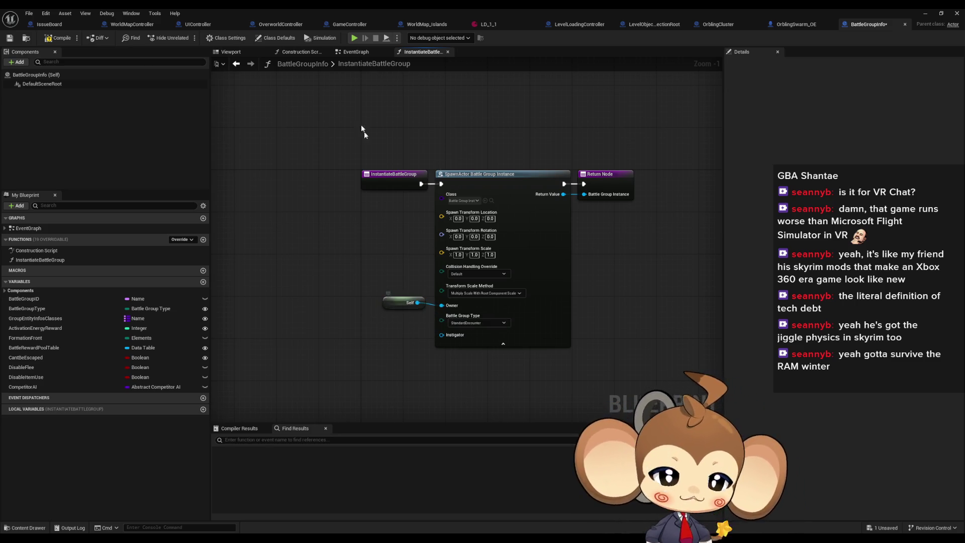
{"action": "left_click", "coordinate": [58, 38]}
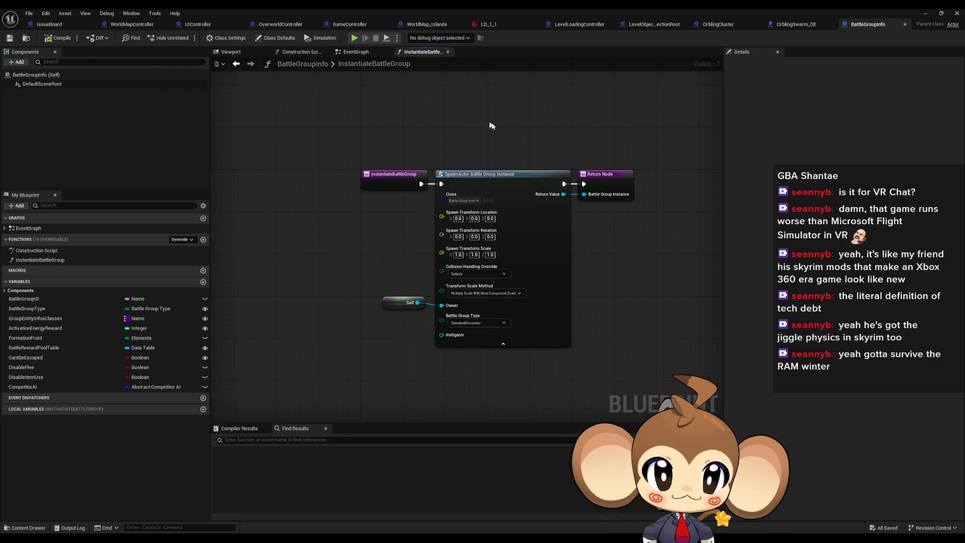
{"action": "left_click", "coordinate": [541, 232]}
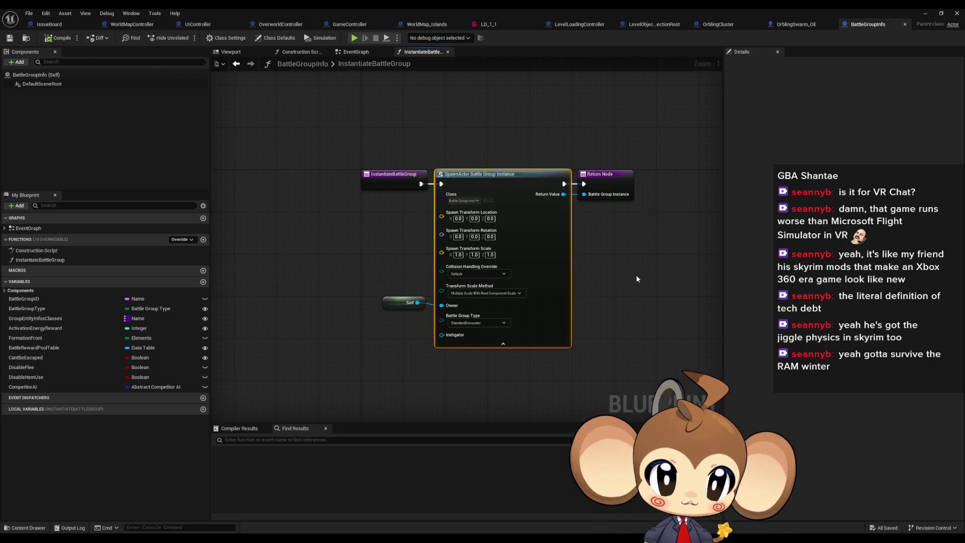
Step: Return to OrblingSwarm_OE and select the Initialize Battle Group call
{"action": "left_click", "coordinate": [798, 24]}
{"action": "left_click_drag", "start_coordinate": [339, 411], "coordinate": [129, 414]}
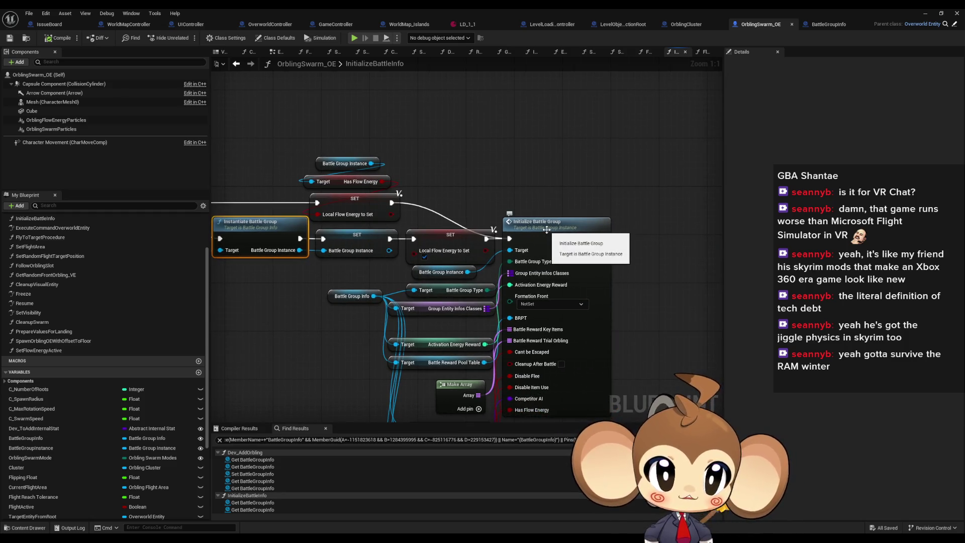
{"action": "left_click", "coordinate": [550, 232]}
Step: Open BattleGroupInstance's InitializeBattleGroup and follow the Add Entity call into the AddEntity graph
{"action": "double_click", "coordinate": [614, 290]}
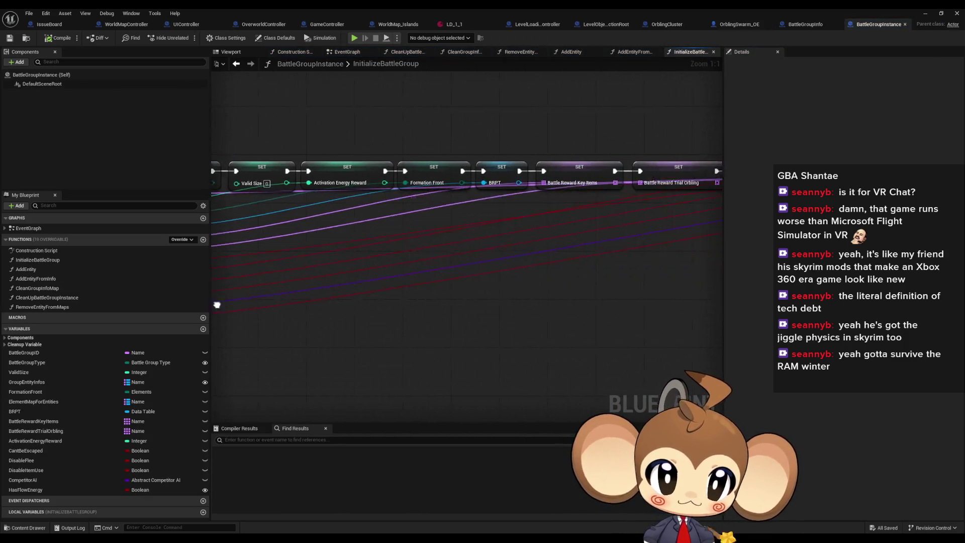
{"action": "left_click_drag", "start_coordinate": [483, 255], "coordinate": [231, 233]}
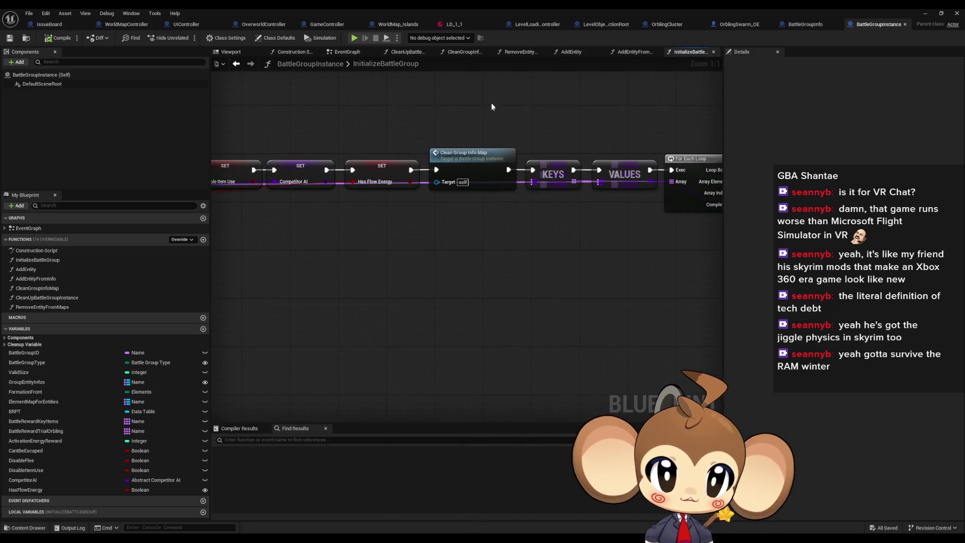
{"action": "left_click", "coordinate": [472, 156]}
{"action": "left_click_drag", "start_coordinate": [596, 234], "coordinate": [333, 235]}
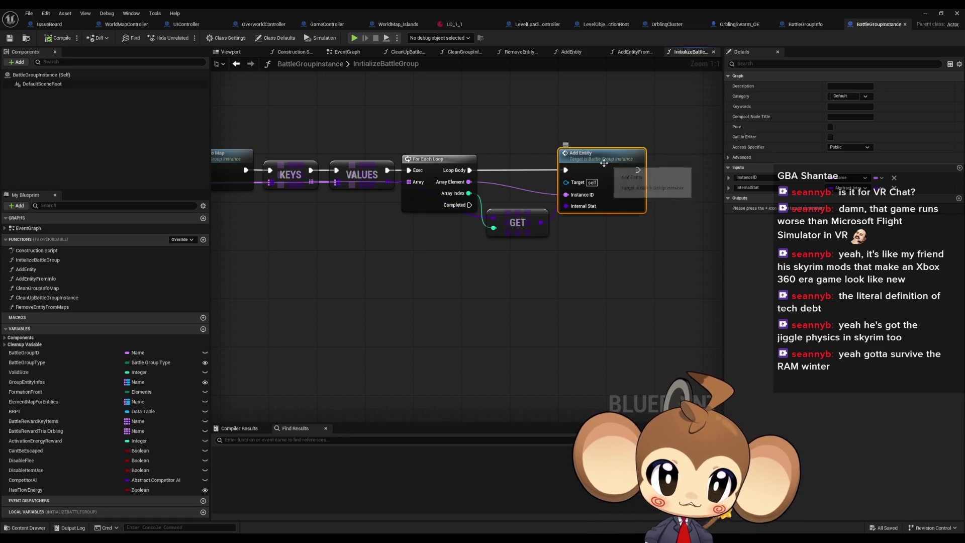
{"action": "double_click", "coordinate": [611, 183]}
Step: Paste a Self node into AddEntity's SpawnActor Owner pin, then start a Find Results search
{"action": "left_click", "coordinate": [551, 251]}
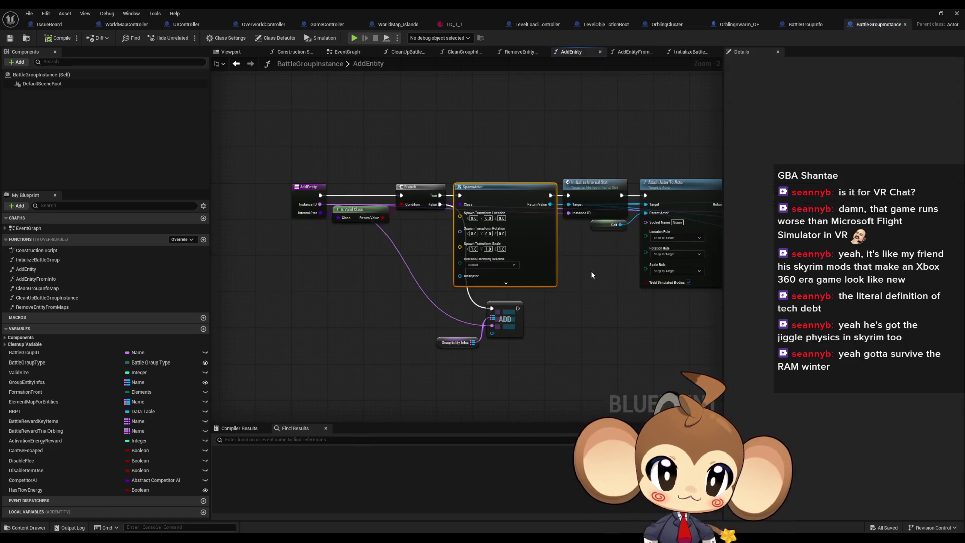
{"action": "scroll", "coordinate": [506, 283], "scroll_direction": "up", "scroll_amount": 2}
{"action": "left_click", "coordinate": [519, 307]}
{"action": "key", "text": "ctrl+v"}
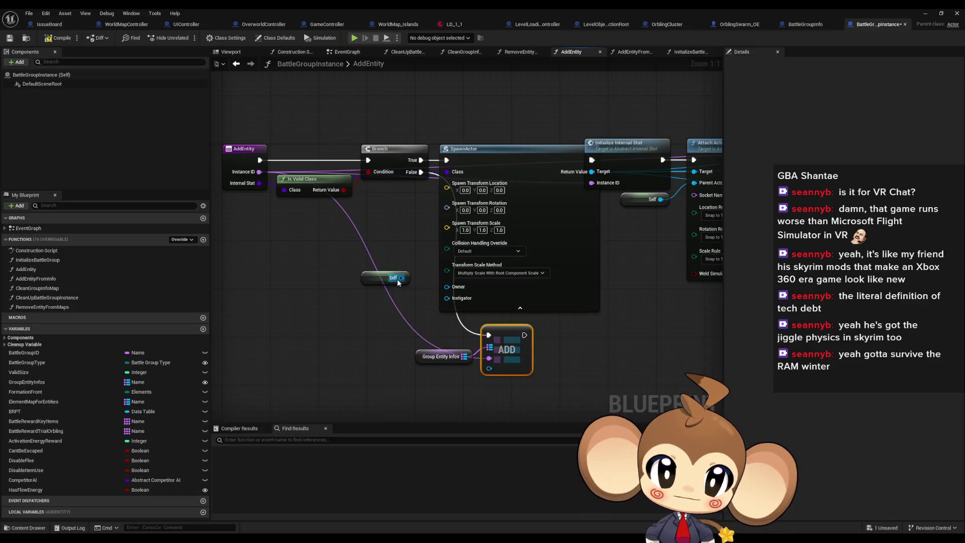
{"action": "left_click_drag", "start_coordinate": [447, 286], "coordinate": [397, 293]}
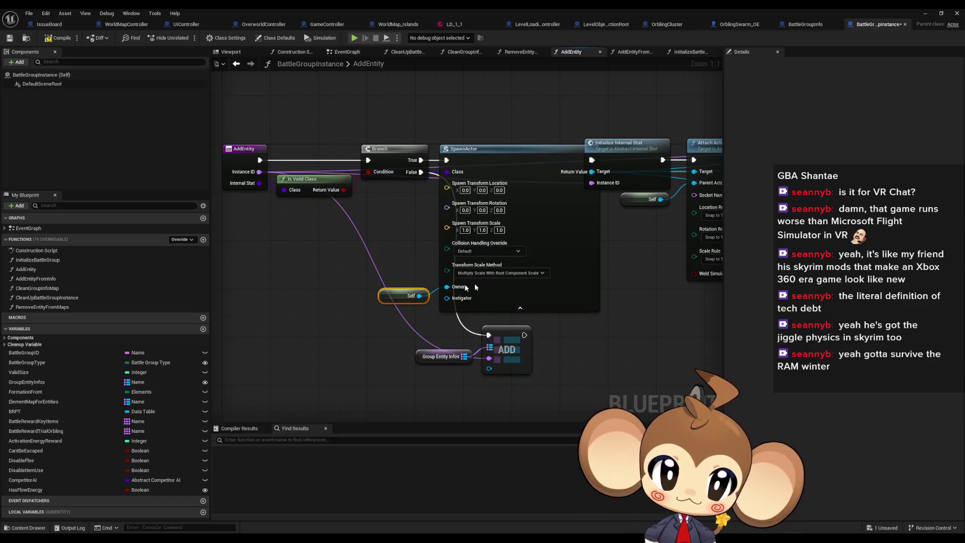
{"action": "scroll", "coordinate": [465, 284], "scroll_direction": "down", "scroll_amount": 2}
{"action": "left_click_drag", "start_coordinate": [464, 283], "coordinate": [276, 294]}
{"action": "scroll", "coordinate": [276, 293], "scroll_direction": "down", "scroll_amount": 1}
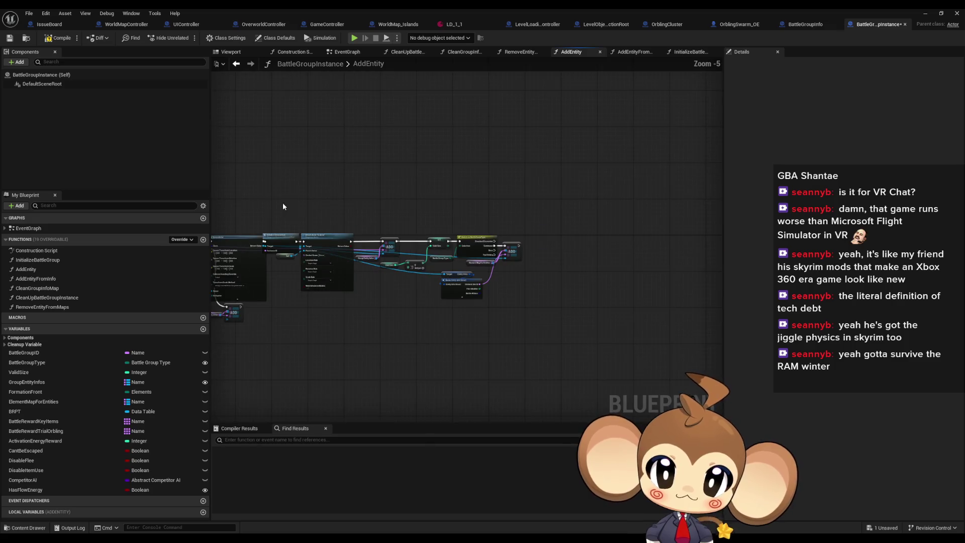
{"action": "key", "text": "ctrl+a"}
{"action": "scroll", "coordinate": [275, 258], "scroll_direction": "up", "scroll_amount": 3}
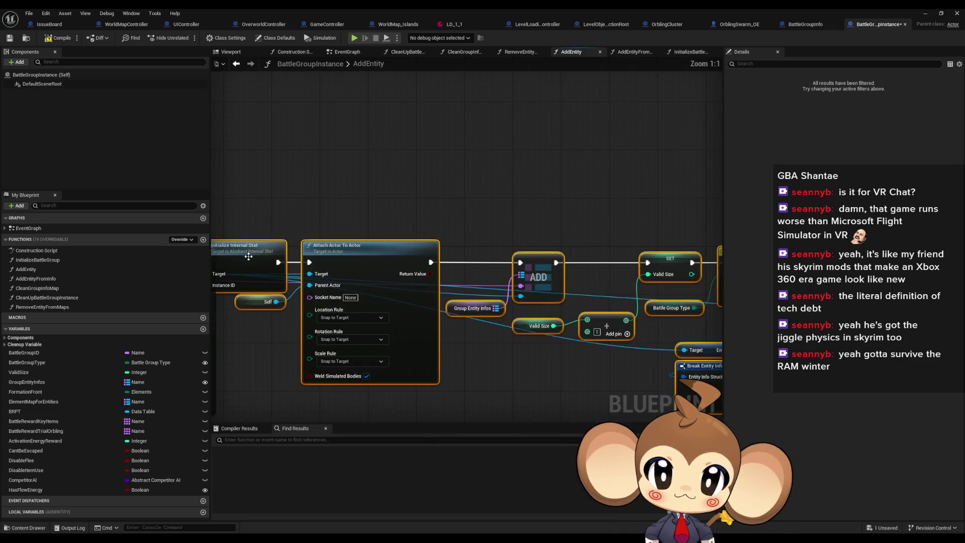
{"action": "left_click", "coordinate": [262, 440]}
Step: Search for 'spawn' and jump to the SpawnActor node in AddEntityFromInfo
{"action": "type", "text": "spawn"}
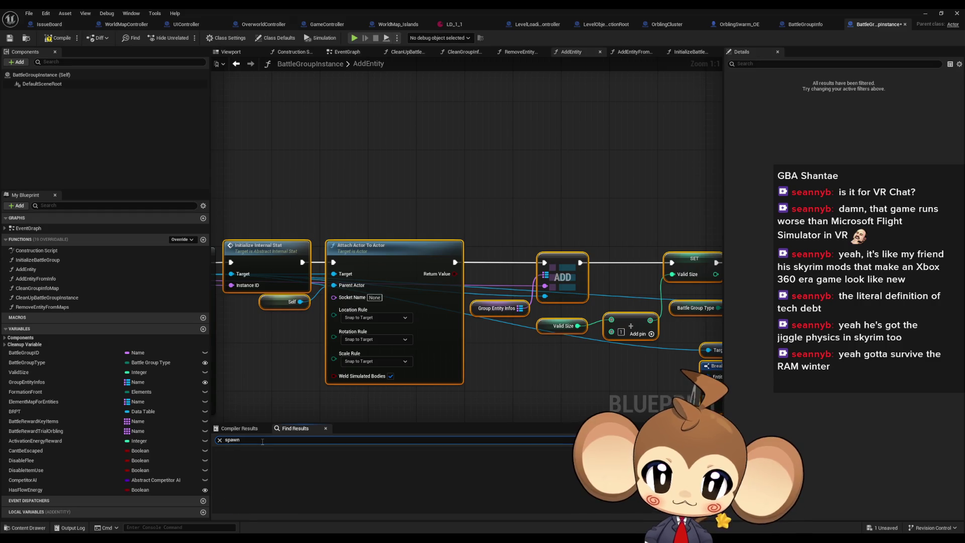
{"action": "key", "text": "Return"}
{"action": "left_click", "coordinate": [260, 460]}
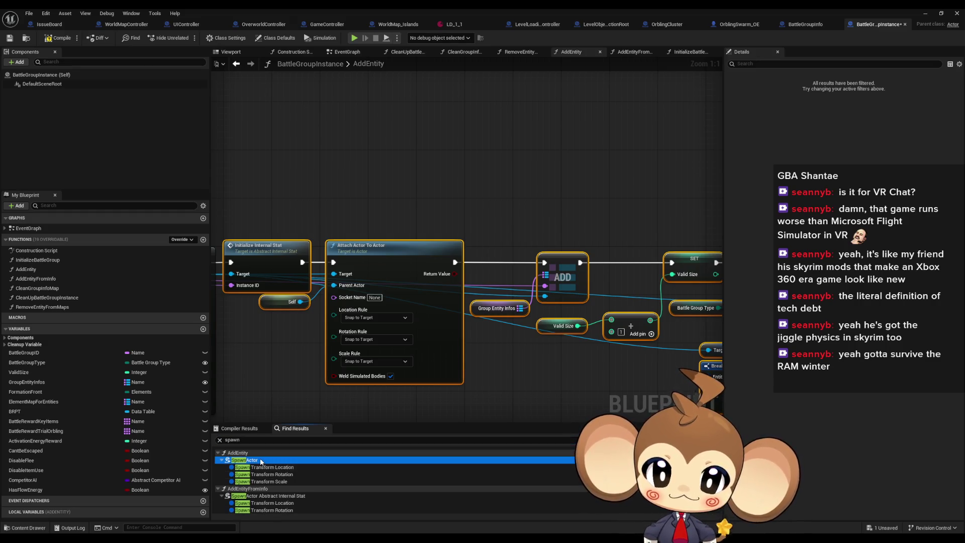
{"action": "left_click", "coordinate": [258, 496]}
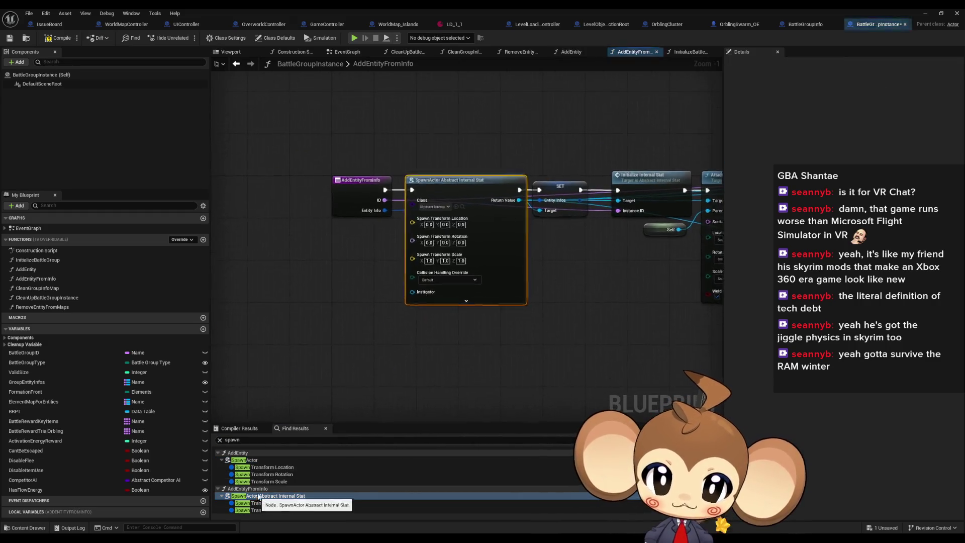
Step: Expand that SpawnActor node and wire a new Self node into its Owner pin
{"action": "left_click", "coordinate": [317, 290]}
{"action": "left_click", "coordinate": [466, 305]}
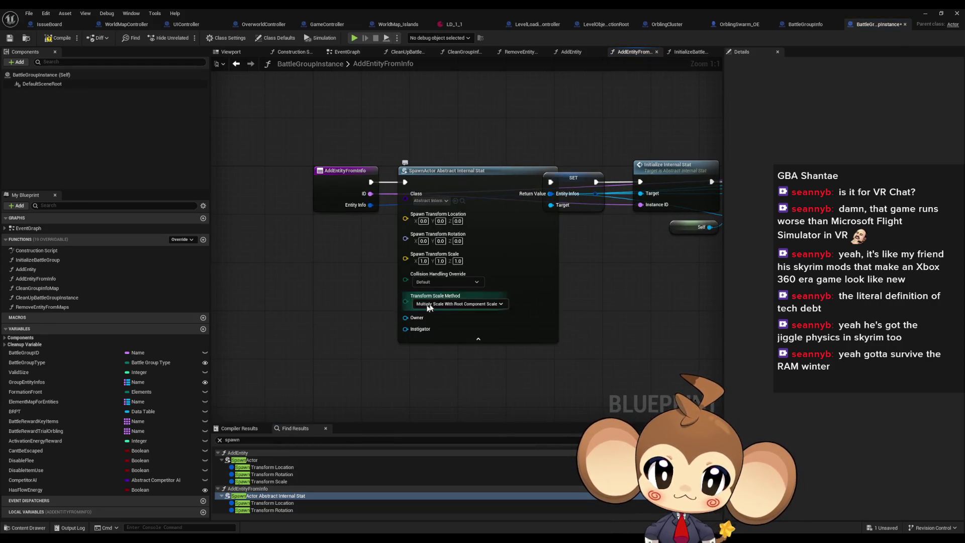
{"action": "right_click", "coordinate": [306, 300]}
{"action": "type", "text": "self"}
{"action": "key", "text": "Return"}
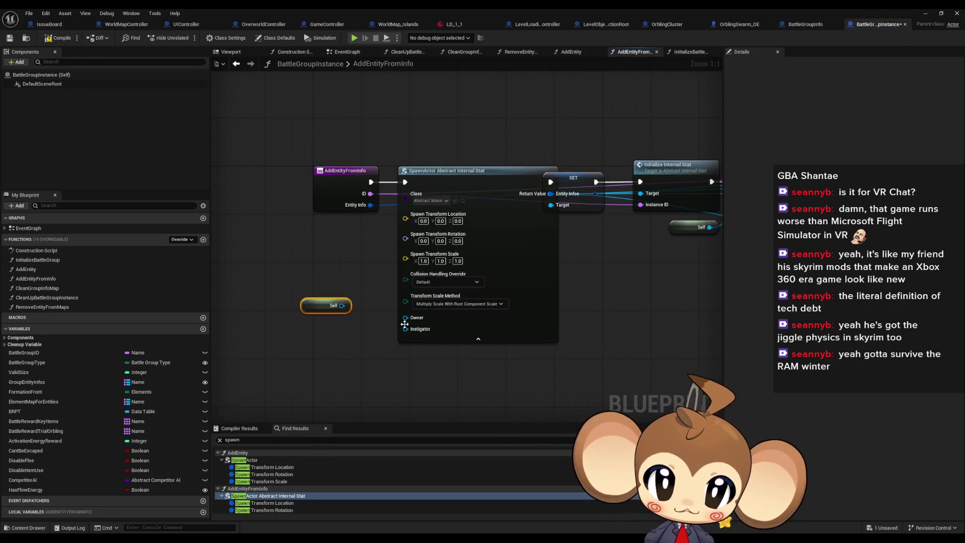
{"action": "mouse_move", "coordinate": [406, 317]}
{"action": "left_mouse_down"}
{"action": "mouse_move", "coordinate": [342, 306]}
{"action": "mouse_move", "coordinate": [363, 316]}
{"action": "left_mouse_up"}
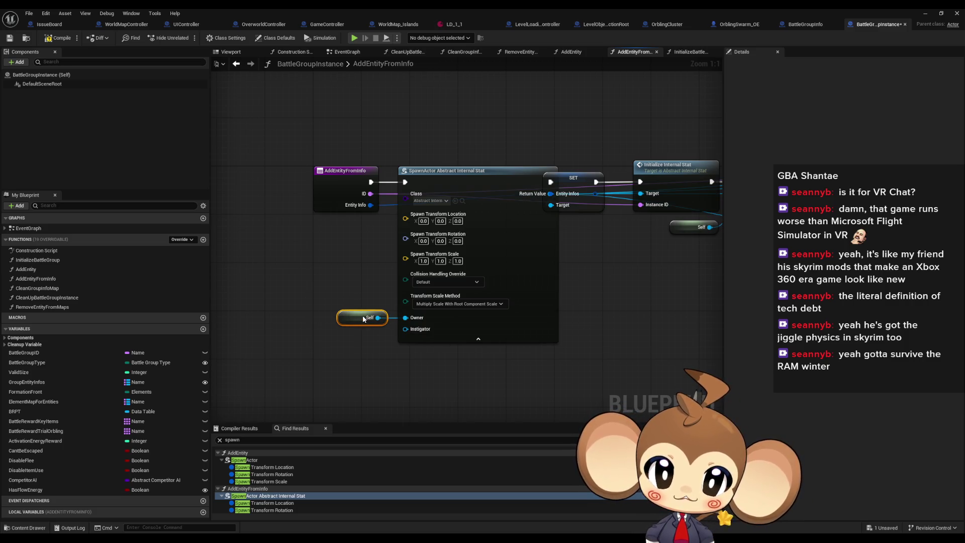
{"action": "left_click", "coordinate": [350, 389]}
{"action": "scroll", "coordinate": [273, 508], "scroll_direction": "down", "scroll_amount": 1}
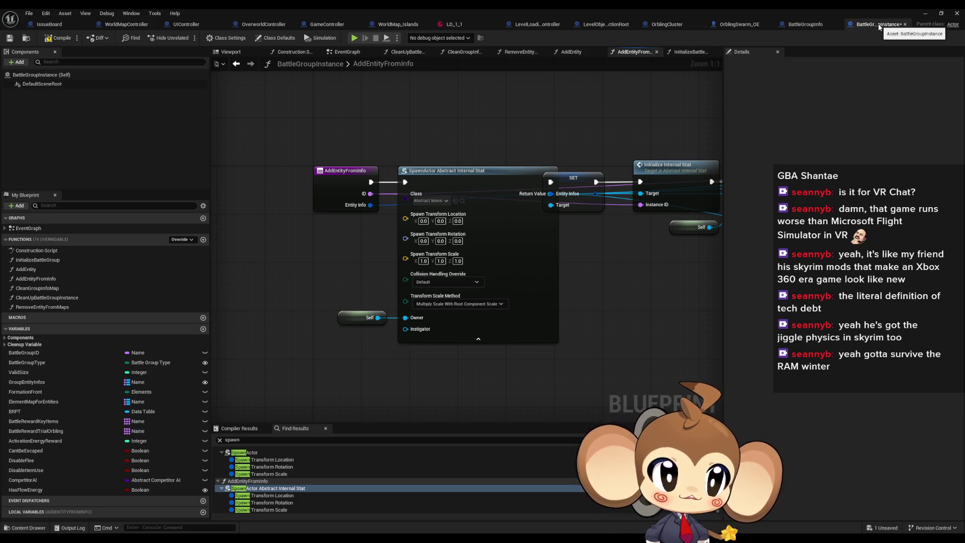
Step: Search the BattleGroupInfo blueprint for 'spawn' nodes
{"action": "left_click", "coordinate": [809, 24]}
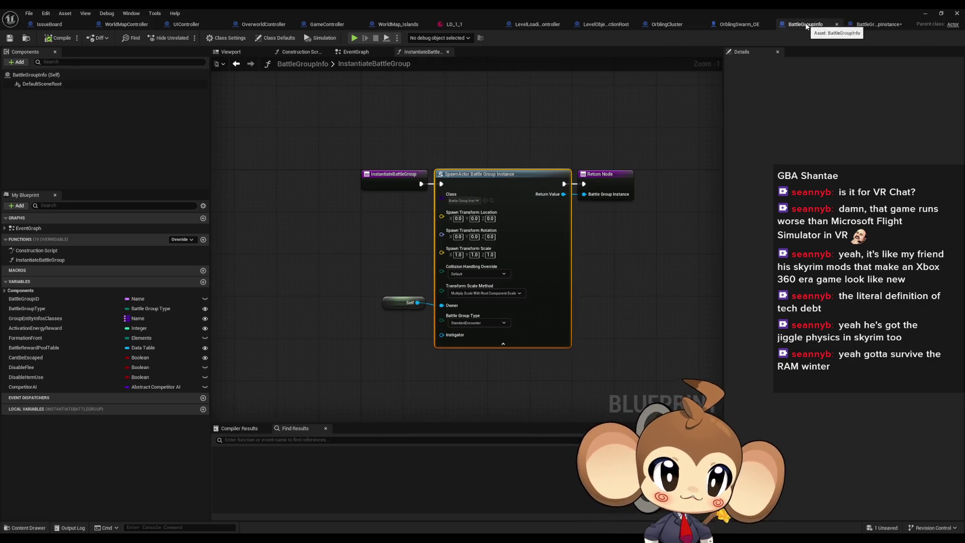
{"action": "left_click", "coordinate": [263, 441]}
{"action": "type", "text": "spawn"}
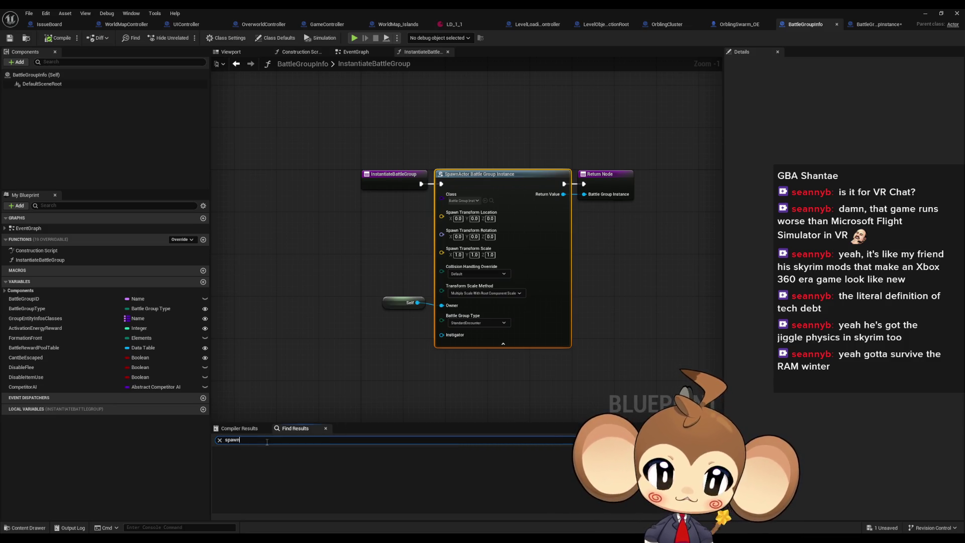
{"action": "key", "text": "Return"}
{"action": "left_click", "coordinate": [365, 276]}
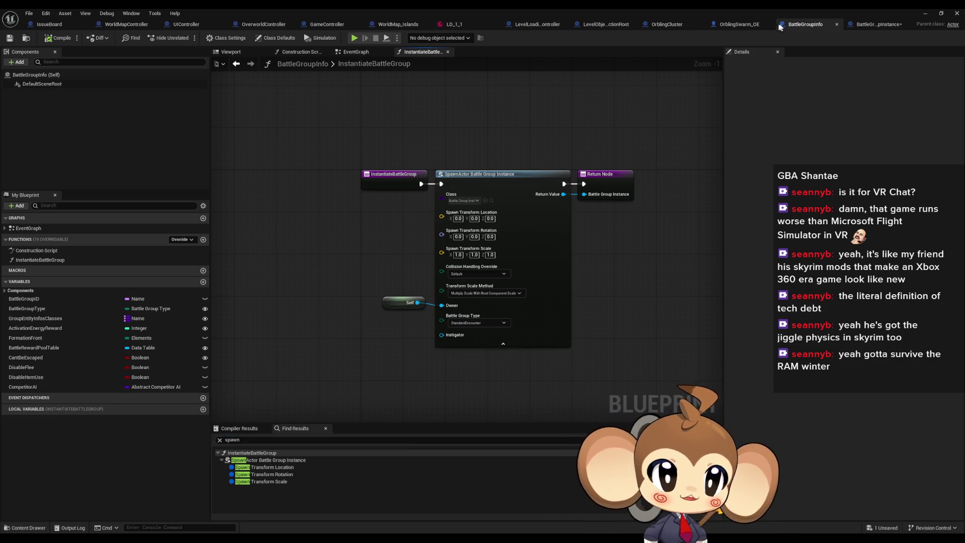
Step: Search OrblingSwarm_OE for 'spawn' and expose the Dev_AddOrbling SpawnActor Battle Group Info Owner pin
{"action": "left_click", "coordinate": [738, 24]}
{"action": "left_click", "coordinate": [260, 440]}
{"action": "type", "text": "s"}
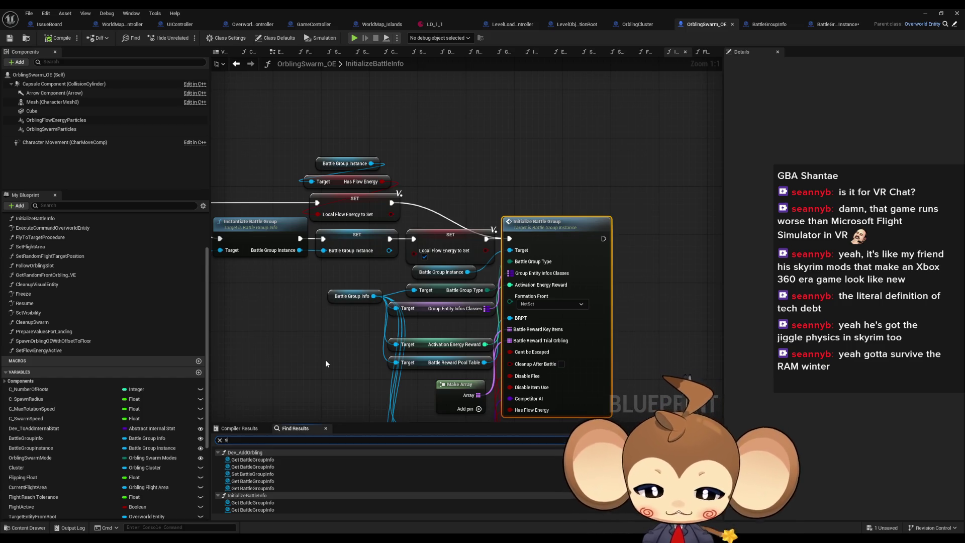
{"action": "type", "text": "pawn"}
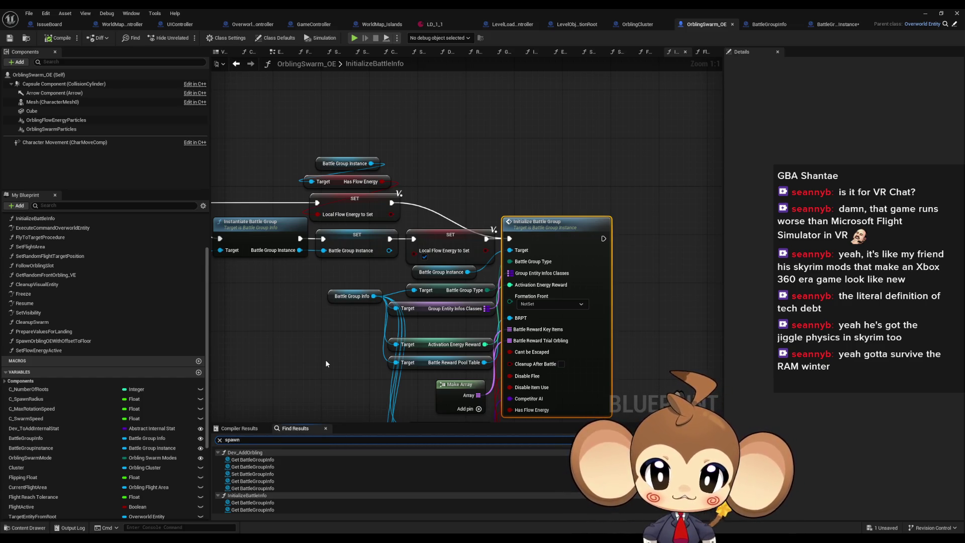
{"action": "double_click", "coordinate": [269, 467]}
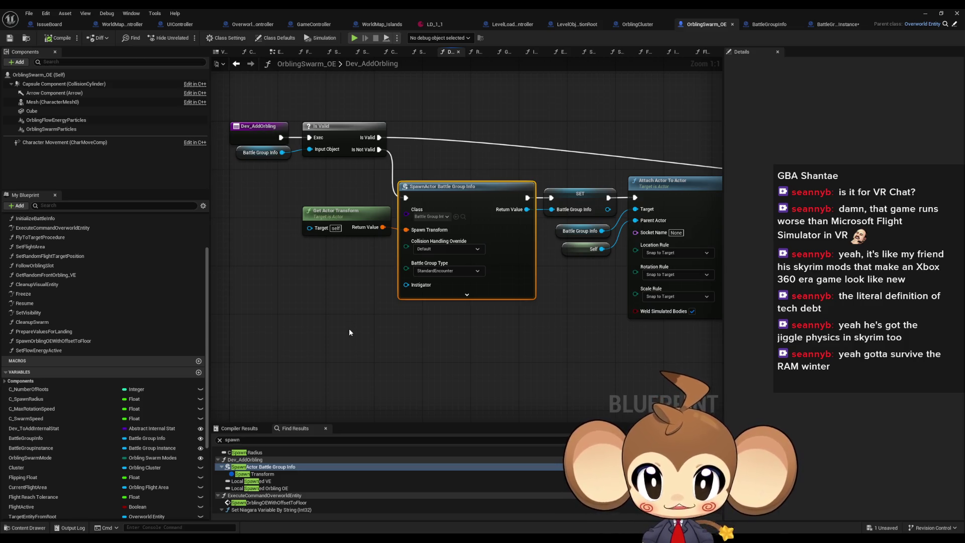
{"action": "left_click_drag", "start_coordinate": [354, 346], "coordinate": [373, 304]}
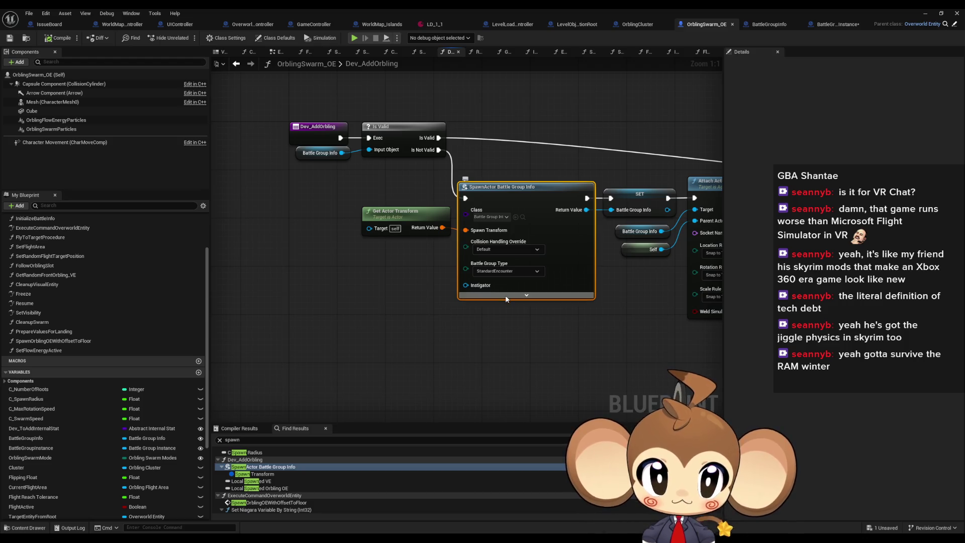
{"action": "left_click", "coordinate": [526, 295]}
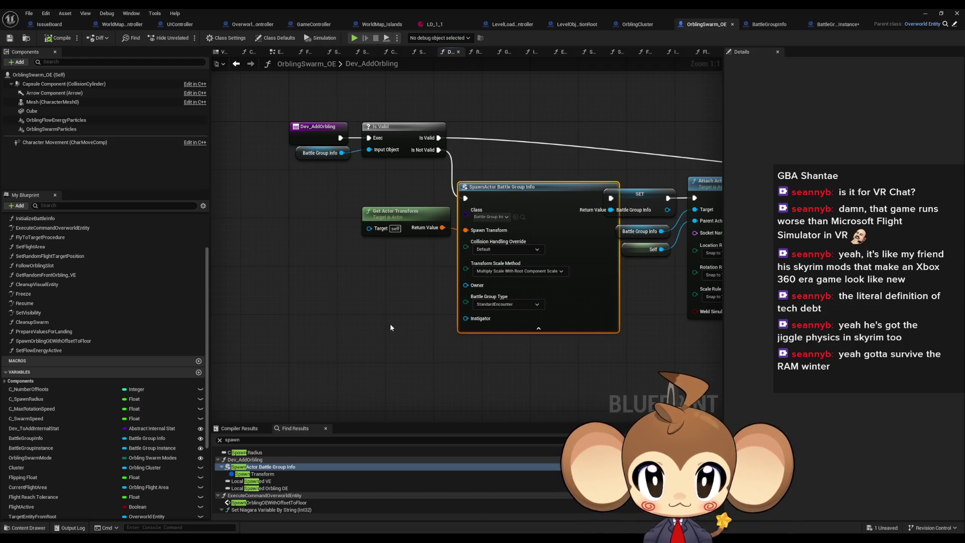
{"action": "left_click", "coordinate": [322, 130]}
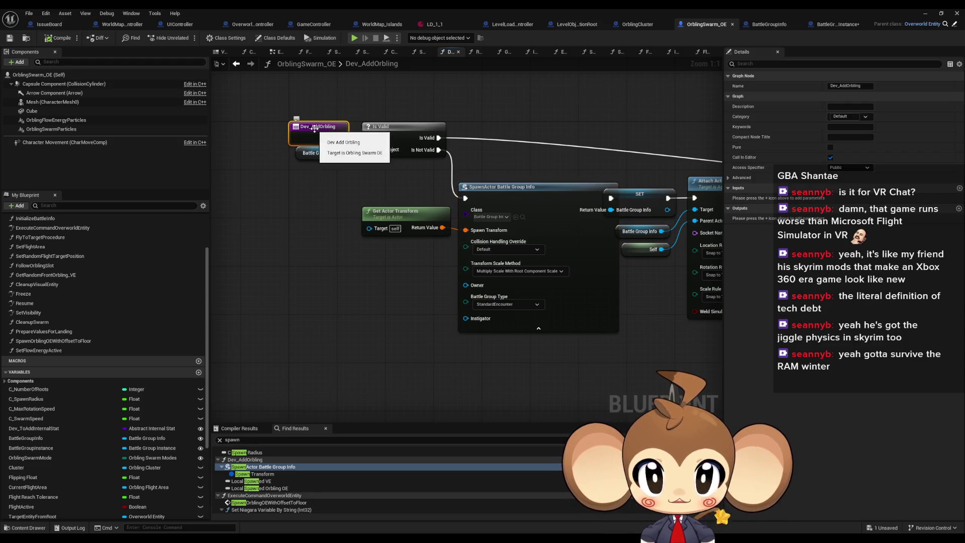
{"action": "right_click", "coordinate": [323, 132]}
{"action": "key", "text": "Escape"}
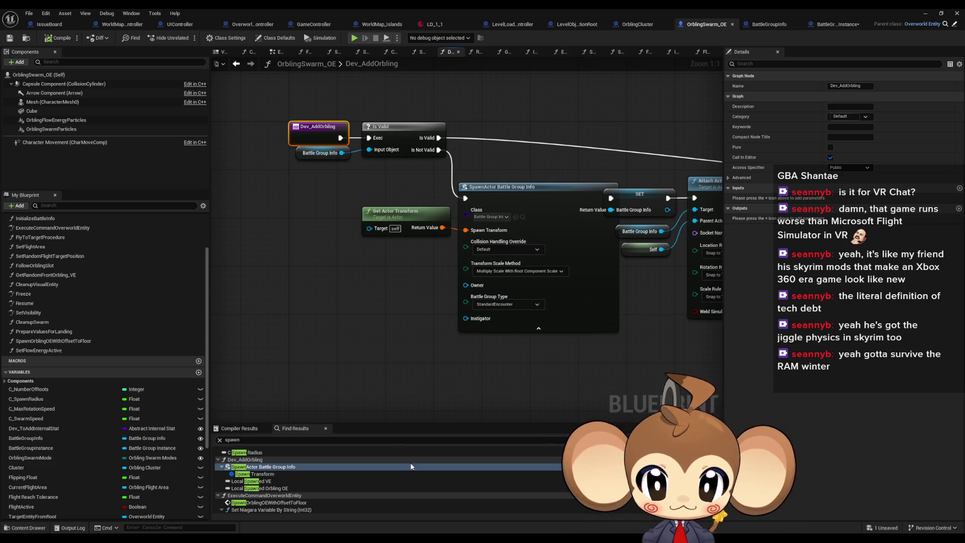
Step: Expand PrepareValuesForLanding's SpawnActor Helper Spline Actor pins, undoing an accidental shadow-bias node
{"action": "scroll", "coordinate": [369, 485], "scroll_direction": "down", "scroll_amount": 5}
{"action": "scroll", "coordinate": [371, 484], "scroll_direction": "down", "scroll_amount": 2}
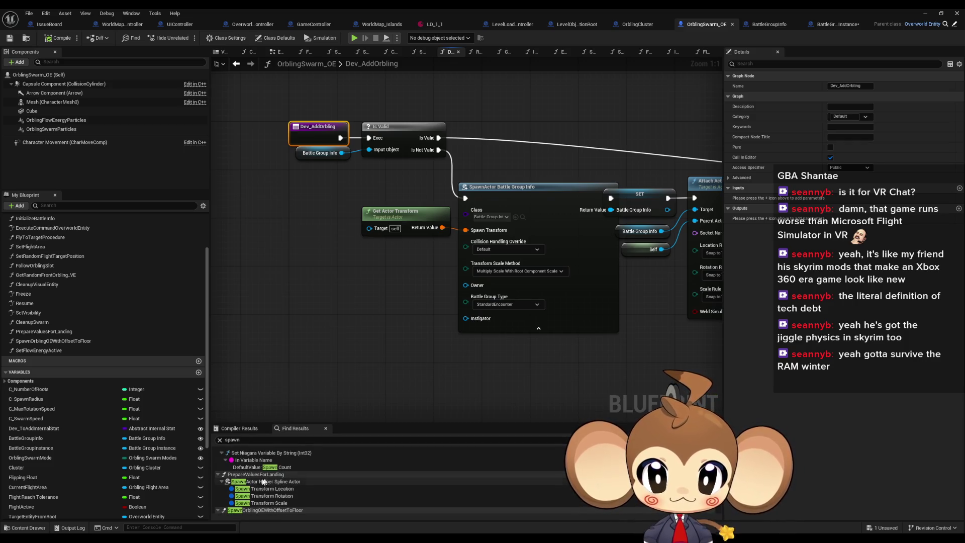
{"action": "left_click", "coordinate": [261, 481]}
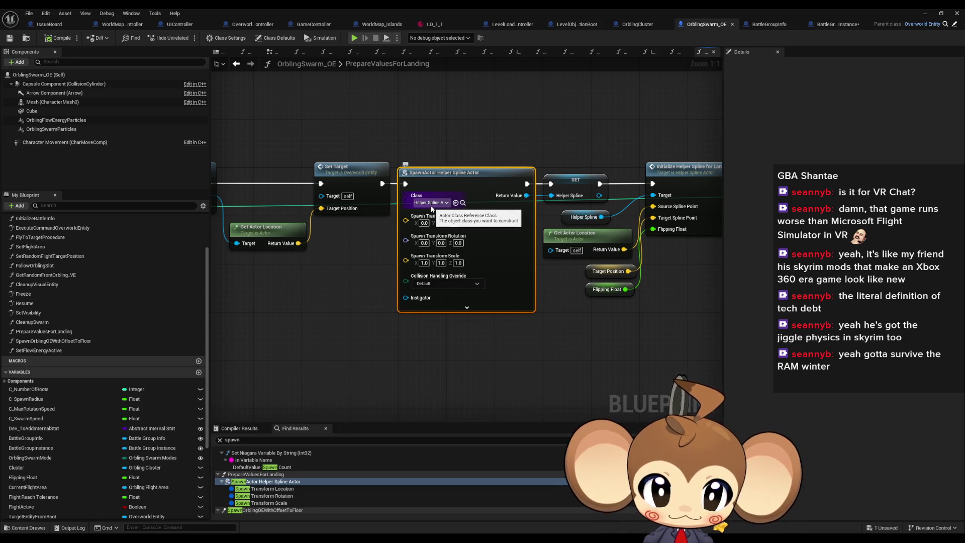
{"action": "left_click", "coordinate": [461, 302]}
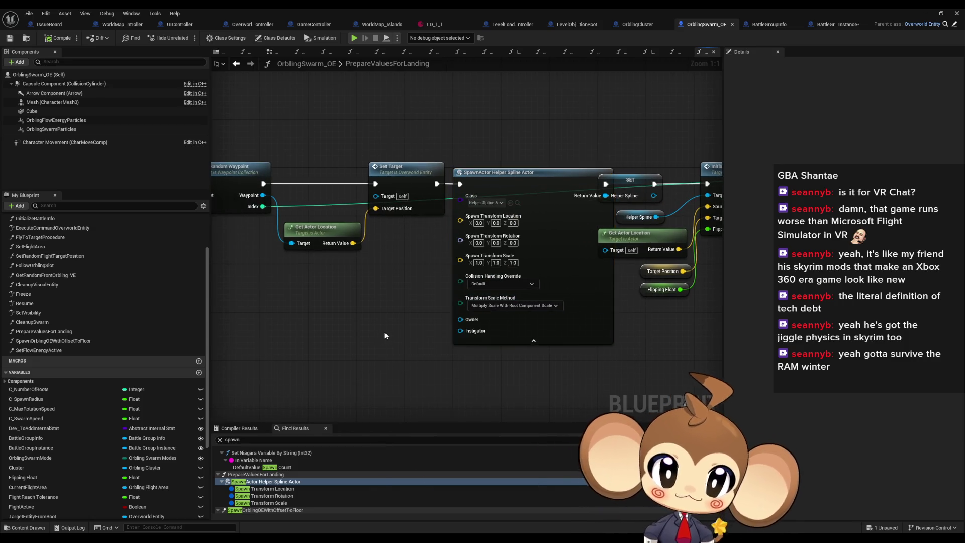
{"action": "right_click", "coordinate": [385, 335]}
{"action": "type", "text": "shadow bias"}
{"action": "left_click", "coordinate": [430, 367]}
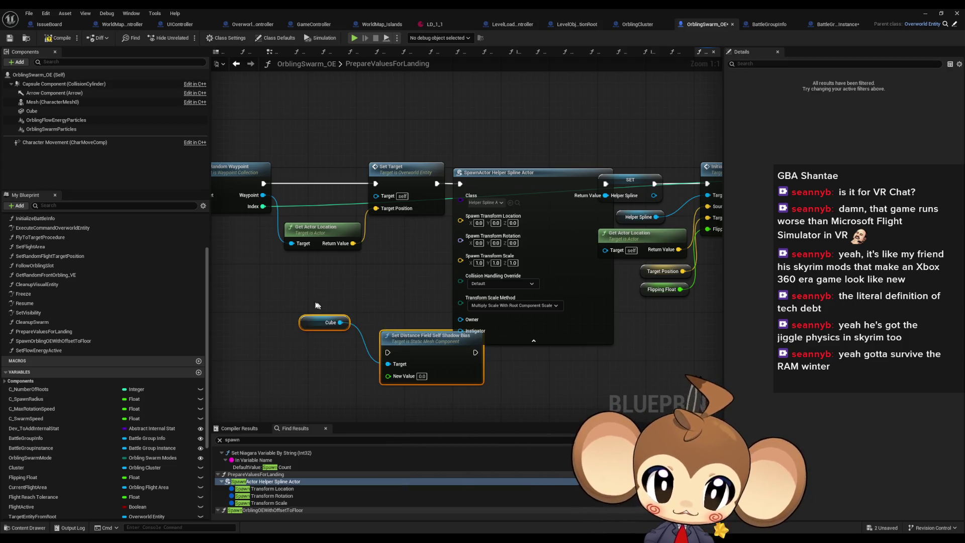
{"action": "key", "text": "ctrl+z"}
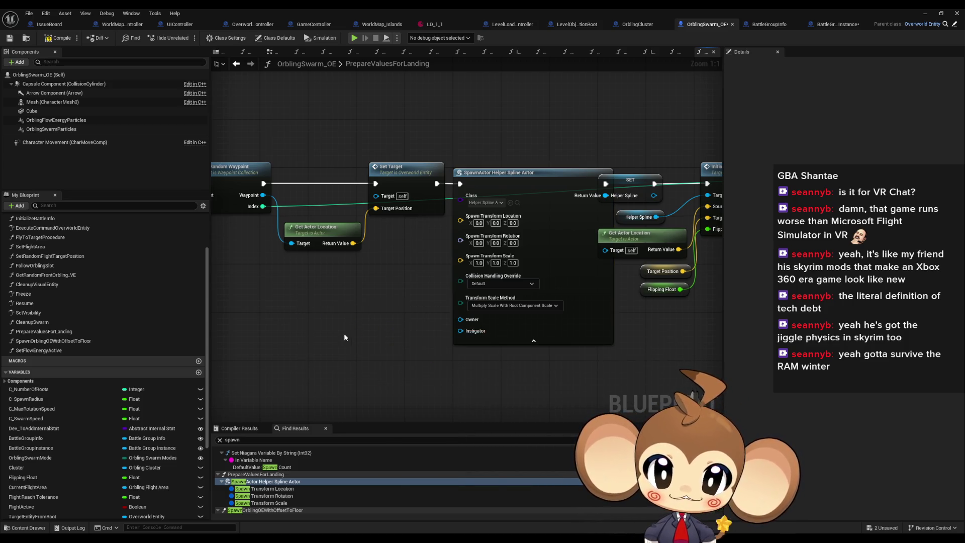
Step: Add a Self node and wire it into the Helper Spline Actor spawn's Owner pin
{"action": "right_click", "coordinate": [344, 334]}
{"action": "type", "text": "sl"}
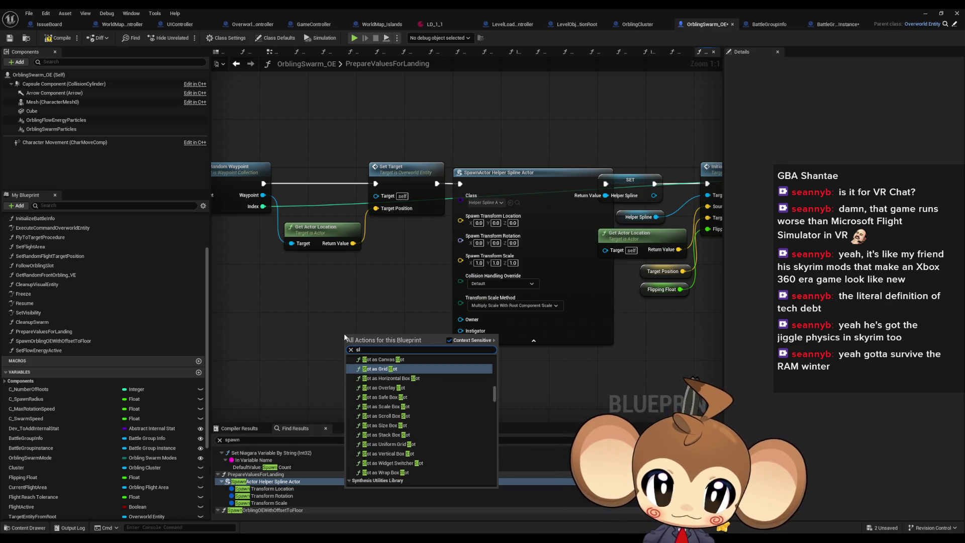
{"action": "type", "text": "elf"}
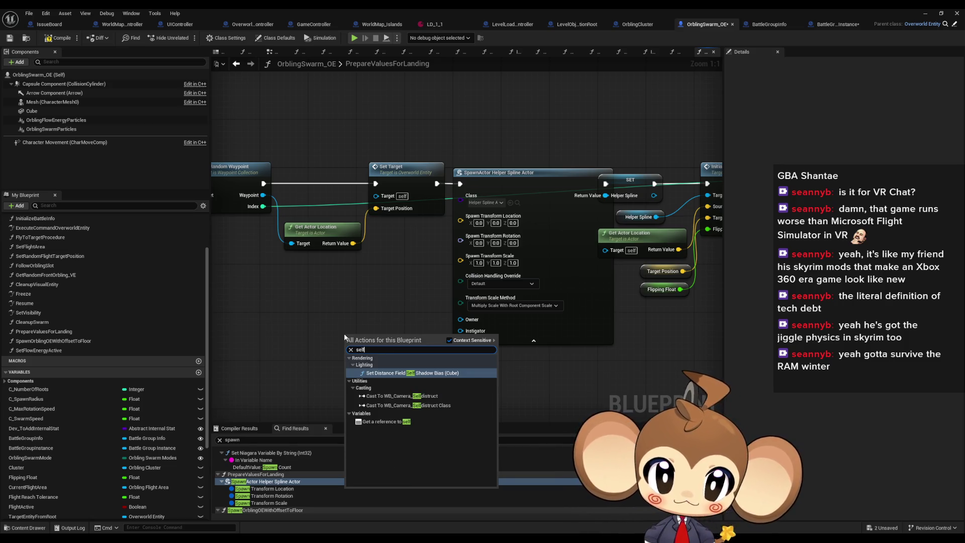
{"action": "key", "text": "Down"}
{"action": "key", "text": "Down"}
{"action": "key", "text": "Down"}
{"action": "key", "text": "Return"}
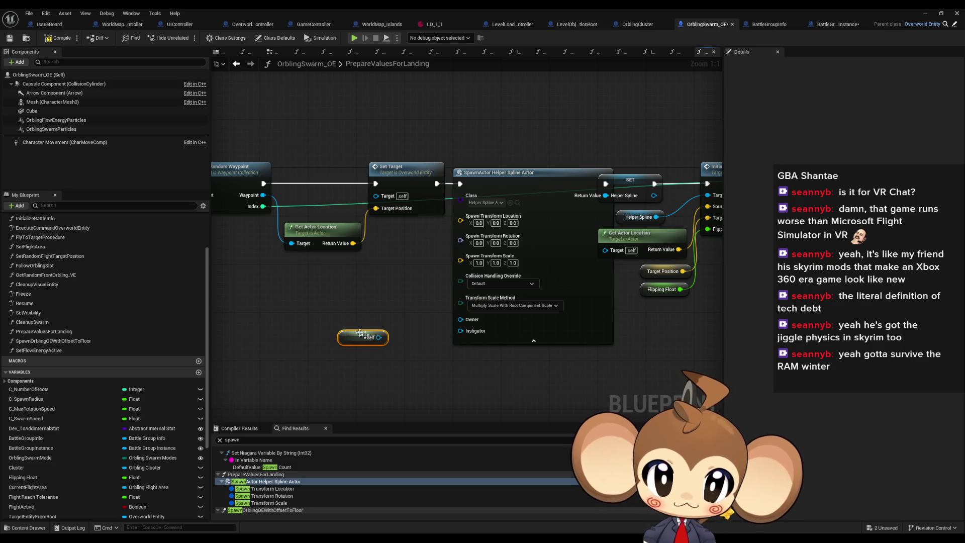
{"action": "left_click_drag", "start_coordinate": [379, 338], "coordinate": [460, 319]}
{"action": "mouse_move", "coordinate": [350, 335]}
{"action": "left_mouse_down"}
{"action": "mouse_move", "coordinate": [415, 316]}
{"action": "mouse_move", "coordinate": [404, 317]}
{"action": "left_mouse_up"}
{"action": "left_click", "coordinate": [441, 375]}
{"action": "scroll", "coordinate": [257, 488], "scroll_direction": "down", "scroll_amount": 3}
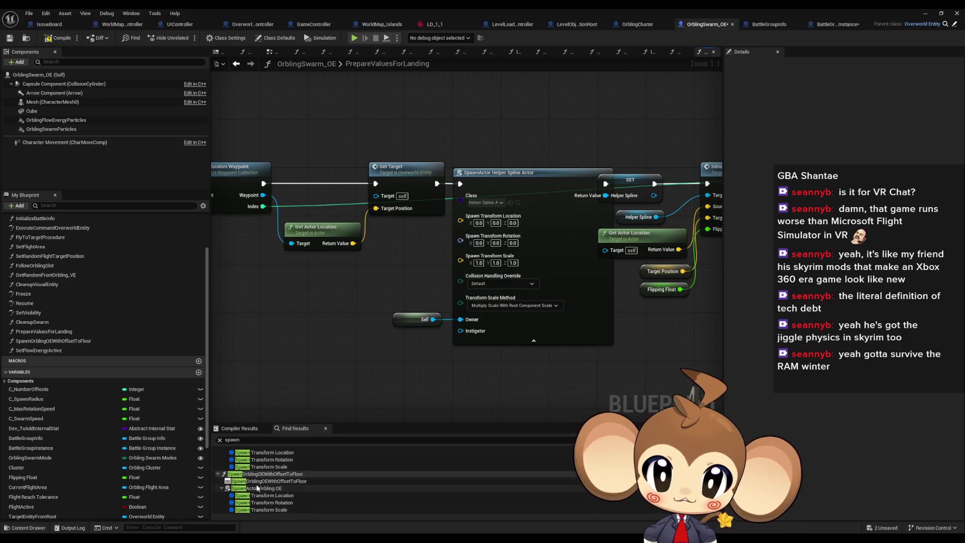
{"action": "double_click", "coordinate": [257, 488]}
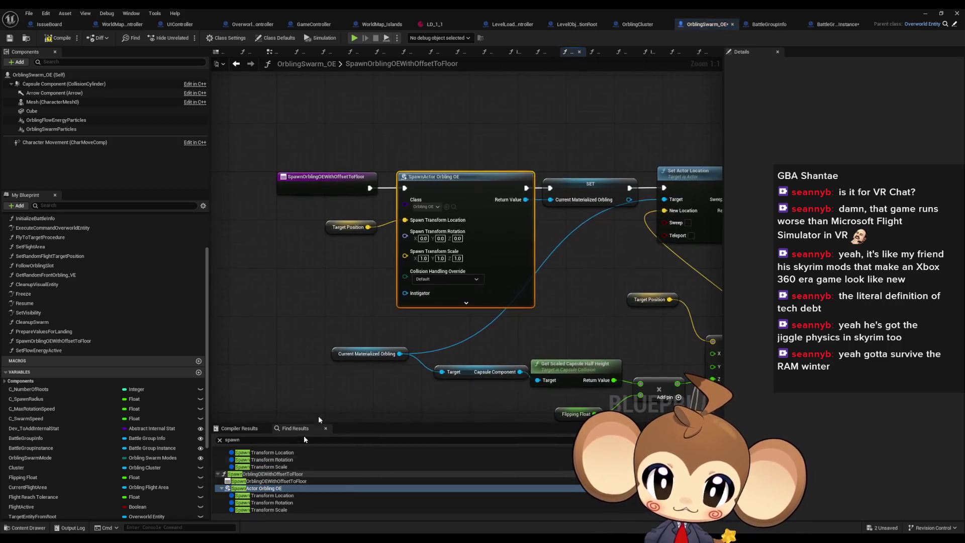
Step: Wire a Self node into SpawnActor Orbling OE's Owner pin and save with Ctrl+S
{"action": "left_click", "coordinate": [430, 201]}
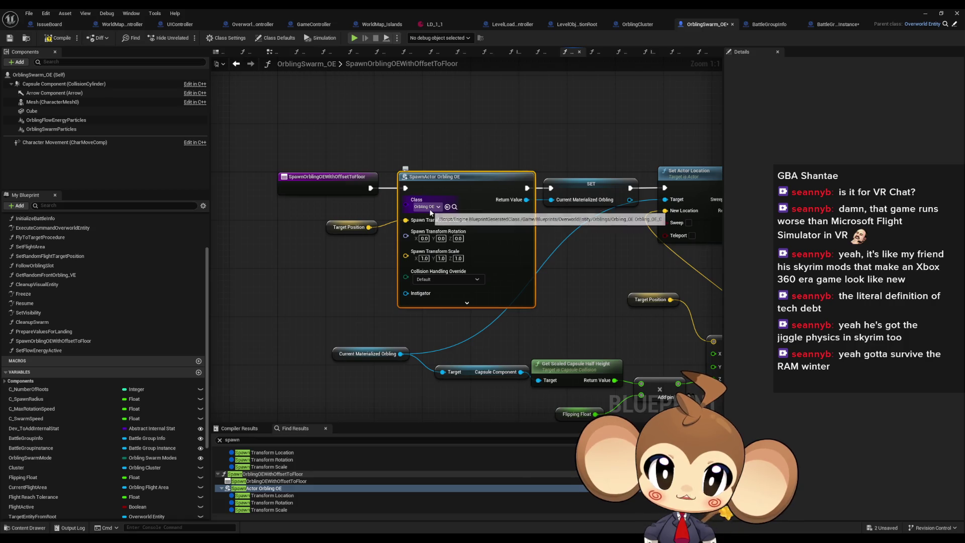
{"action": "left_click", "coordinate": [301, 181]}
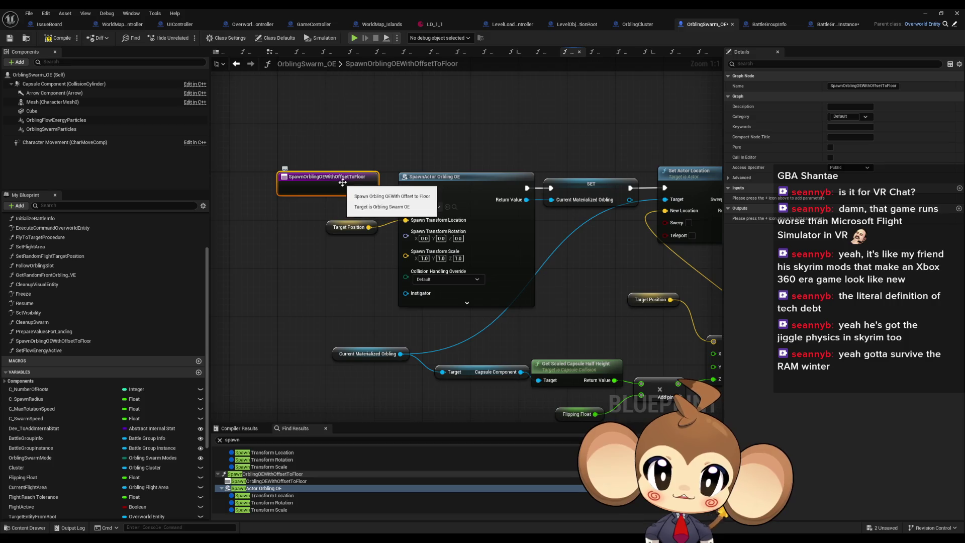
{"action": "right_click", "coordinate": [318, 275]}
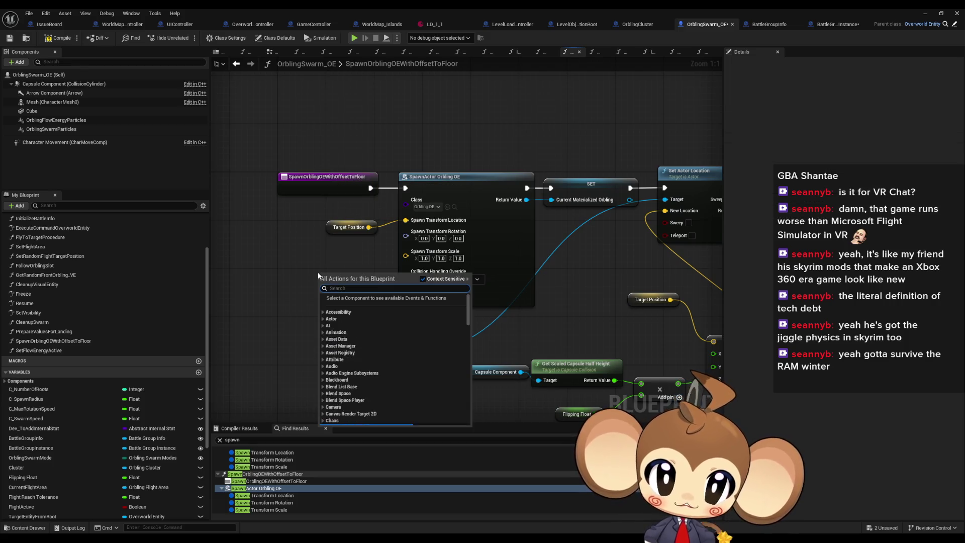
{"action": "type", "text": "self"}
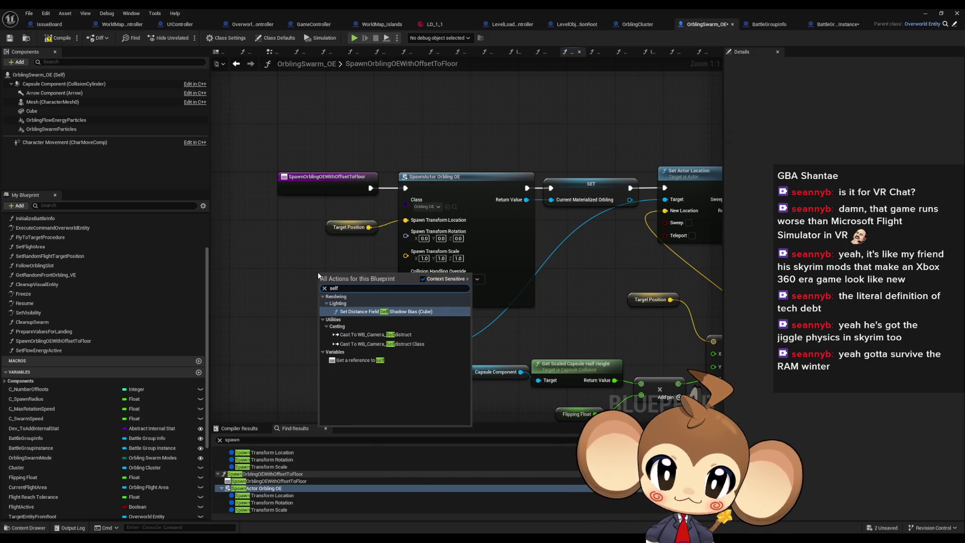
{"action": "left_click", "coordinate": [359, 360]}
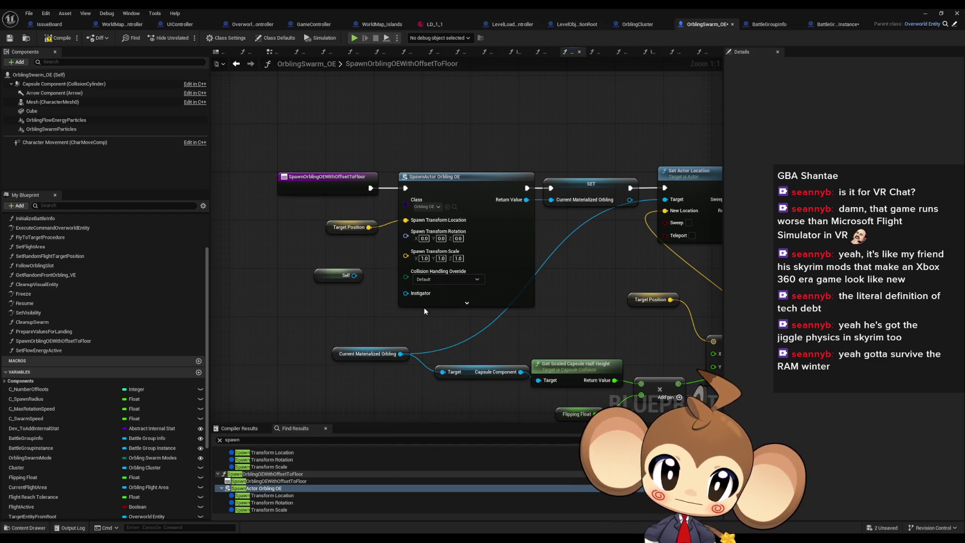
{"action": "left_click", "coordinate": [467, 302]}
{"action": "mouse_move", "coordinate": [354, 276]}
{"action": "left_mouse_down"}
{"action": "mouse_move", "coordinate": [406, 314]}
{"action": "mouse_move", "coordinate": [361, 312]}
{"action": "left_mouse_up"}
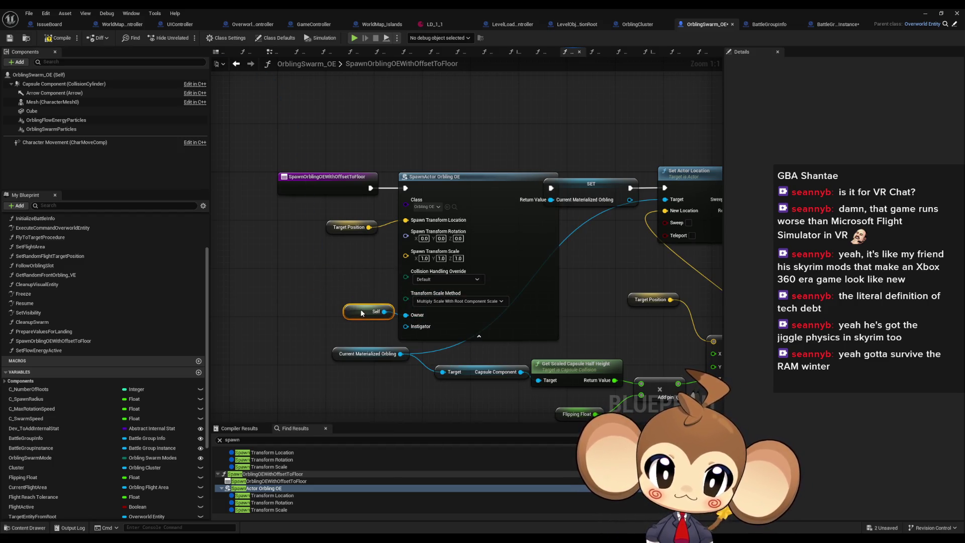
{"action": "left_click", "coordinate": [365, 277]}
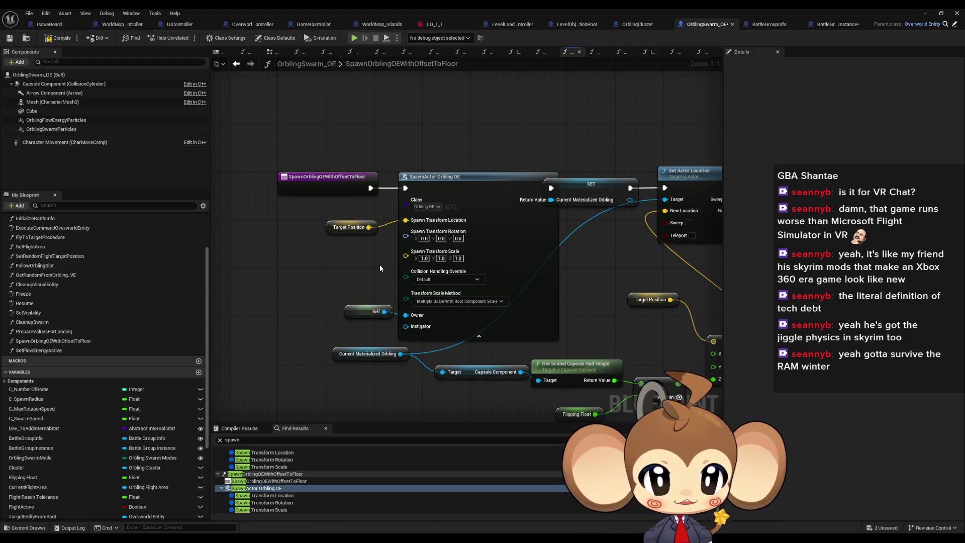
{"action": "key", "text": "ctrl+s"}
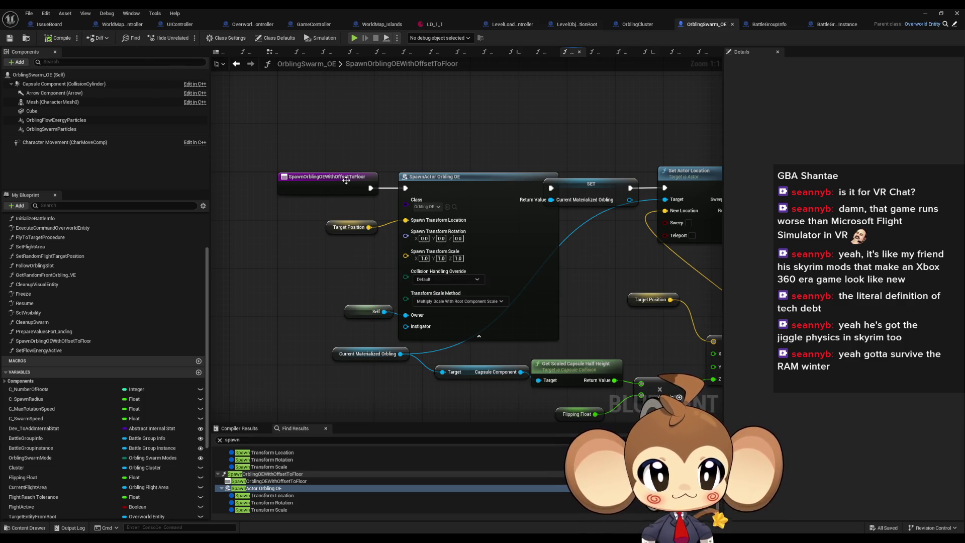
Step: Switch to LevelObjectCollectionRoot and bring the Initialize POIInteractables call into view
{"action": "left_click", "coordinate": [636, 24]}
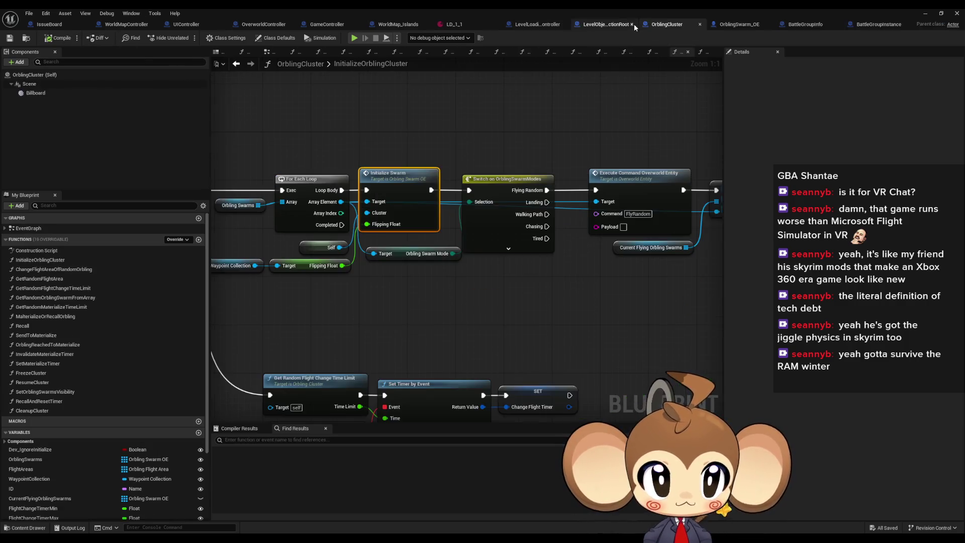
{"action": "left_click", "coordinate": [609, 25]}
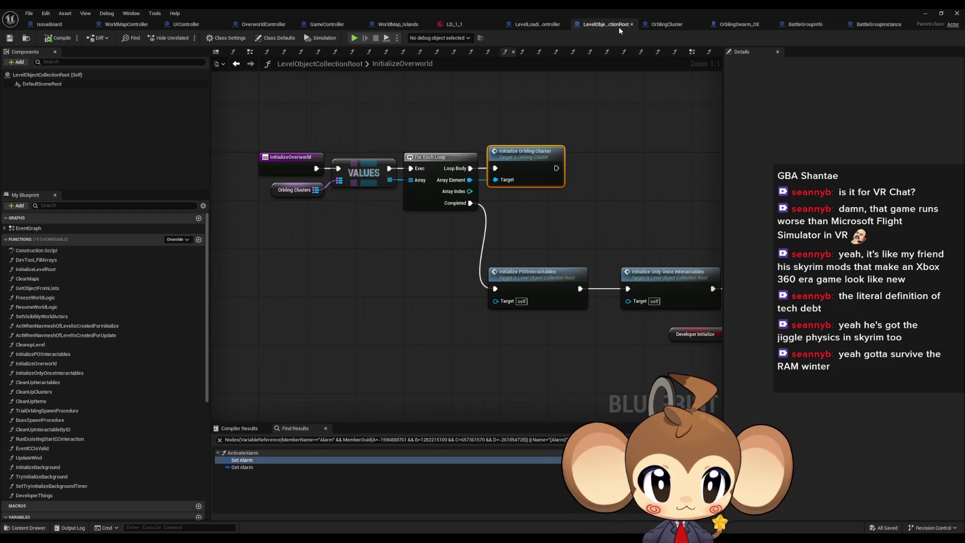
{"action": "left_click_drag", "start_coordinate": [581, 212], "coordinate": [470, 213]}
{"action": "left_click", "coordinate": [455, 315]}
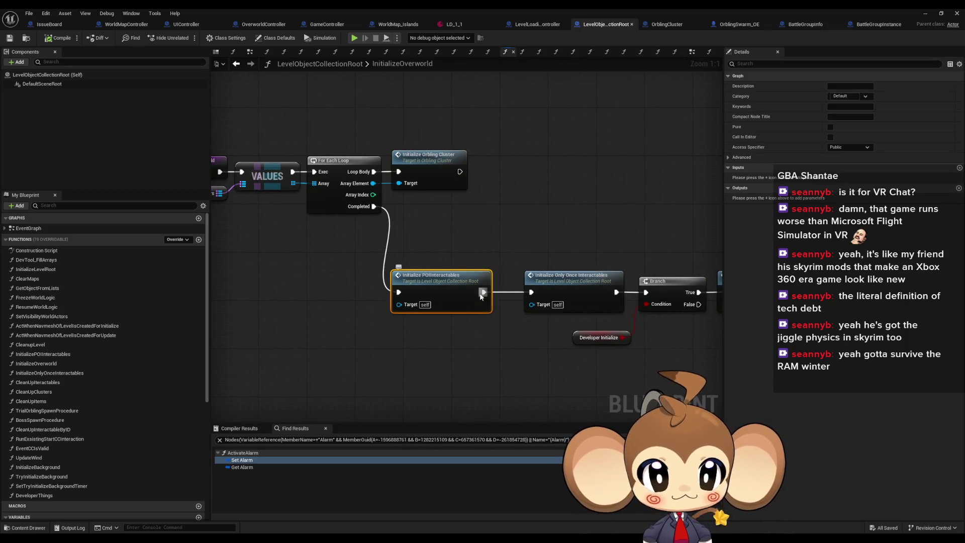
{"action": "left_click_drag", "start_coordinate": [471, 281], "coordinate": [463, 263]}
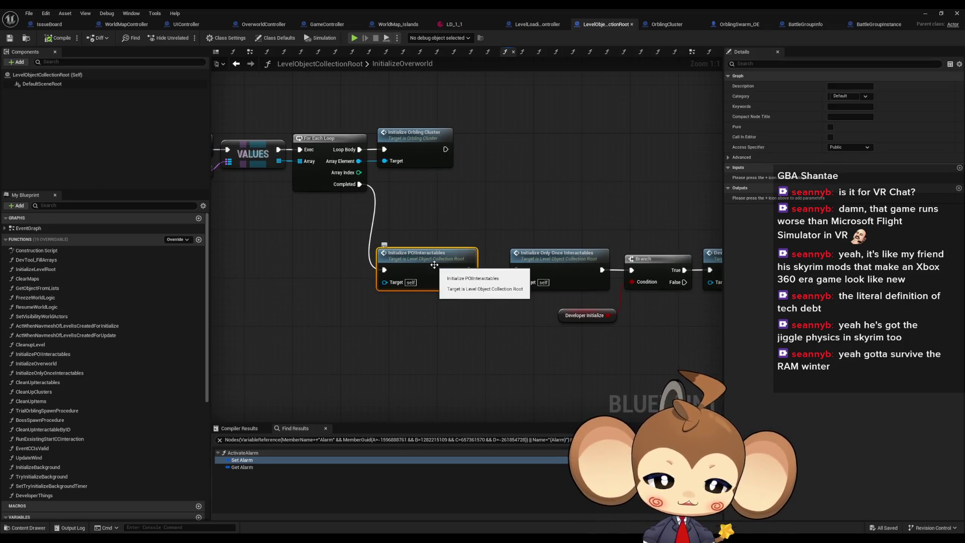
Step: Search 'spawn' and jump to the SpawnActor Interaction Item Pickup node
{"action": "left_click", "coordinate": [291, 440]}
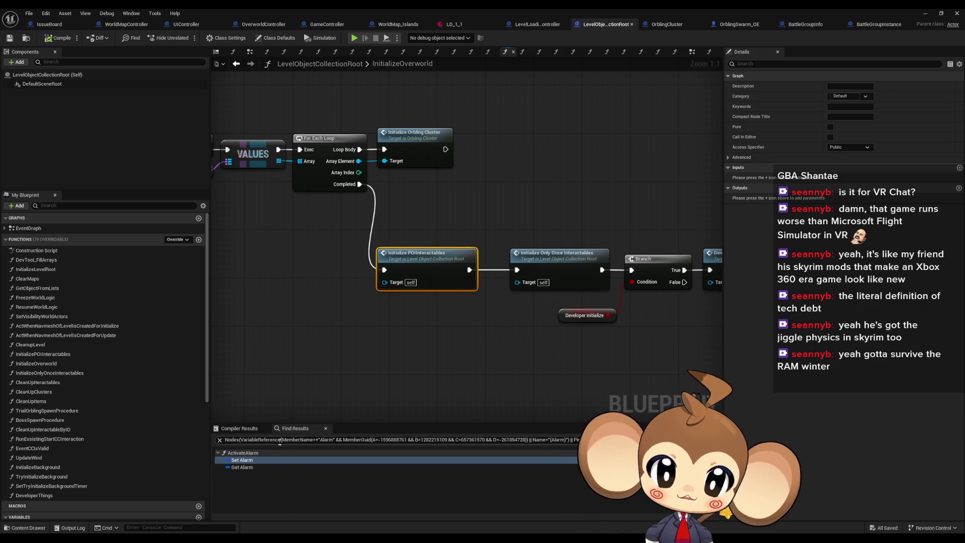
{"action": "type", "text": "spawn"}
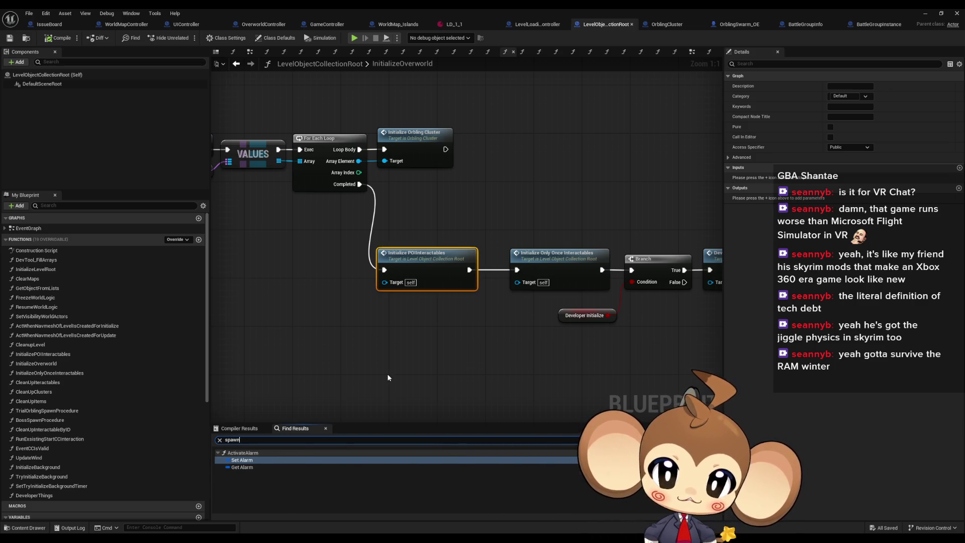
{"action": "scroll", "coordinate": [324, 477], "scroll_direction": "down", "scroll_amount": 10}
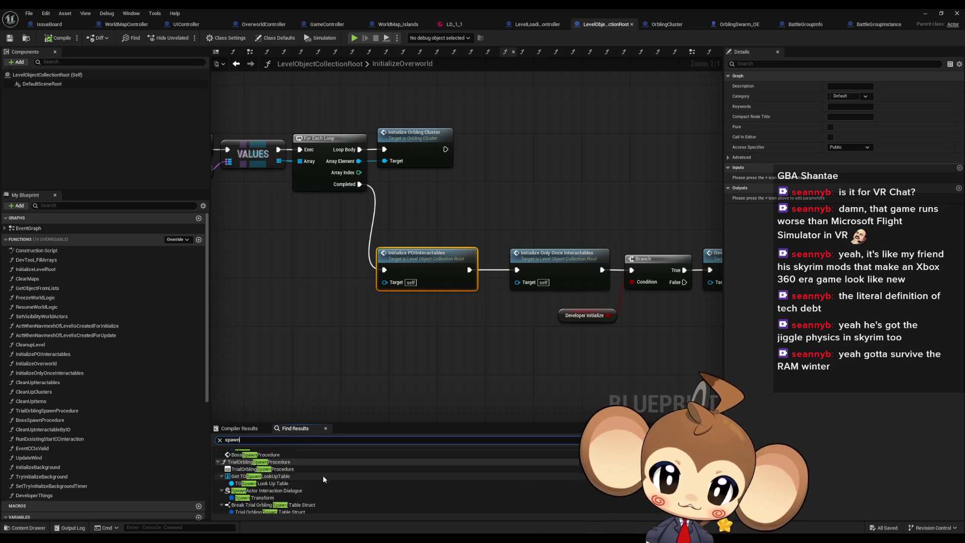
{"action": "scroll", "coordinate": [323, 474], "scroll_direction": "down", "scroll_amount": 2}
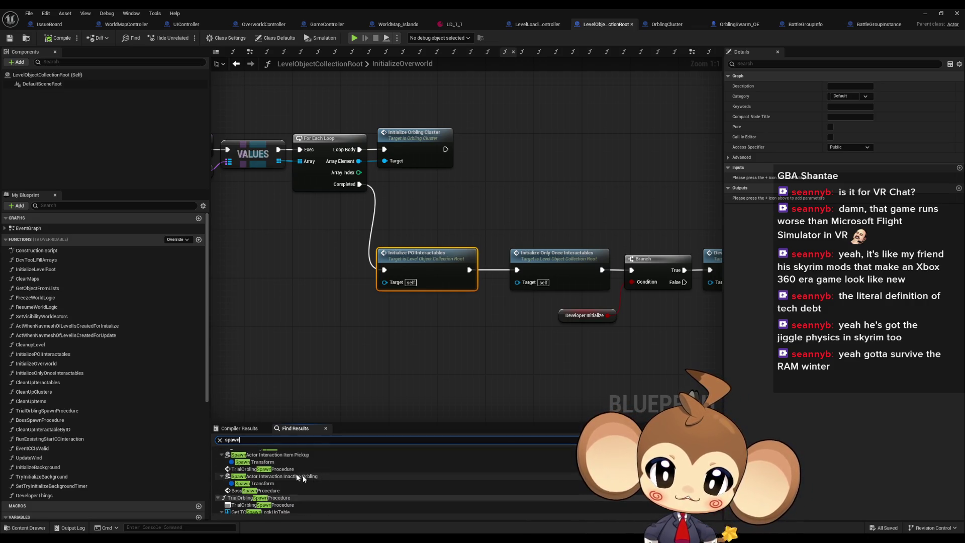
{"action": "double_click", "coordinate": [261, 455]}
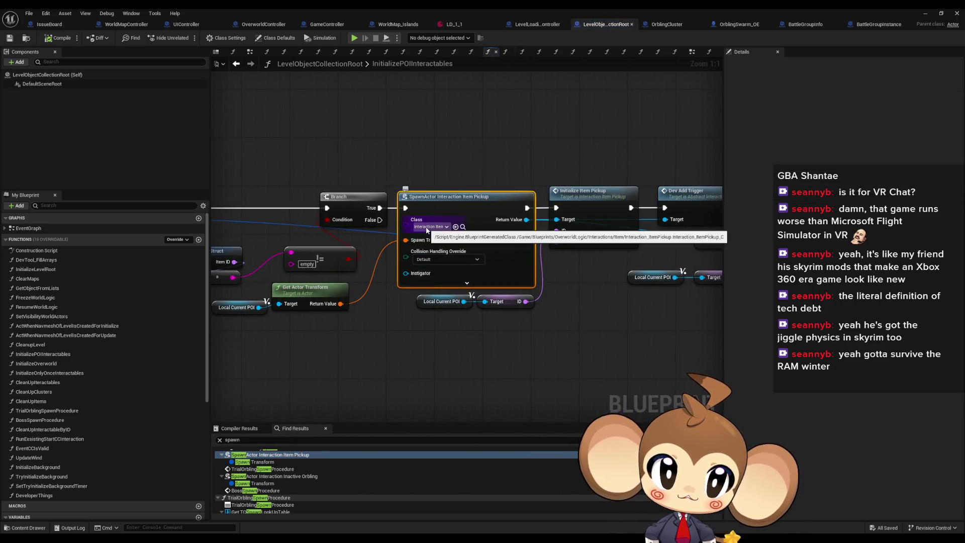
Step: Expand SpawnActor Interaction Item Pickup and wire a new Self node into its Owner pin
{"action": "left_click", "coordinate": [388, 321]}
{"action": "left_click_drag", "start_coordinate": [388, 321], "coordinate": [460, 334]}
{"action": "mouse_move", "coordinate": [523, 295]}
{"action": "left_mouse_down"}
{"action": "mouse_move", "coordinate": [577, 321]}
{"action": "mouse_move", "coordinate": [558, 332]}
{"action": "left_mouse_up"}
{"action": "left_click", "coordinate": [535, 284]}
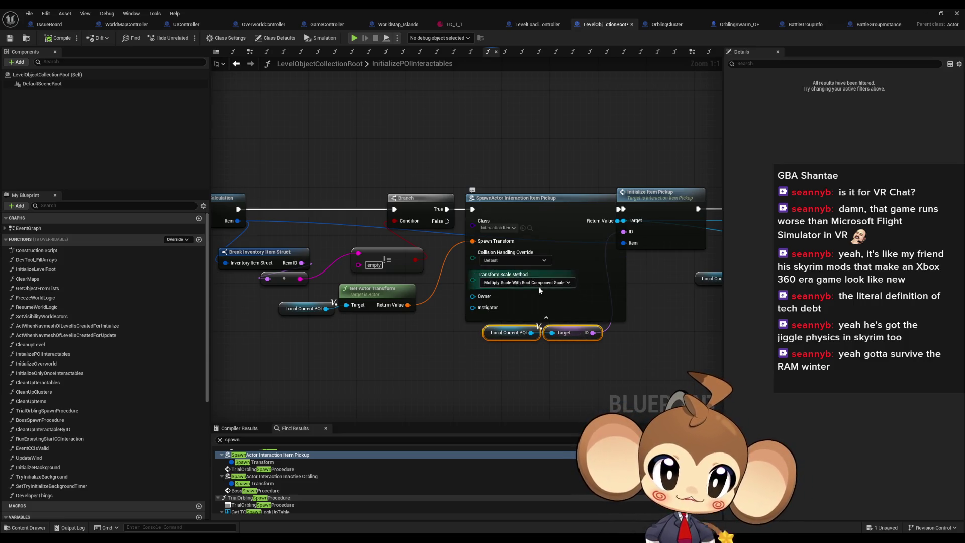
{"action": "right_click", "coordinate": [405, 346]}
{"action": "type", "text": "se"}
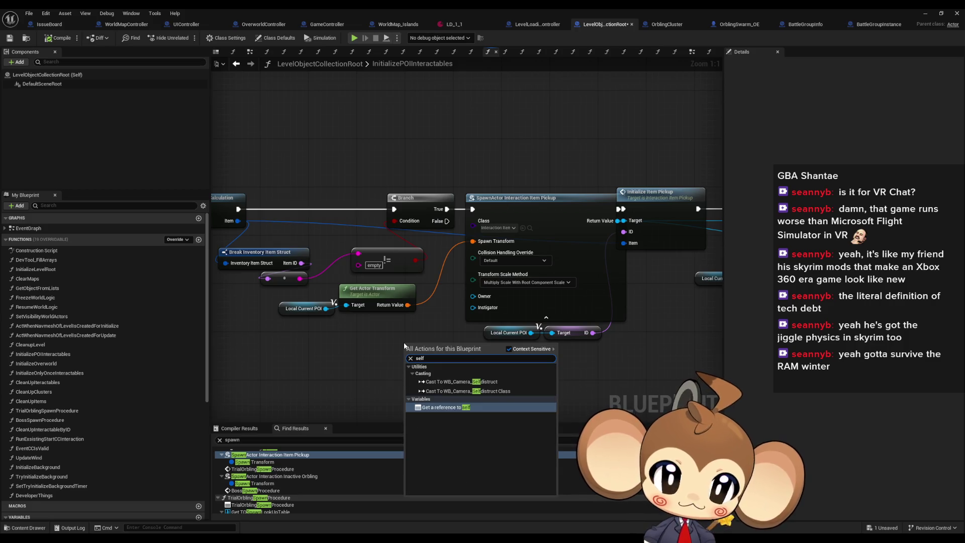
{"action": "type", "text": "lf"}
{"action": "key", "text": "Return"}
{"action": "mouse_move", "coordinate": [440, 345]}
{"action": "left_mouse_down"}
{"action": "mouse_move", "coordinate": [444, 321]}
{"action": "mouse_move", "coordinate": [472, 296]}
{"action": "left_mouse_up"}
{"action": "left_click_drag", "start_coordinate": [413, 345], "coordinate": [420, 328]}
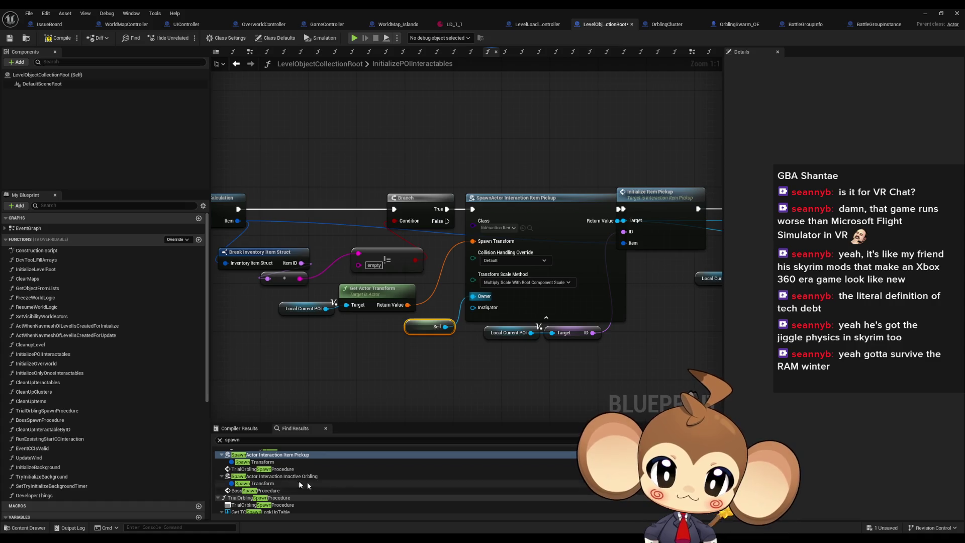
{"action": "double_click", "coordinate": [255, 455]}
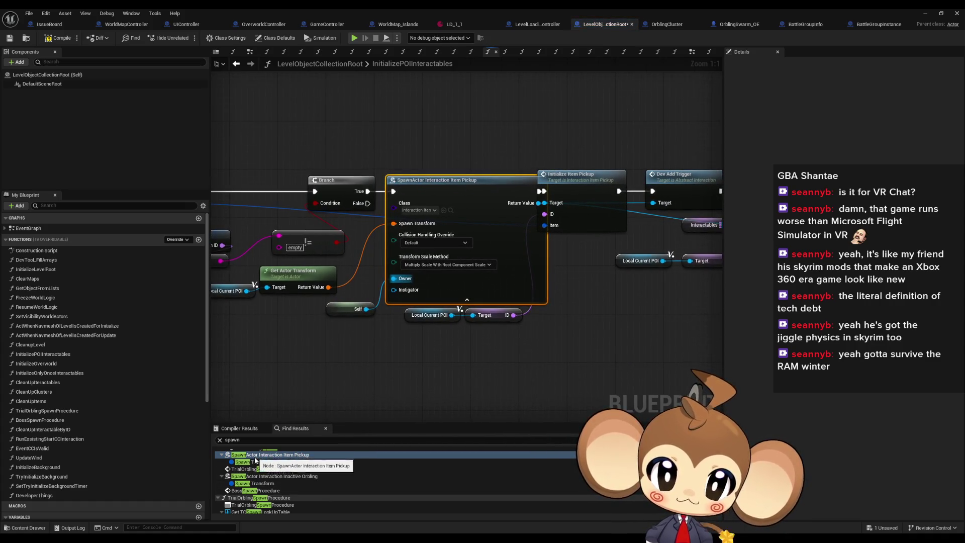
Step: Do the same for SpawnActor Interaction Inactive Orbling, wiring Self into its Owner pin
{"action": "left_click", "coordinate": [250, 478]}
{"action": "double_click", "coordinate": [249, 477]}
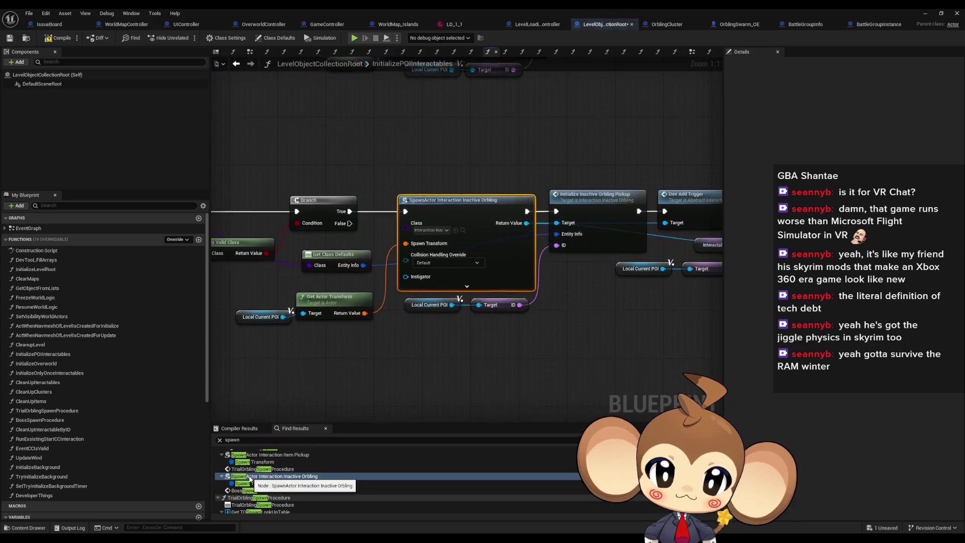
{"action": "right_click", "coordinate": [333, 358]}
{"action": "type", "text": "self"}
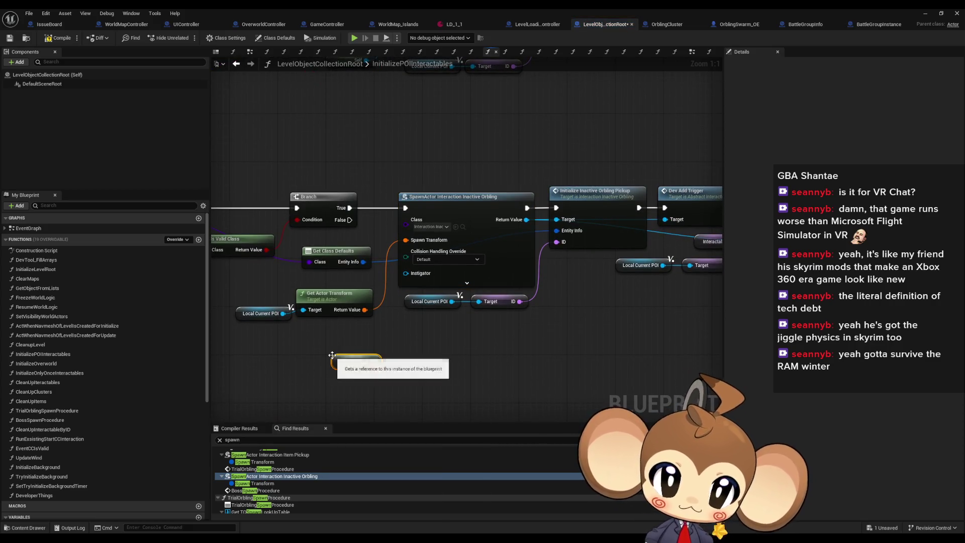
{"action": "key", "text": "Return"}
{"action": "mouse_move", "coordinate": [398, 295]}
{"action": "left_mouse_down"}
{"action": "mouse_move", "coordinate": [533, 313]}
{"action": "mouse_move", "coordinate": [490, 332]}
{"action": "left_mouse_up"}
{"action": "left_click", "coordinate": [478, 285]}
{"action": "left_click_drag", "start_coordinate": [403, 360], "coordinate": [437, 293]}
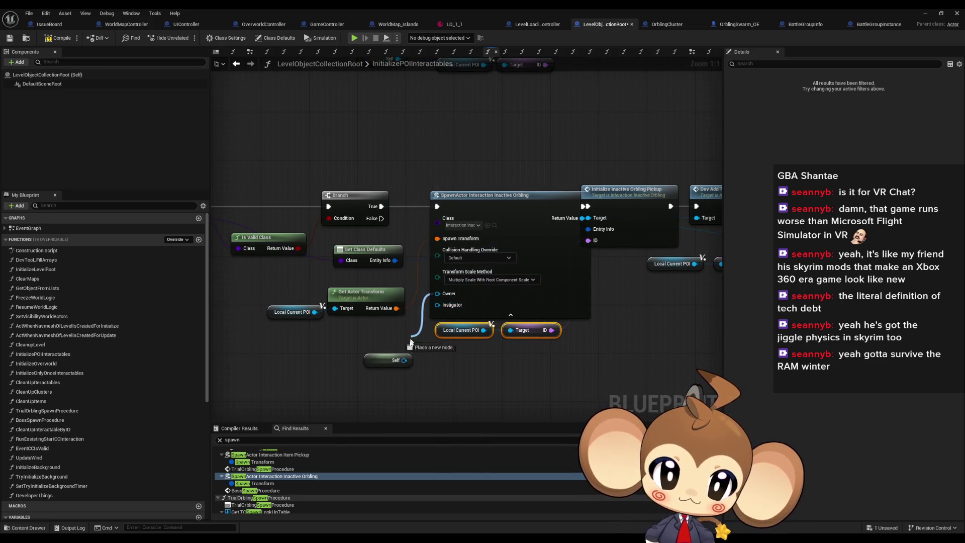
{"action": "left_click_drag", "start_coordinate": [382, 361], "coordinate": [382, 331]}
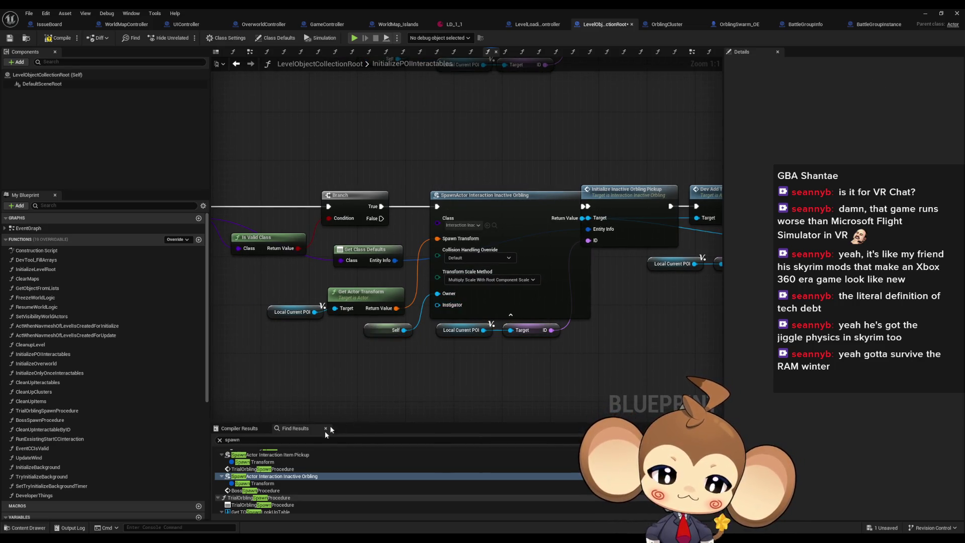
{"action": "scroll", "coordinate": [292, 474], "scroll_direction": "down", "scroll_amount": 3}
Step: Wire a new Self node into the SpawnActor Interaction Dialogue node's Owner pin
{"action": "left_click", "coordinate": [250, 466]}
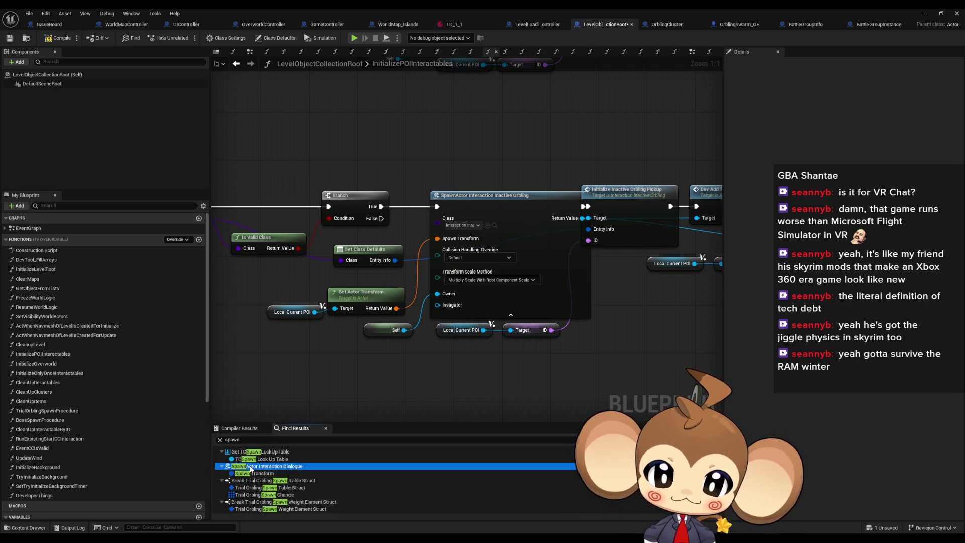
{"action": "double_click", "coordinate": [251, 466]}
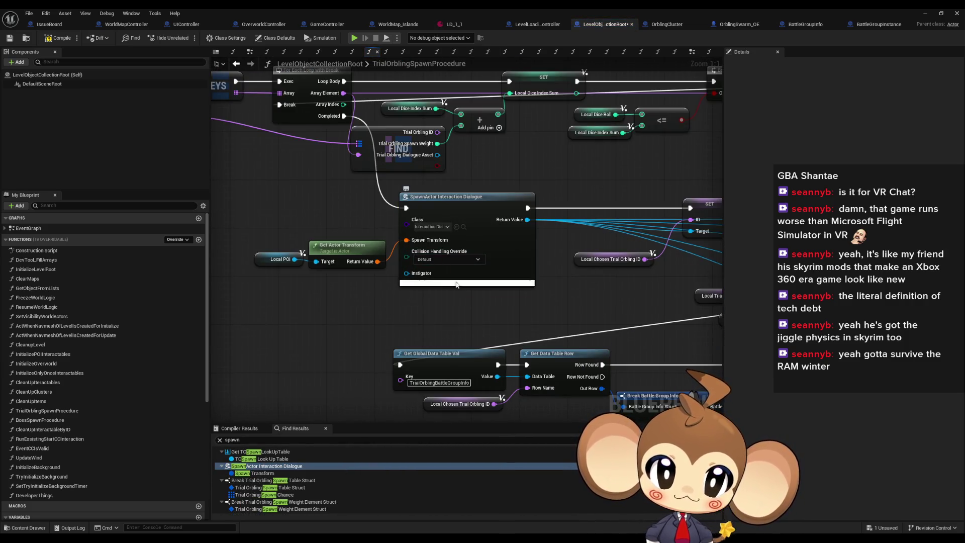
{"action": "left_click", "coordinate": [457, 283]}
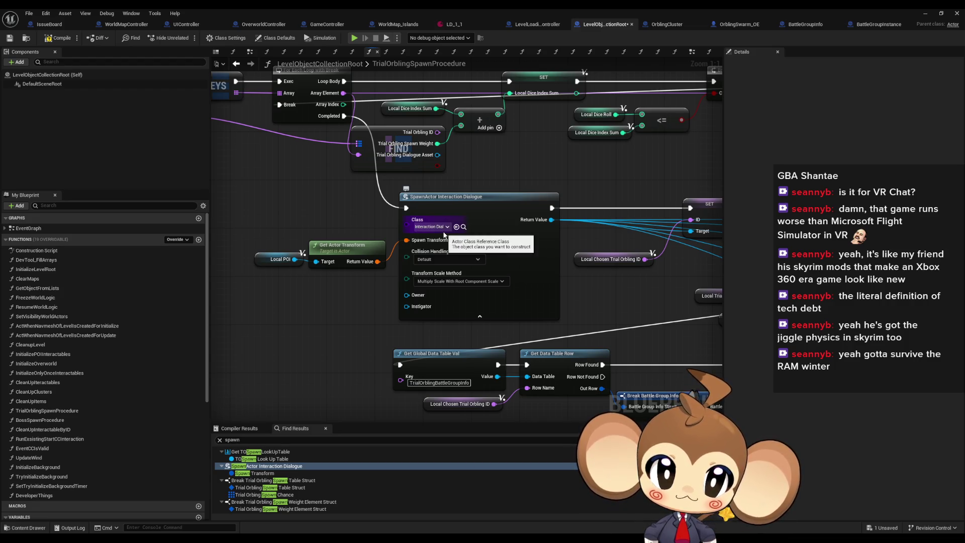
{"action": "right_click", "coordinate": [345, 308]}
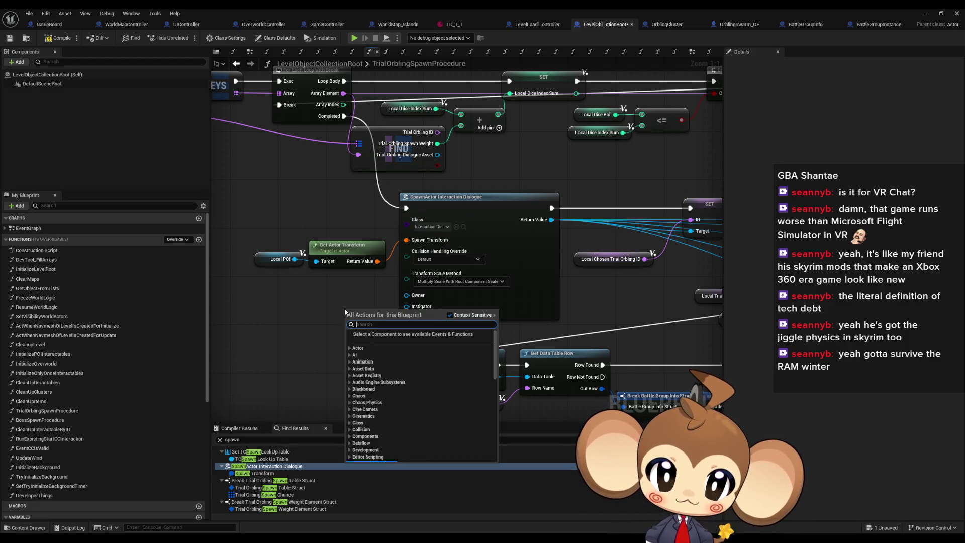
{"action": "type", "text": "self"}
{"action": "key", "text": "Return"}
{"action": "left_click_drag", "start_coordinate": [380, 313], "coordinate": [406, 295]}
{"action": "left_click_drag", "start_coordinate": [341, 348], "coordinate": [356, 340]}
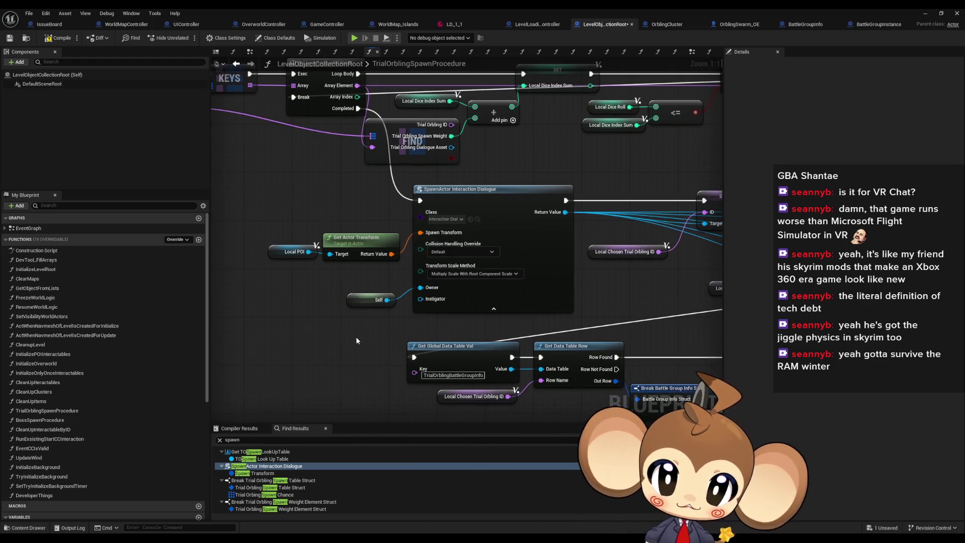
{"action": "scroll", "coordinate": [284, 498], "scroll_direction": "down", "scroll_amount": 5}
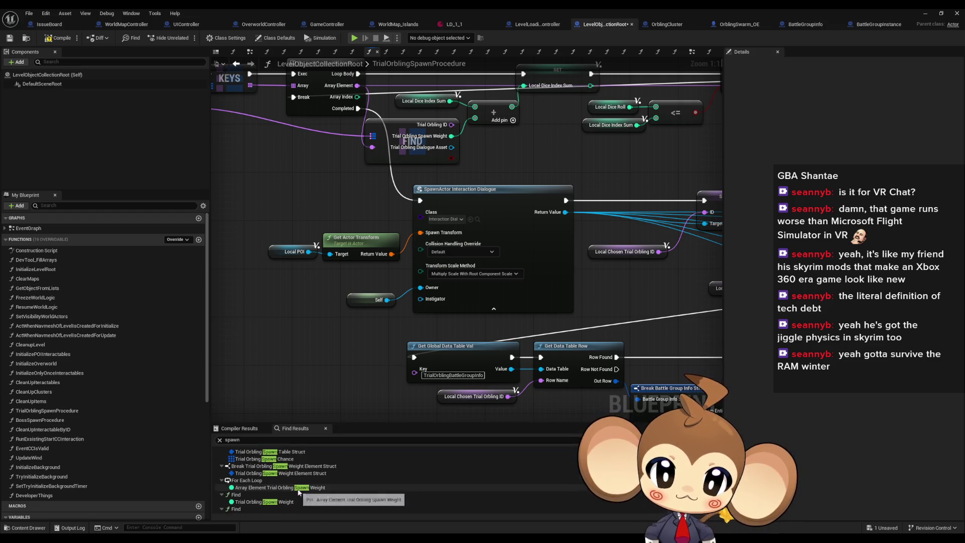
Step: In BossSpawnProcedure, add a Self node and wire it into the spawn node's Owner pin
{"action": "left_click", "coordinate": [262, 471]}
{"action": "double_click", "coordinate": [261, 471]}
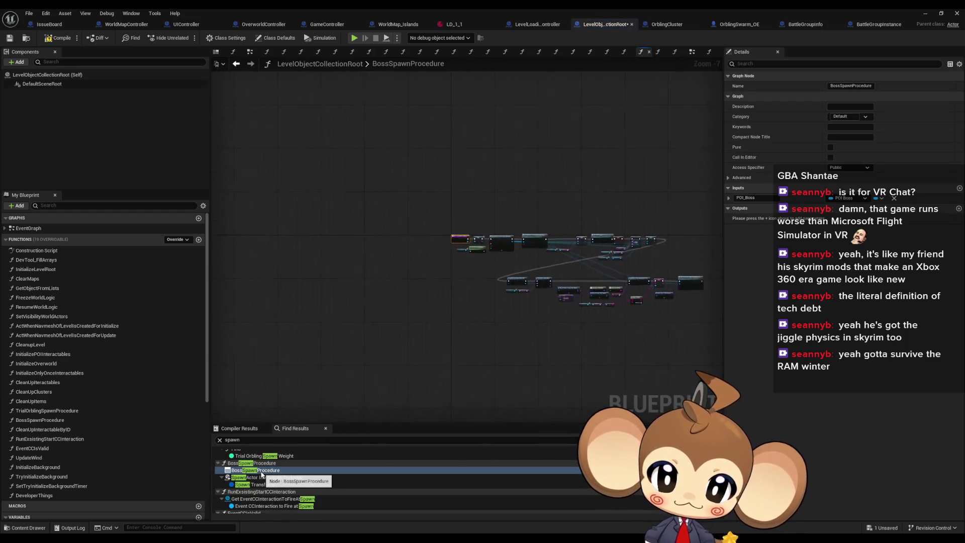
{"action": "scroll", "coordinate": [352, 477], "scroll_direction": "down", "scroll_amount": 1}
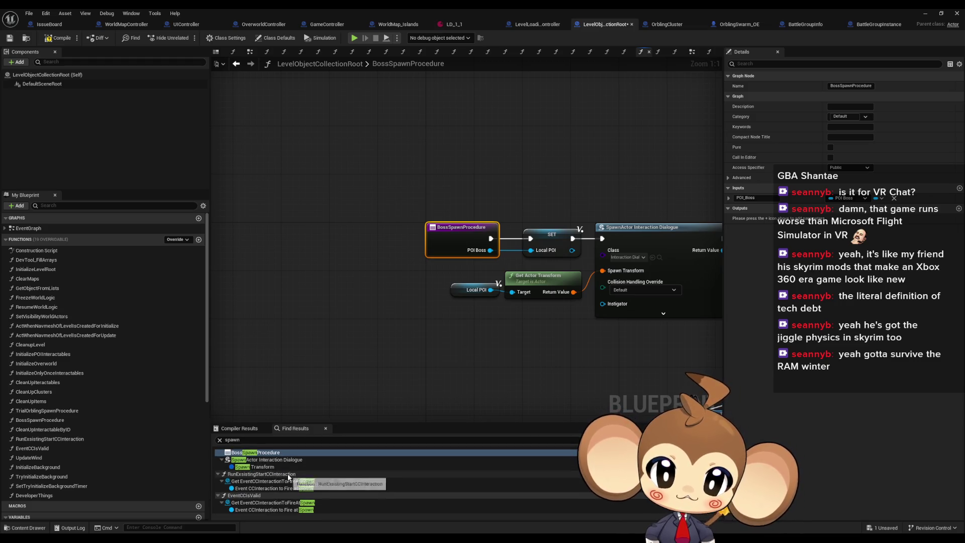
{"action": "left_click_drag", "start_coordinate": [599, 286], "coordinate": [397, 285]}
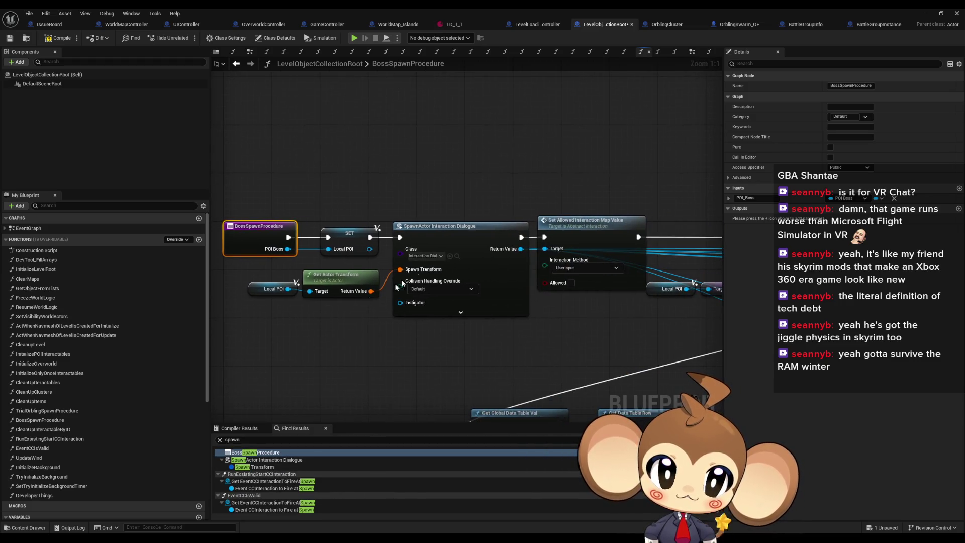
{"action": "right_click", "coordinate": [322, 351]}
{"action": "type", "text": "self"}
{"action": "key", "text": "Return"}
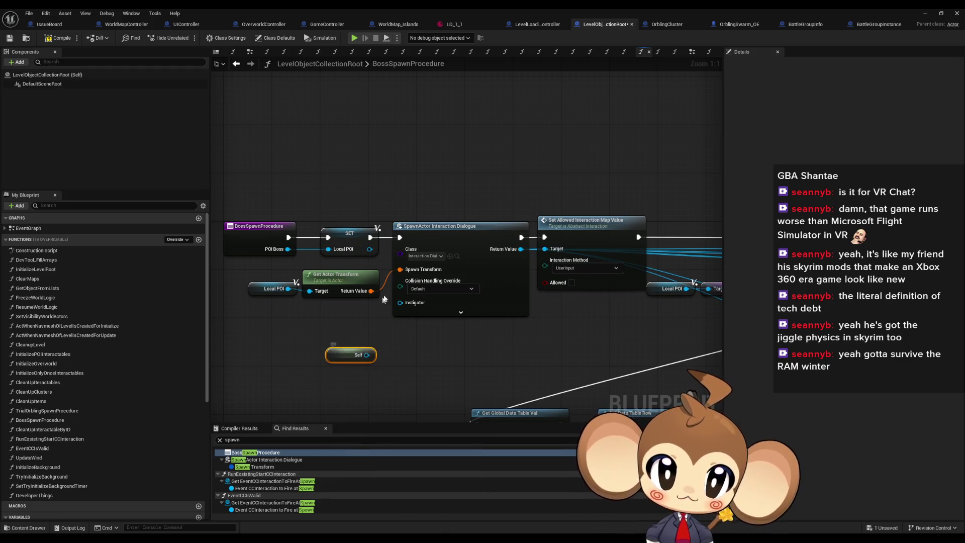
{"action": "left_click", "coordinate": [415, 314]}
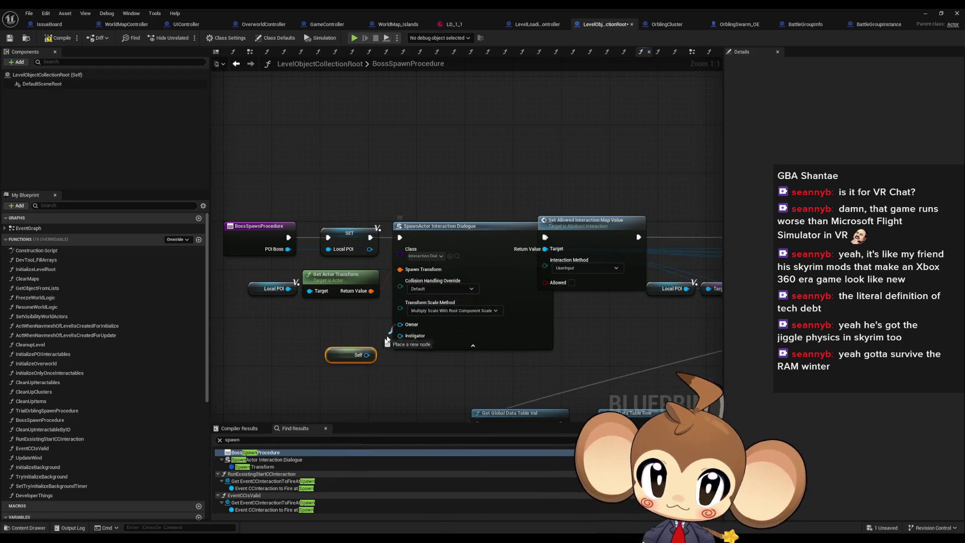
{"action": "left_click_drag", "start_coordinate": [367, 354], "coordinate": [400, 324]}
{"action": "left_click_drag", "start_coordinate": [339, 362], "coordinate": [344, 337]}
{"action": "scroll", "coordinate": [283, 496], "scroll_direction": "down", "scroll_amount": 5}
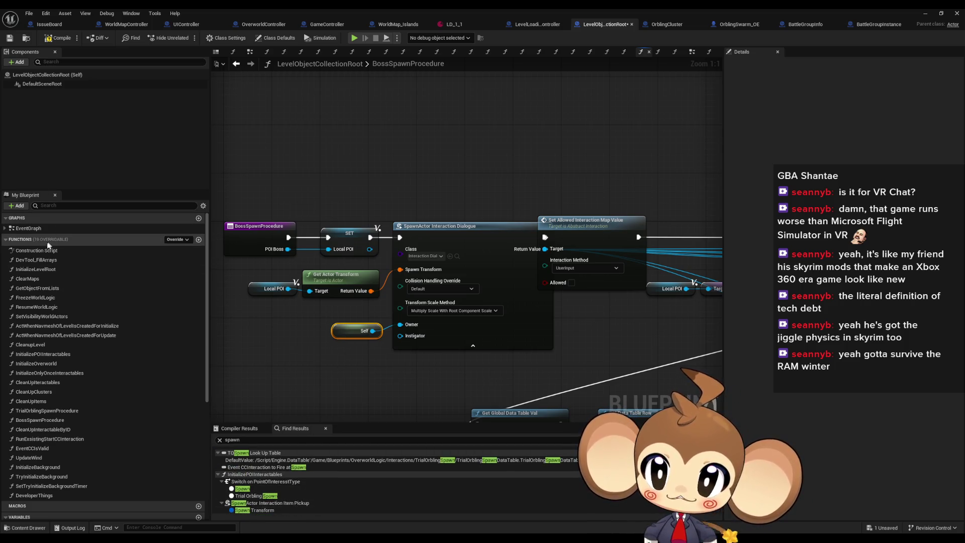
Step: Drill from InitializeLevelRoot through InitializeOverworld into the InitializePOIInteractables graph
{"action": "double_click", "coordinate": [36, 270]}
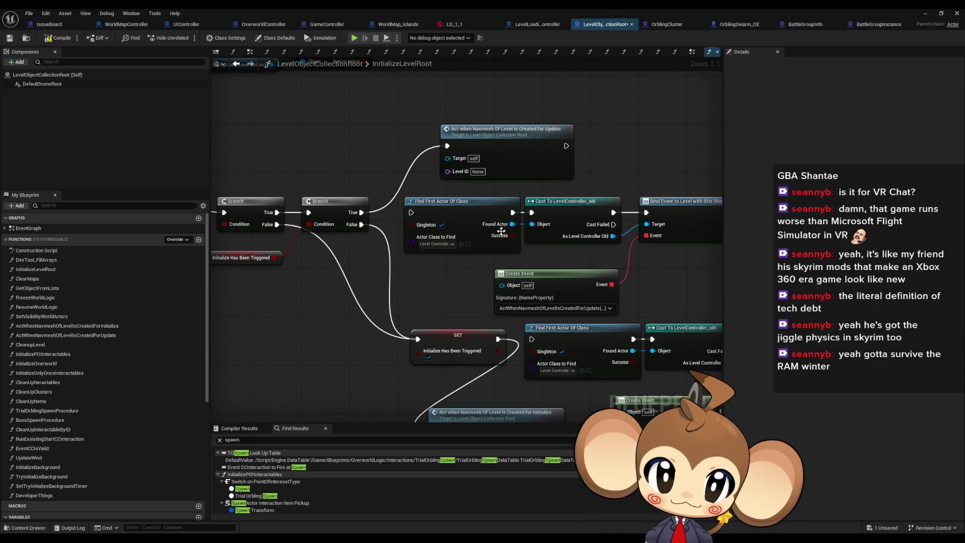
{"action": "scroll", "coordinate": [463, 195], "scroll_direction": "down", "scroll_amount": 2}
{"action": "scroll", "coordinate": [464, 194], "scroll_direction": "up", "scroll_amount": 3}
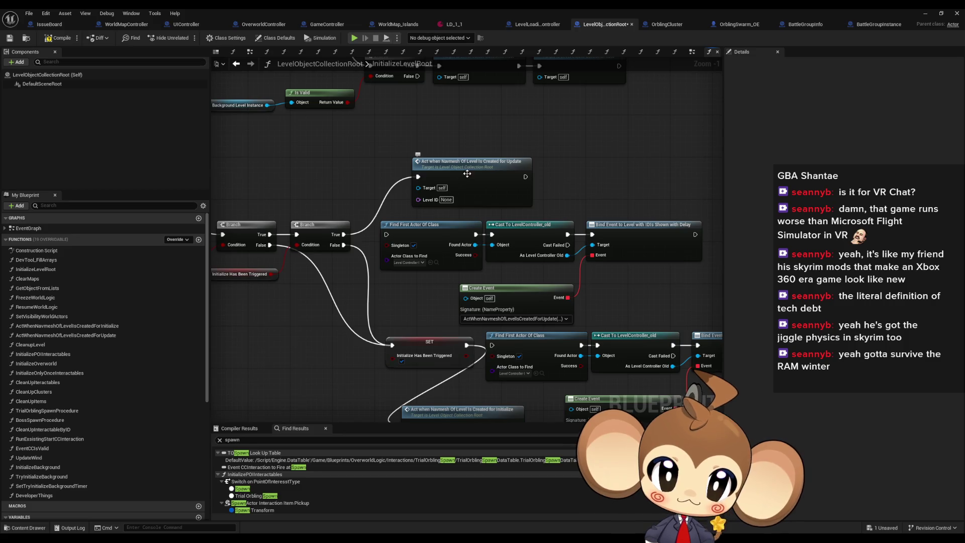
{"action": "double_click", "coordinate": [455, 408]}
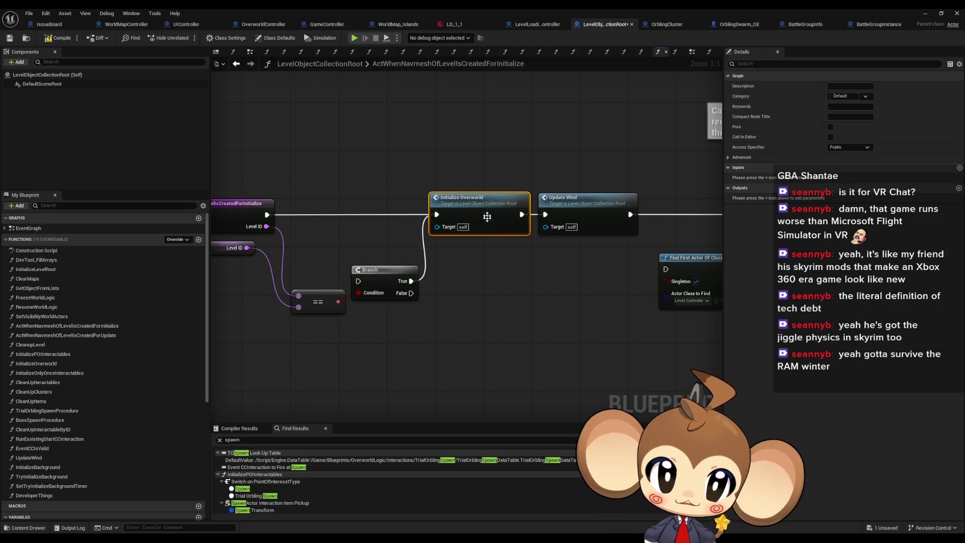
{"action": "double_click", "coordinate": [487, 217]}
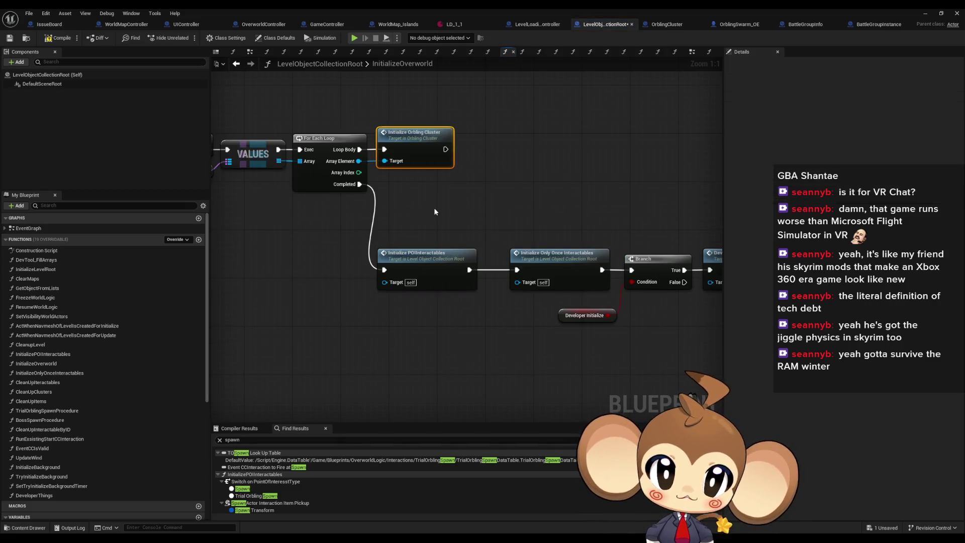
{"action": "left_click_drag", "start_coordinate": [433, 209], "coordinate": [469, 223]}
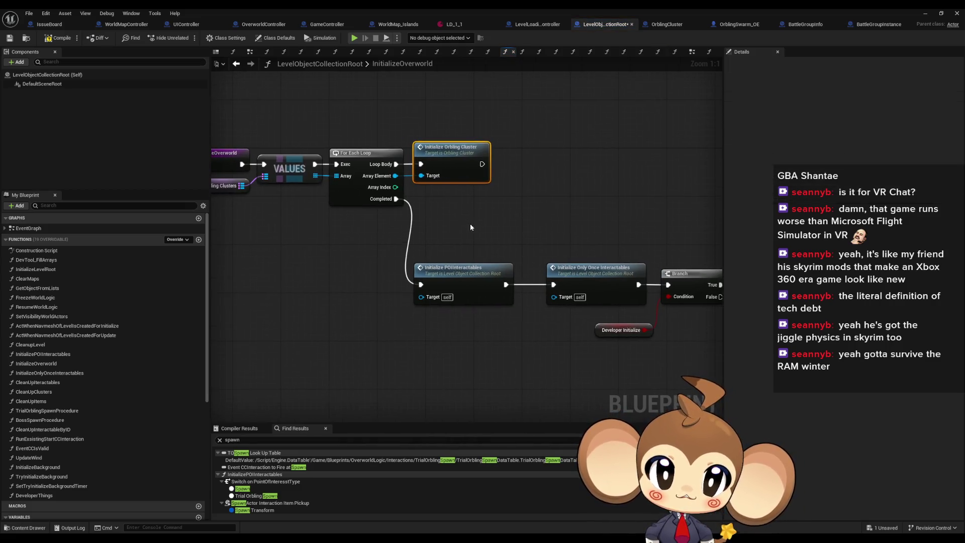
{"action": "double_click", "coordinate": [476, 280]}
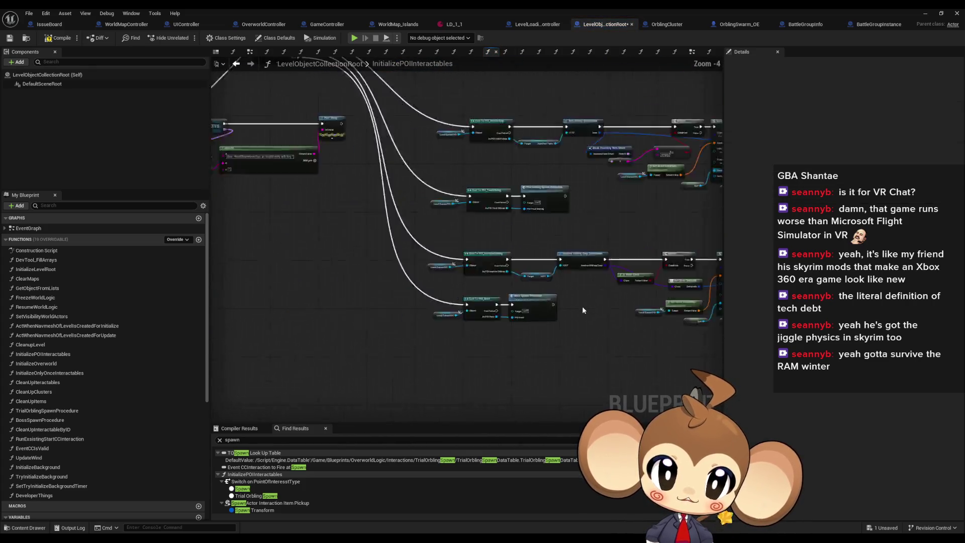
Step: Shift the six-node item pickup chain slightly right, then inspect its Branch, spawn and ADD nodes
{"action": "scroll", "coordinate": [583, 310], "scroll_direction": "up", "scroll_amount": 3}
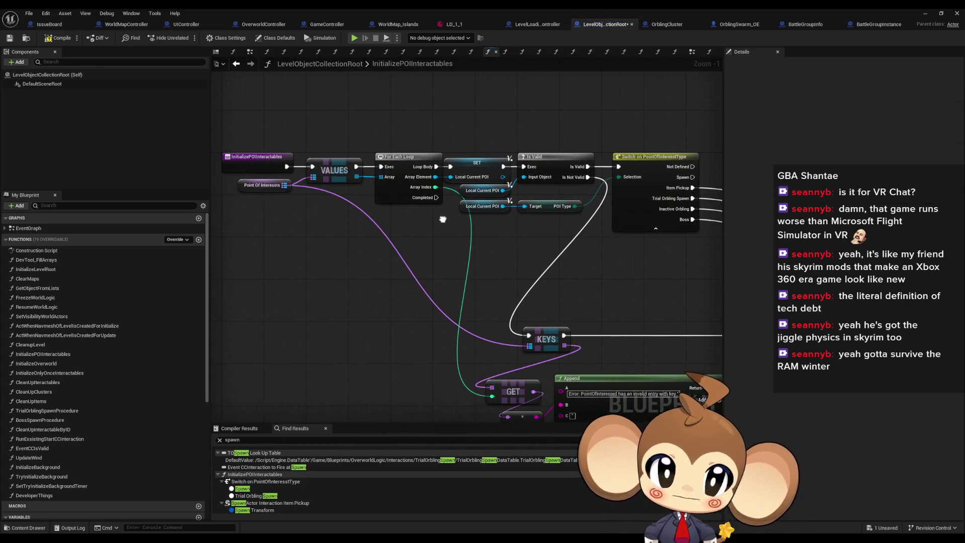
{"action": "mouse_move", "coordinate": [628, 194]}
{"action": "left_mouse_down"}
{"action": "mouse_move", "coordinate": [513, 209]}
{"action": "mouse_move", "coordinate": [388, 198]}
{"action": "left_mouse_up"}
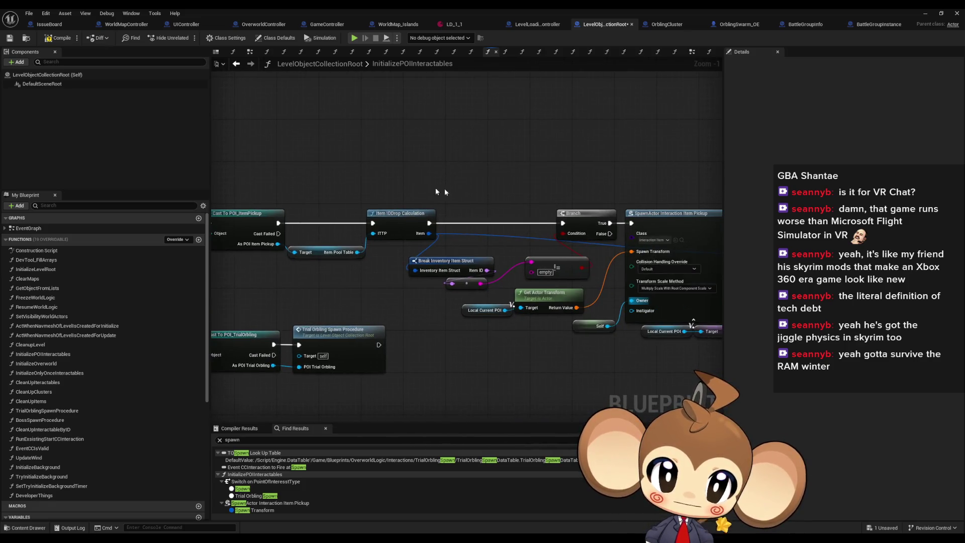
{"action": "scroll", "coordinate": [495, 188], "scroll_direction": "up", "scroll_amount": 1}
{"action": "left_click_drag", "start_coordinate": [375, 147], "coordinate": [619, 338]}
{"action": "left_click_drag", "start_coordinate": [365, 200], "coordinate": [389, 205]}
{"action": "left_click", "coordinate": [408, 299]}
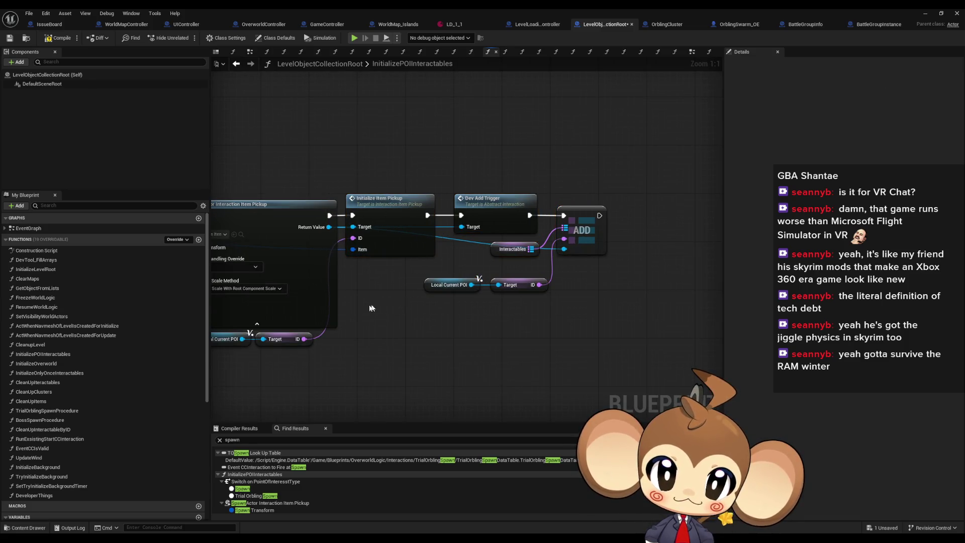
{"action": "left_click_drag", "start_coordinate": [372, 308], "coordinate": [699, 317]}
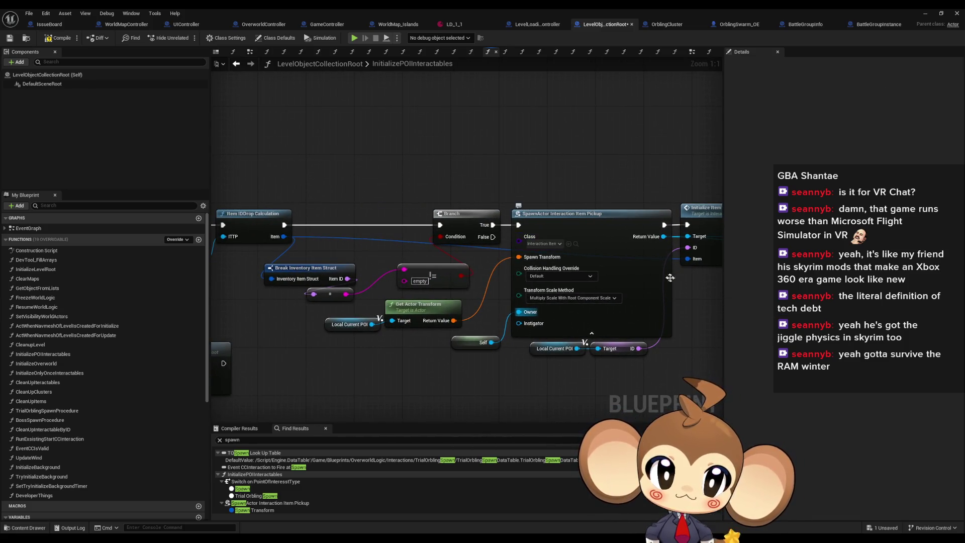
{"action": "left_click_drag", "start_coordinate": [670, 278], "coordinate": [424, 260]}
Step: Open Interaction_ItemPickup, search it for spawn nodes, then close it and return to LevelObjectCollectionRoot
{"action": "double_click", "coordinate": [477, 207]}
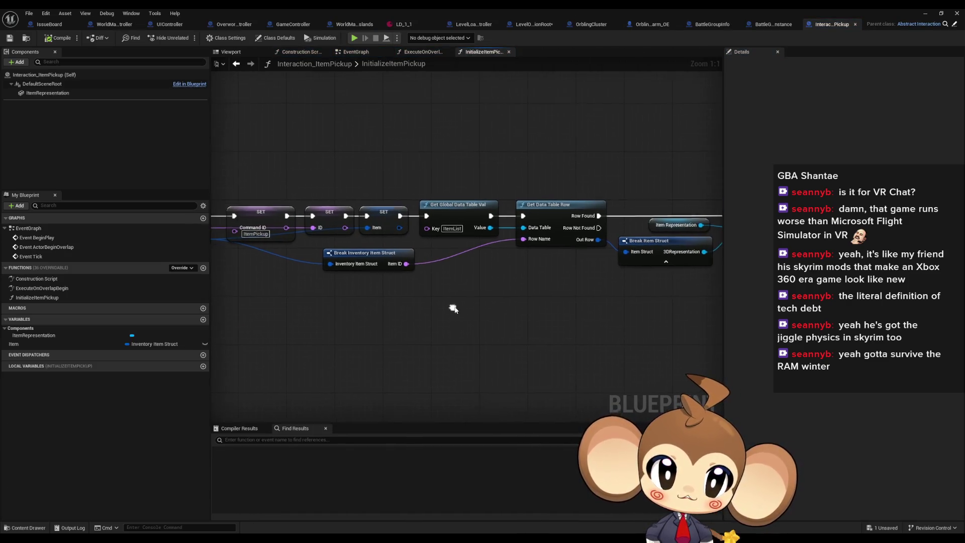
{"action": "left_click", "coordinate": [300, 440]}
{"action": "type", "text": "spawn"}
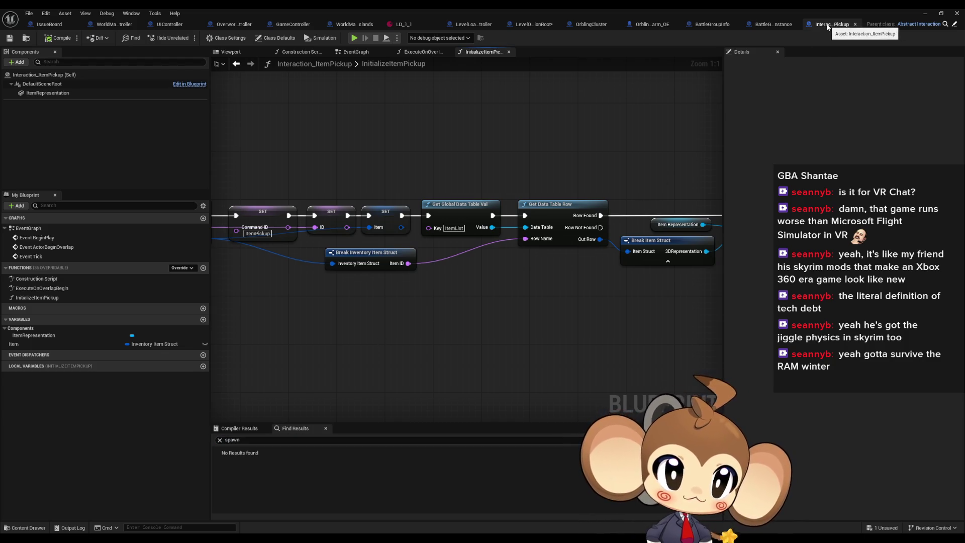
{"action": "left_click", "coordinate": [855, 24]}
{"action": "left_click", "coordinate": [611, 27]}
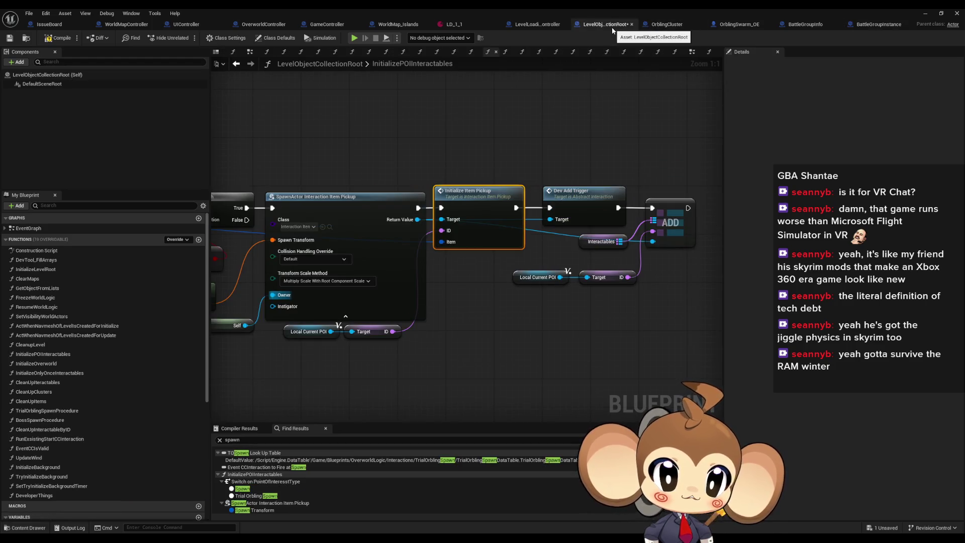
{"action": "scroll", "coordinate": [523, 259], "scroll_direction": "down", "scroll_amount": 4}
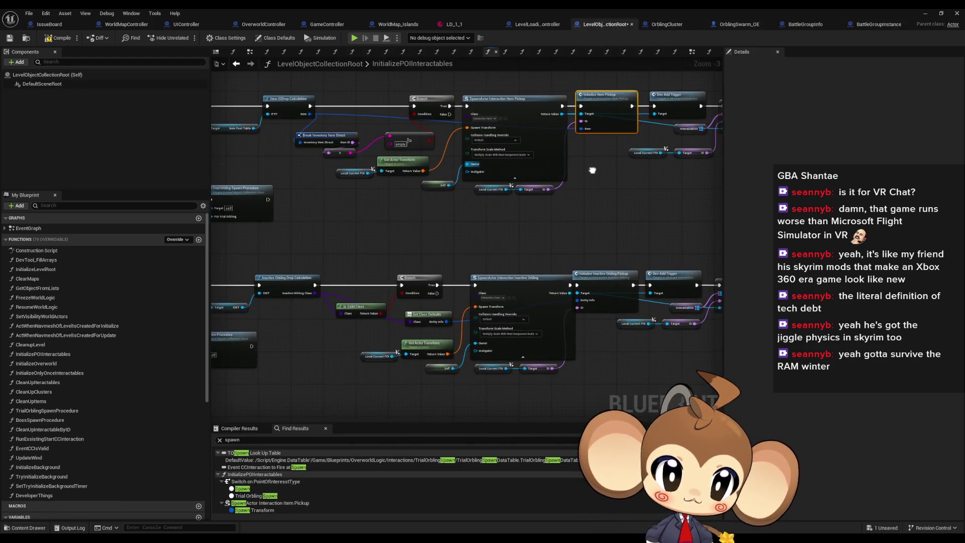
{"action": "scroll", "coordinate": [515, 258], "scroll_direction": "up", "scroll_amount": 4}
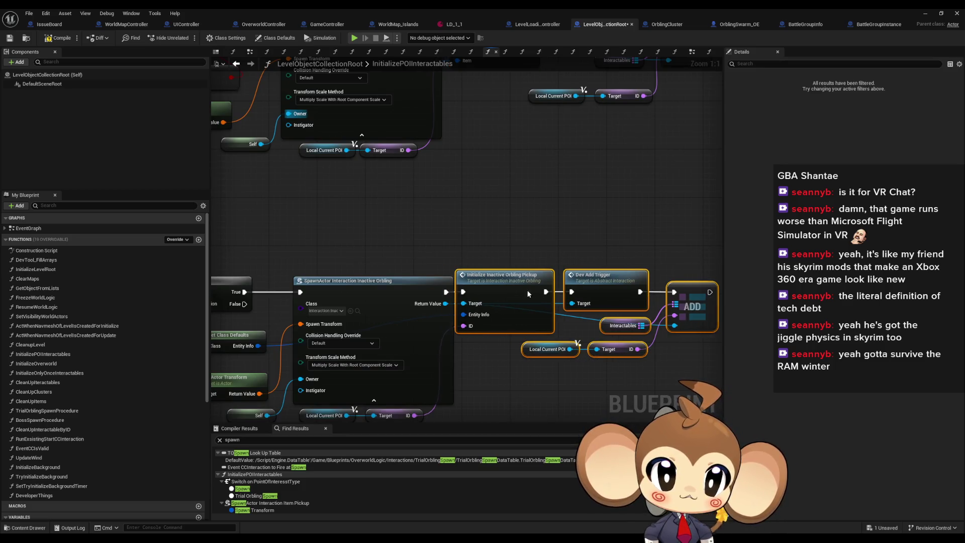
Step: Open Initialize Inactive Orbling Pickup, search it for spawn nodes and inspect its material nodes
{"action": "double_click", "coordinate": [522, 269]}
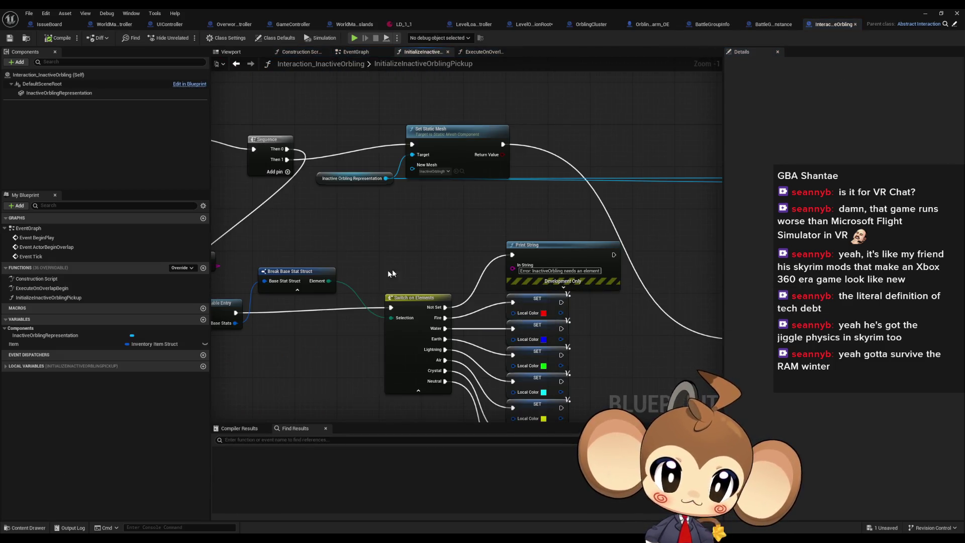
{"action": "left_click", "coordinate": [298, 440]}
{"action": "type", "text": "spawn"}
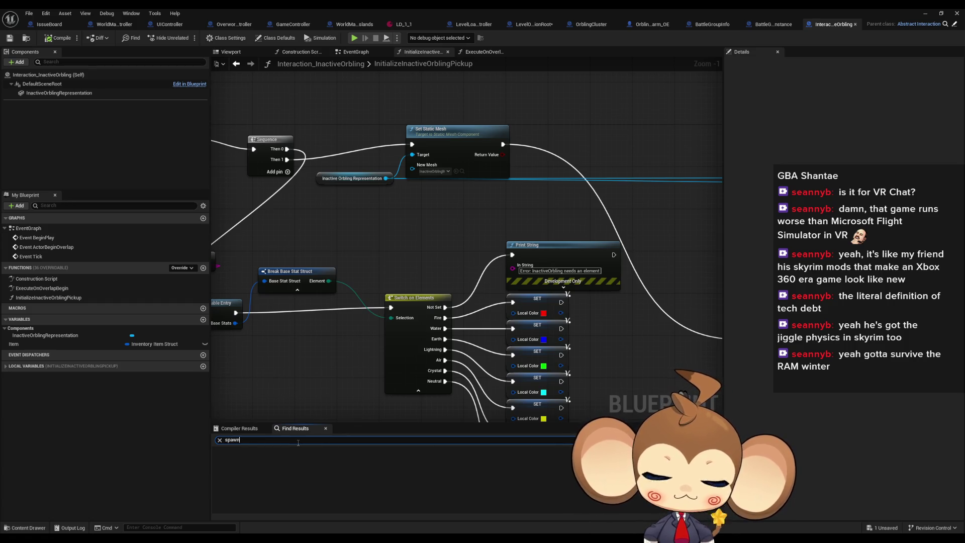
{"action": "scroll", "coordinate": [369, 206], "scroll_direction": "down", "scroll_amount": 2}
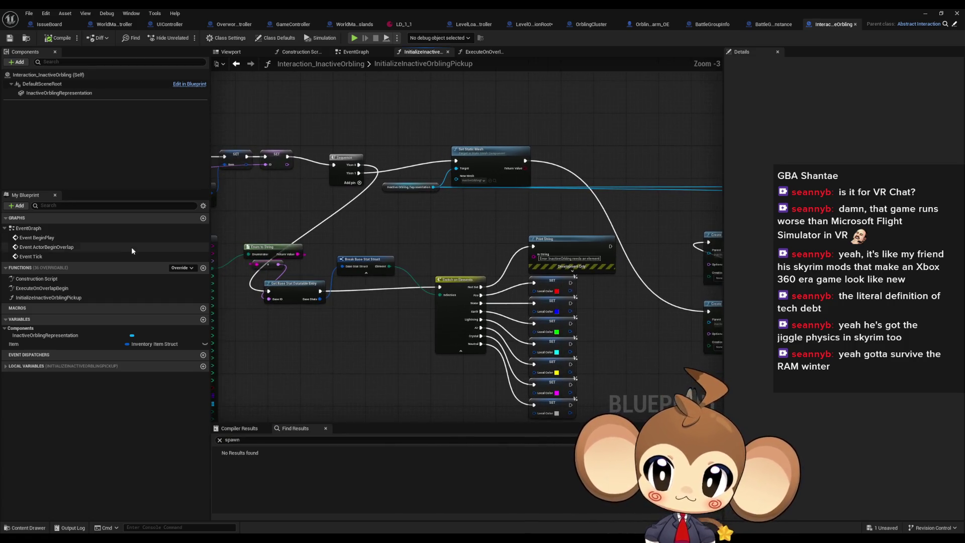
{"action": "mouse_move", "coordinate": [691, 443]}
{"action": "left_mouse_down"}
{"action": "mouse_move", "coordinate": [338, 412]}
{"action": "mouse_move", "coordinate": [22, 410]}
{"action": "left_mouse_up"}
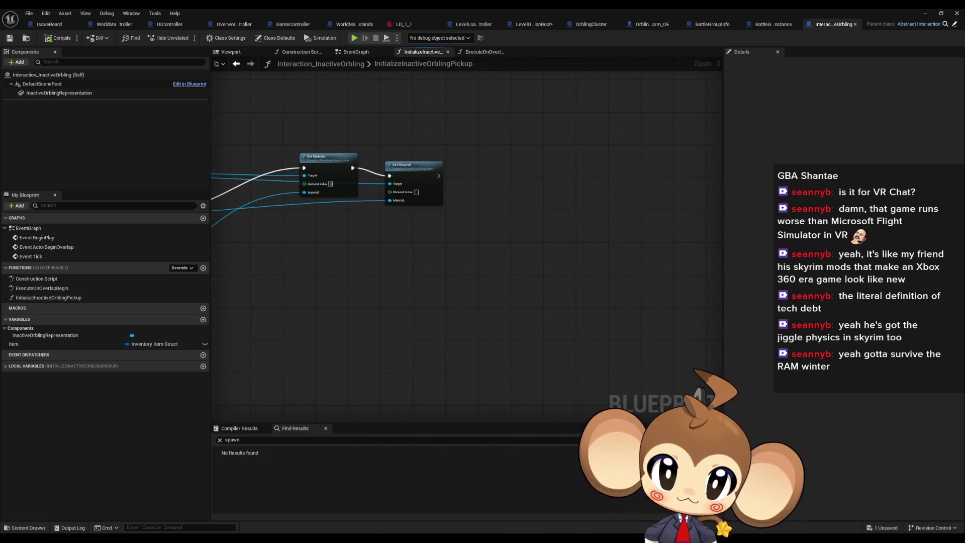
{"action": "scroll", "coordinate": [309, 226], "scroll_direction": "up", "scroll_amount": 4}
{"action": "left_click_drag", "start_coordinate": [437, 157], "coordinate": [628, 236]}
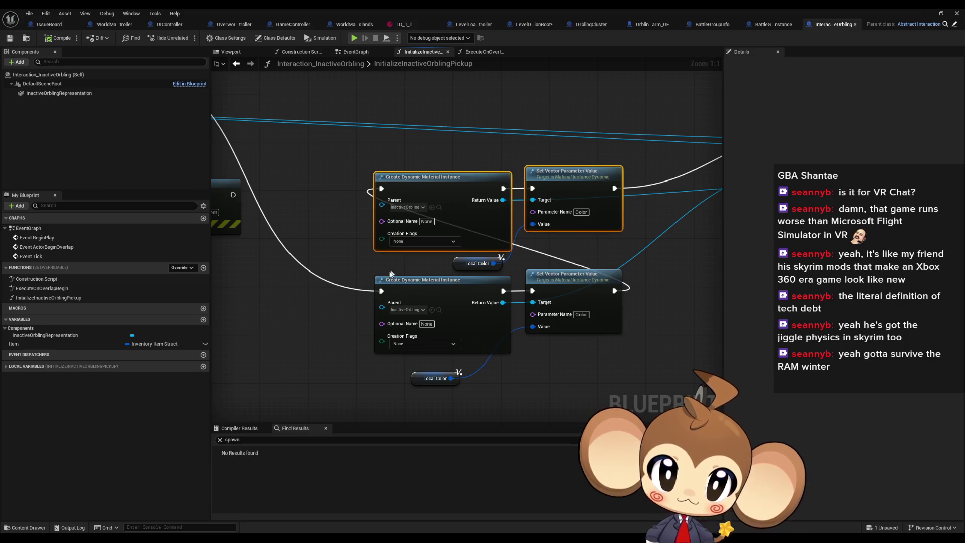
{"action": "left_click_drag", "start_coordinate": [321, 266], "coordinate": [628, 357]}
Step: Check the Set Static Mesh node and function entry, then return to InitializePOIInteractables
{"action": "scroll", "coordinate": [478, 210], "scroll_direction": "down", "scroll_amount": 5}
{"action": "scroll", "coordinate": [477, 210], "scroll_direction": "up", "scroll_amount": 2}
{"action": "left_click", "coordinate": [578, 201]}
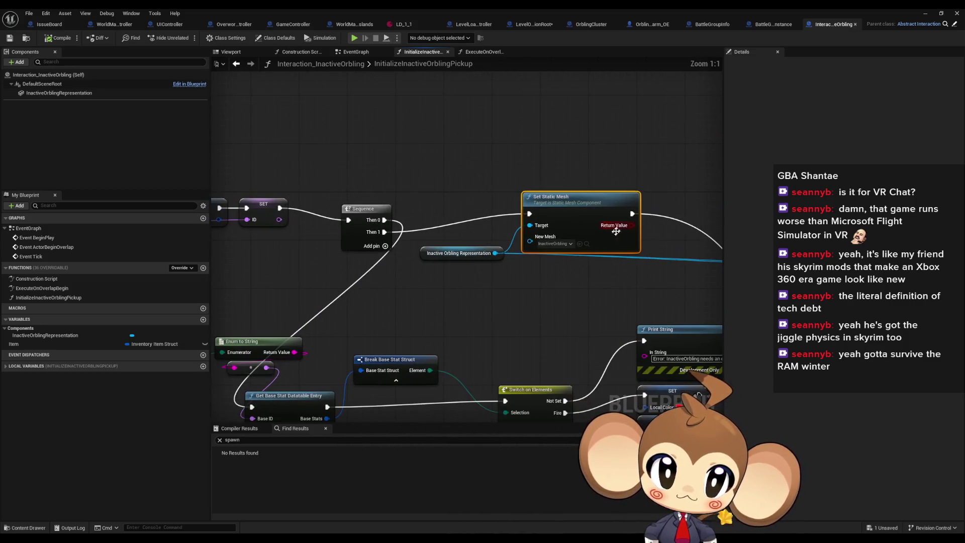
{"action": "scroll", "coordinate": [559, 132], "scroll_direction": "up", "scroll_amount": 2}
{"action": "mouse_move", "coordinate": [286, 135]}
{"action": "left_mouse_down"}
{"action": "mouse_move", "coordinate": [587, 329]}
{"action": "mouse_move", "coordinate": [580, 269]}
{"action": "left_mouse_up"}
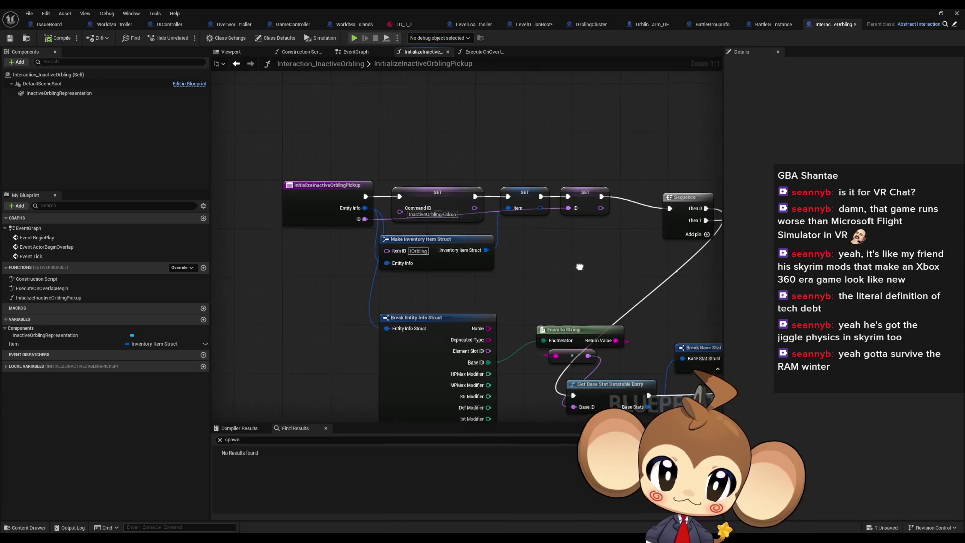
{"action": "left_click", "coordinate": [531, 23]}
{"action": "left_click_drag", "start_coordinate": [581, 172], "coordinate": [449, 204]}
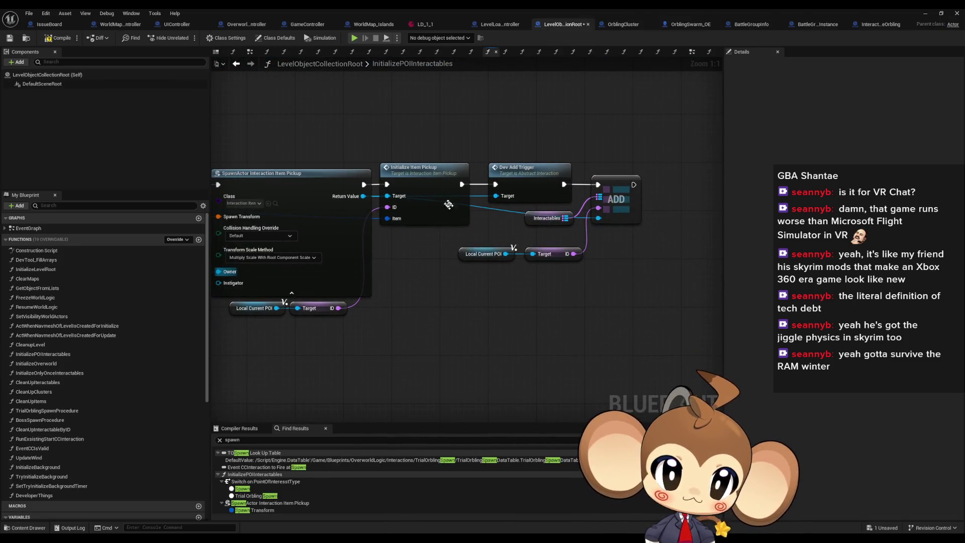
Step: Open Interaction_ItemPickup from Initialize Item Pickup, view its entry nodes, then return to LevelObjectCollectionRoot
{"action": "double_click", "coordinate": [424, 180]}
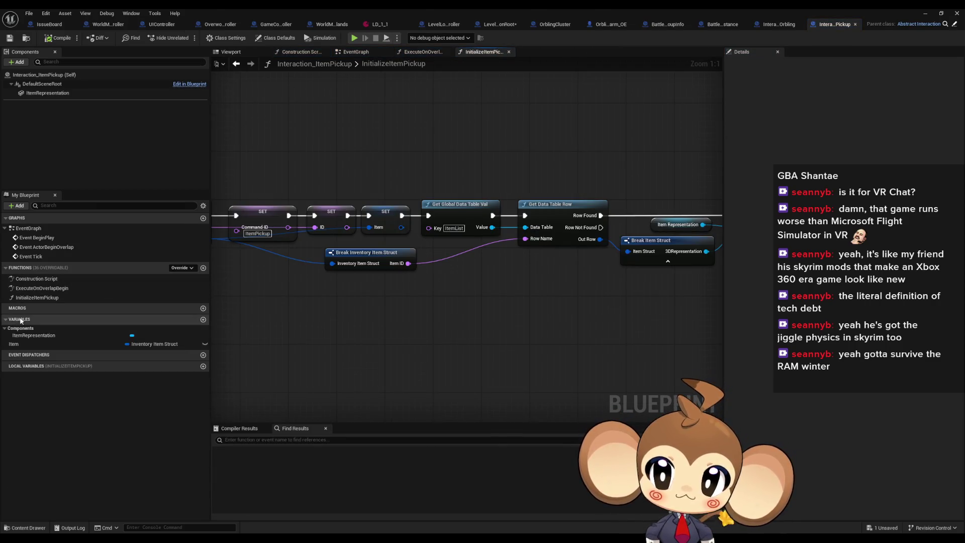
{"action": "scroll", "coordinate": [406, 321], "scroll_direction": "down", "scroll_amount": 5}
{"action": "scroll", "coordinate": [525, 311], "scroll_direction": "up", "scroll_amount": 3}
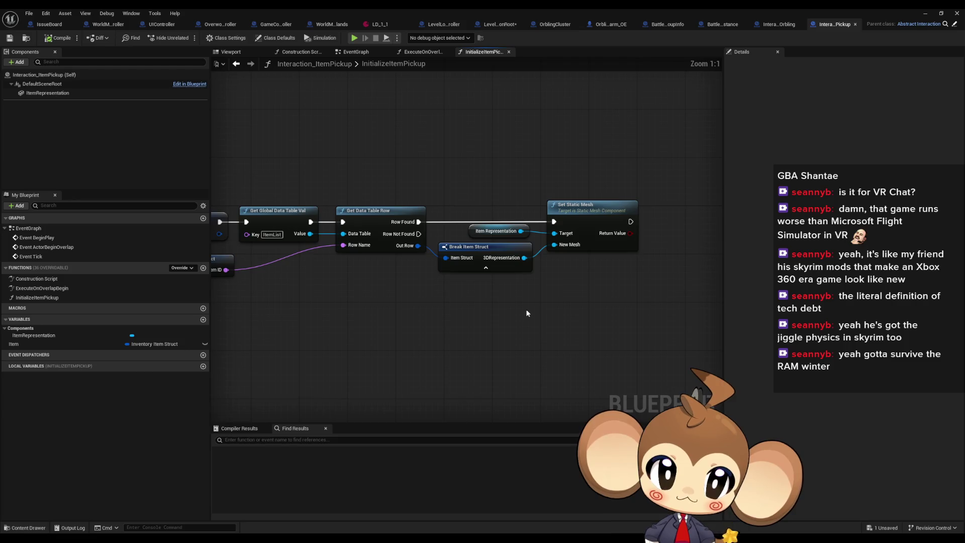
{"action": "scroll", "coordinate": [525, 312], "scroll_direction": "up", "scroll_amount": 2}
{"action": "left_click_drag", "start_coordinate": [553, 324], "coordinate": [693, 329]}
{"action": "left_click_drag", "start_coordinate": [579, 319], "coordinate": [571, 305]}
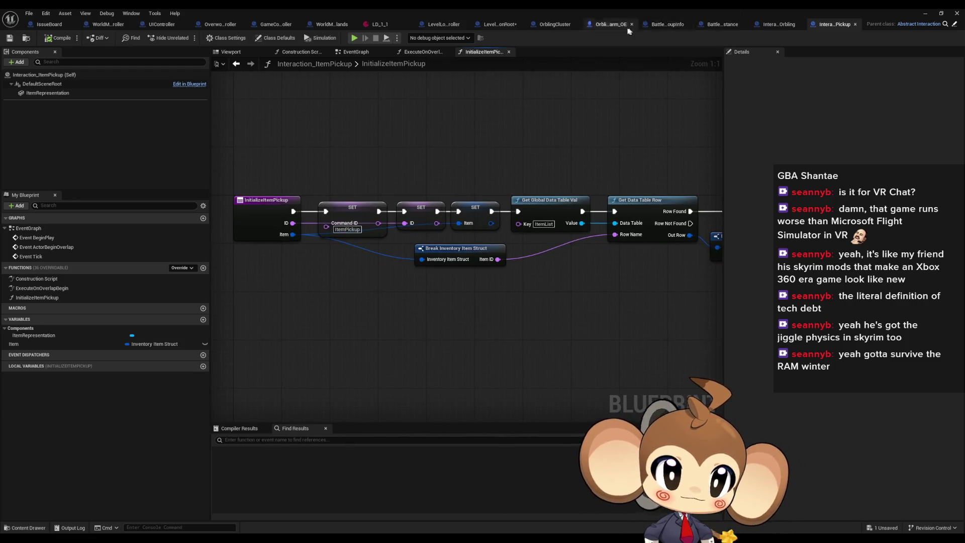
{"action": "left_click", "coordinate": [477, 24]}
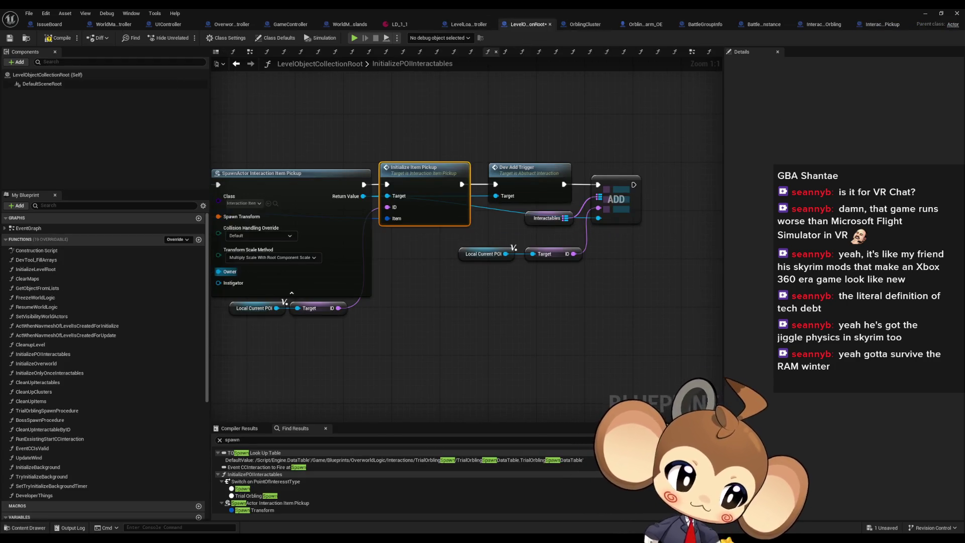
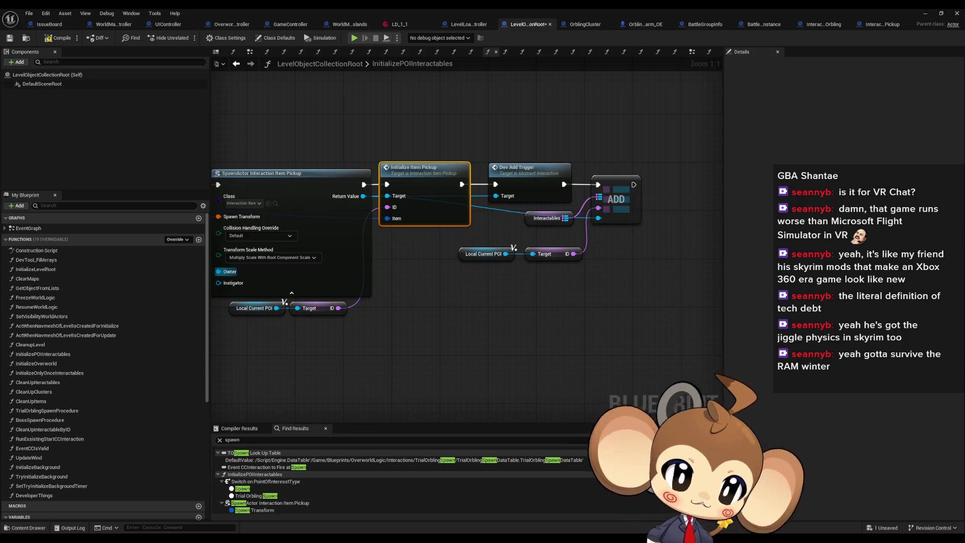
Step: Open InitializeLevelRoot and drill into ActWhenNavmeshOfLevelIsCreatedForInitialize, selecting the Update Wind node
{"action": "mouse_move", "coordinate": [426, 286]}
{"action": "left_mouse_down"}
{"action": "mouse_move", "coordinate": [396, 304]}
{"action": "mouse_move", "coordinate": [539, 326]}
{"action": "mouse_move", "coordinate": [479, 327]}
{"action": "left_mouse_up"}
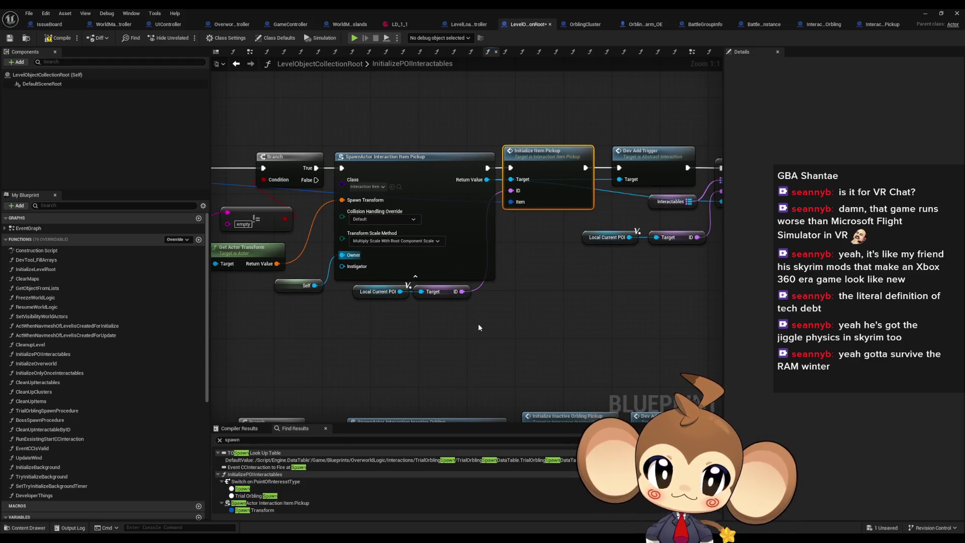
{"action": "scroll", "coordinate": [478, 327], "scroll_direction": "down", "scroll_amount": 3}
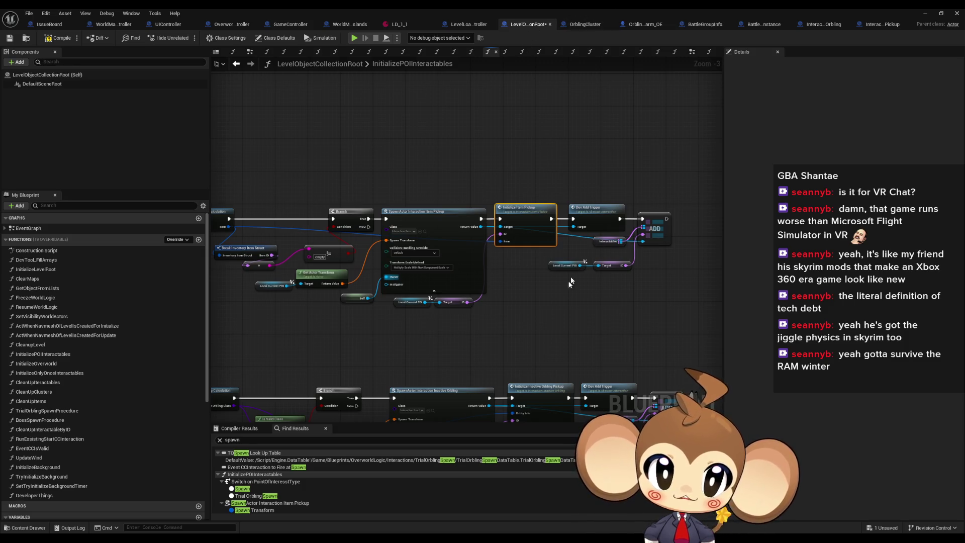
{"action": "scroll", "coordinate": [570, 283], "scroll_direction": "down", "scroll_amount": 4}
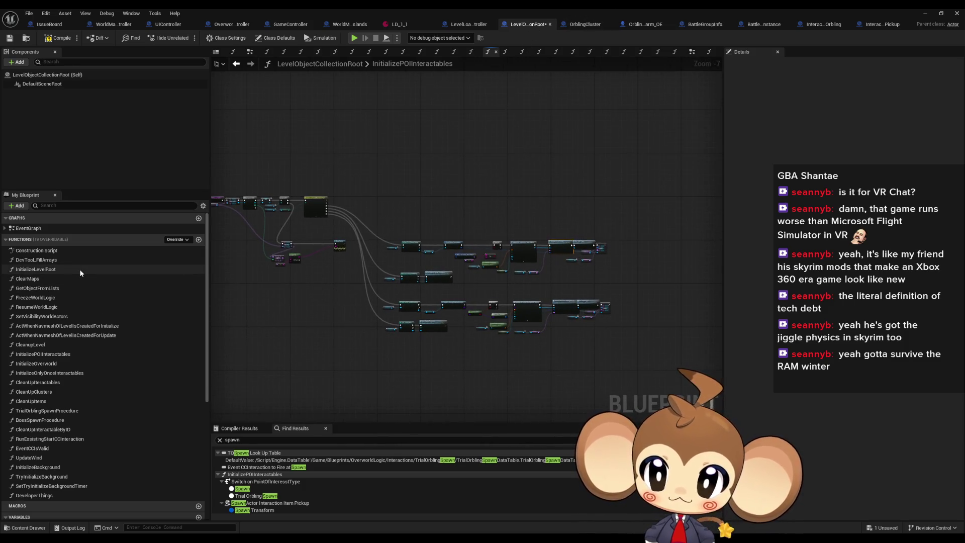
{"action": "double_click", "coordinate": [35, 270]}
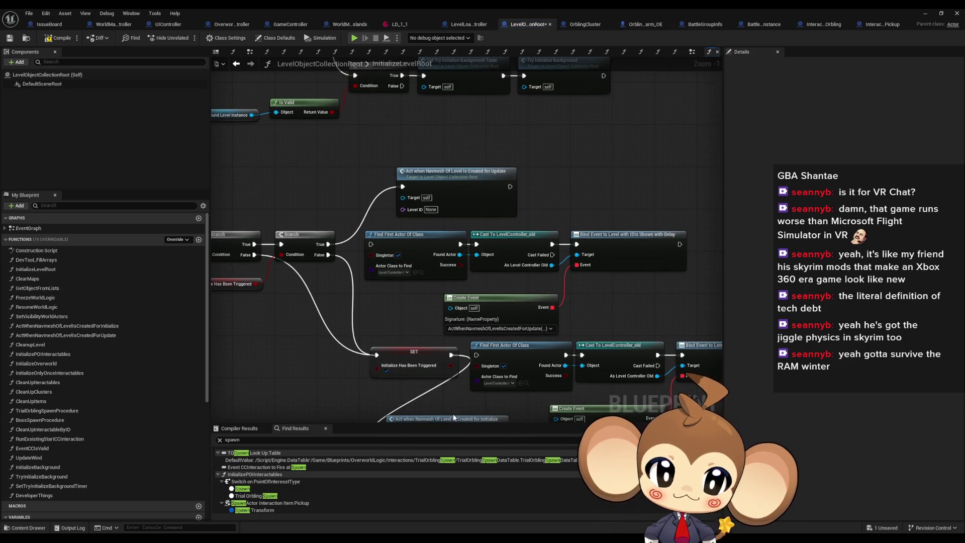
{"action": "double_click", "coordinate": [451, 416]}
{"action": "left_click", "coordinate": [556, 254]}
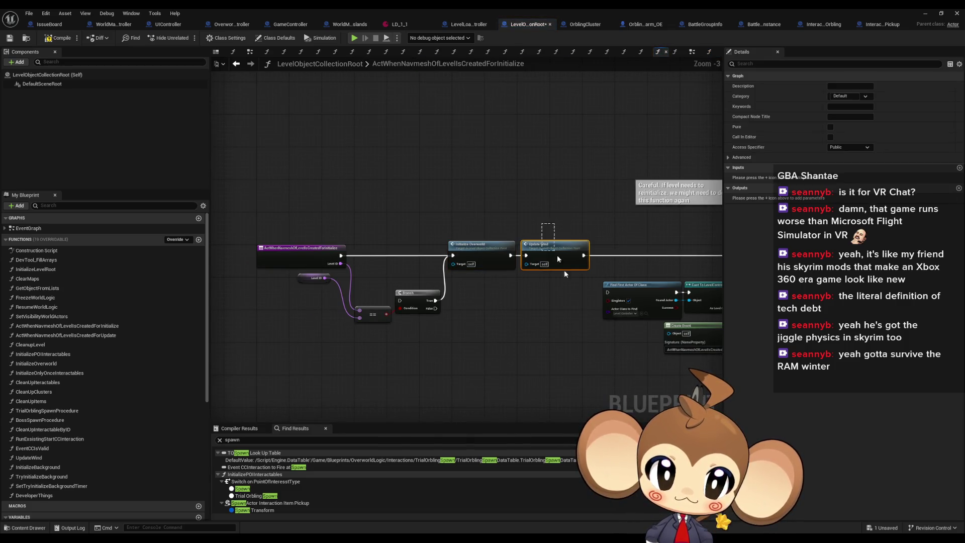
Step: Trace the InitializeOverworld chain and open InitializeOnlyOnceInteractables to view its interactables loop
{"action": "double_click", "coordinate": [477, 247]}
{"action": "left_click", "coordinate": [486, 300]}
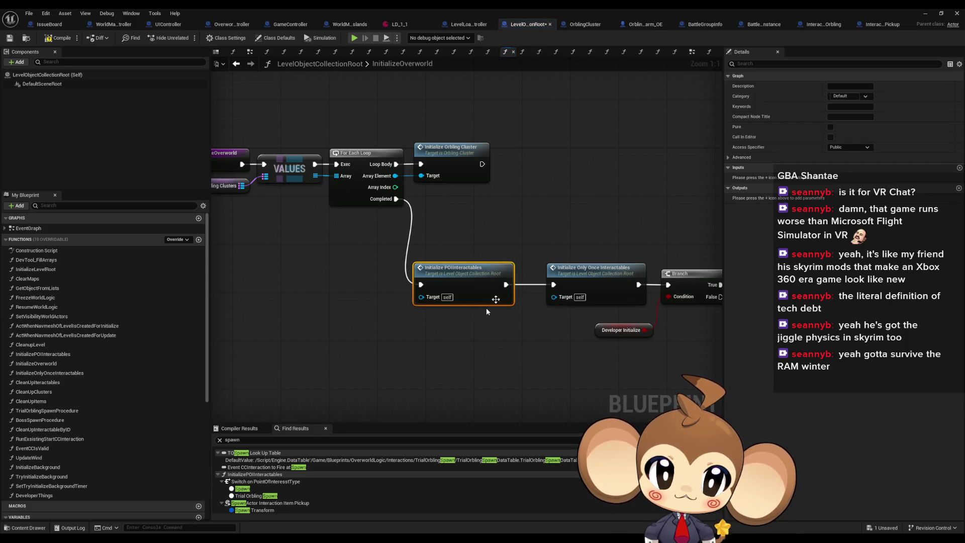
{"action": "left_click_drag", "start_coordinate": [486, 307], "coordinate": [296, 309]}
{"action": "left_click", "coordinate": [396, 285]}
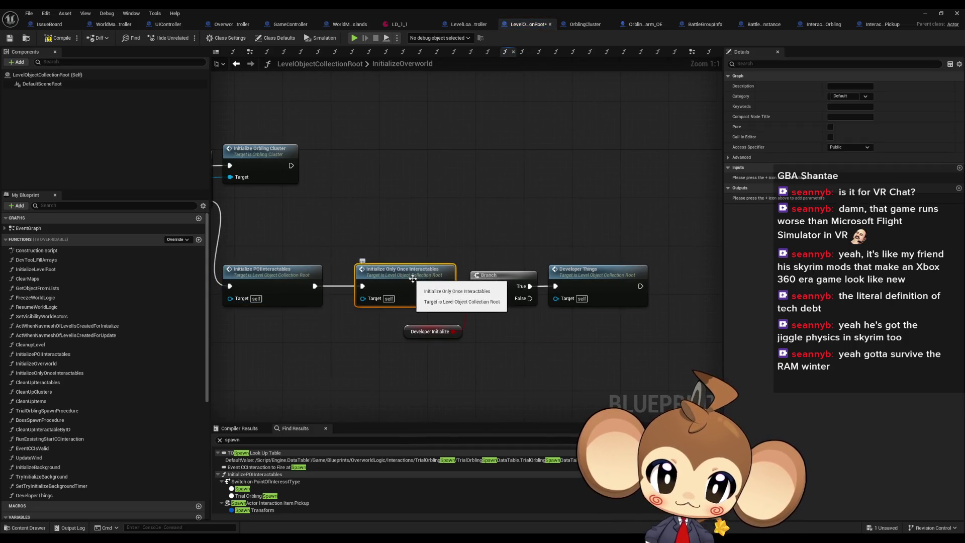
{"action": "left_click_drag", "start_coordinate": [396, 285], "coordinate": [334, 271]}
{"action": "left_click_drag", "start_coordinate": [527, 213], "coordinate": [576, 344]}
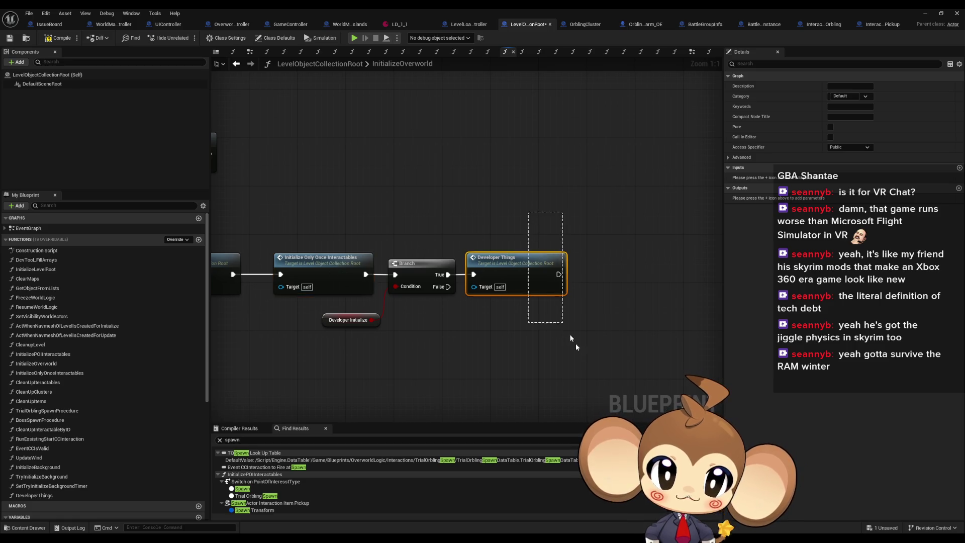
{"action": "left_click", "coordinate": [348, 319]}
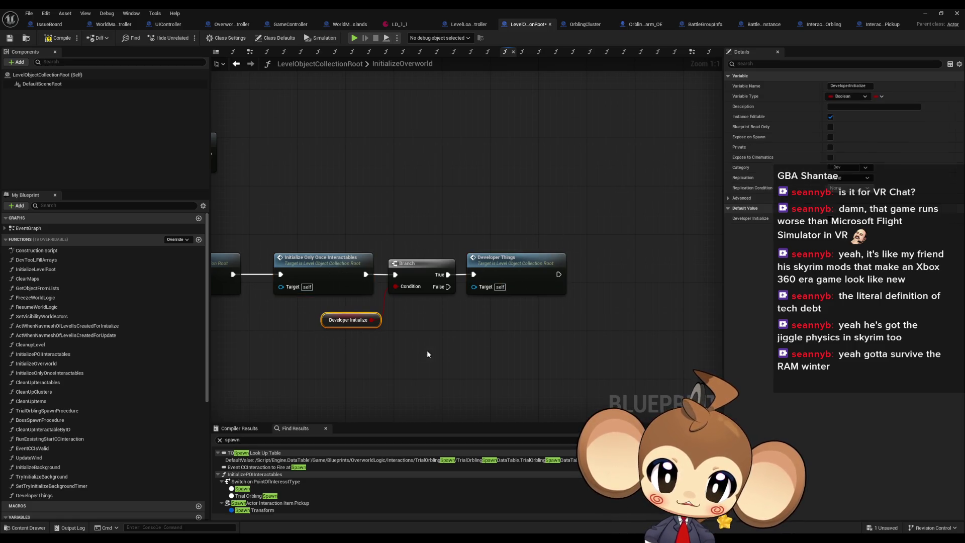
{"action": "left_click_drag", "start_coordinate": [418, 359], "coordinate": [519, 321]}
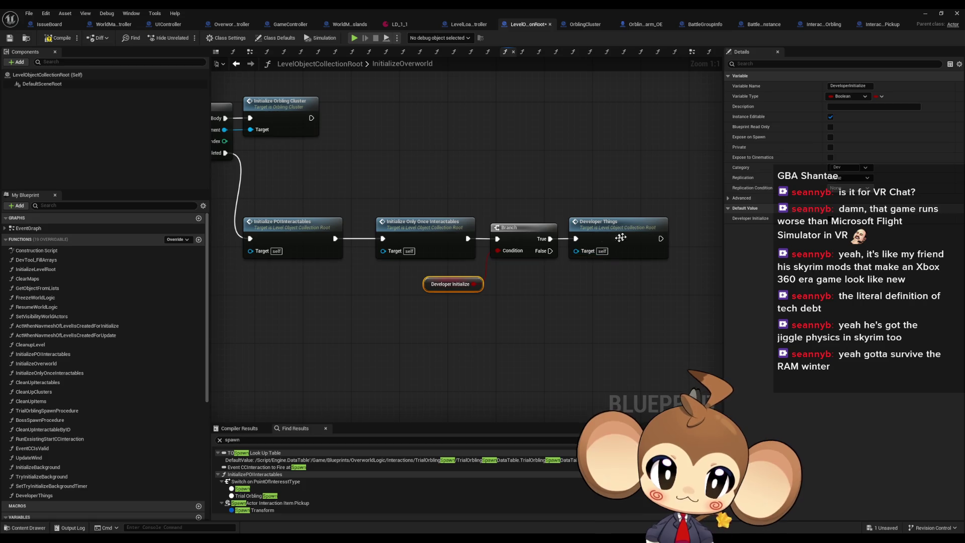
{"action": "double_click", "coordinate": [399, 229]}
{"action": "left_click_drag", "start_coordinate": [596, 232], "coordinate": [494, 225]}
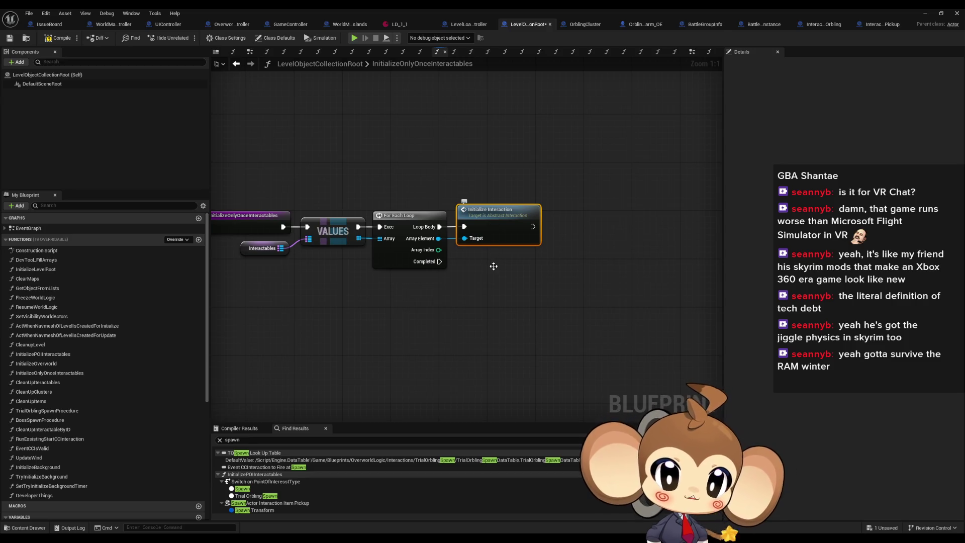
Step: Check Abstract_Interaction's InitializeInteraction, close it, and inspect the Interactables variable in LevelObjectCollectionRoot
{"action": "double_click", "coordinate": [500, 236]}
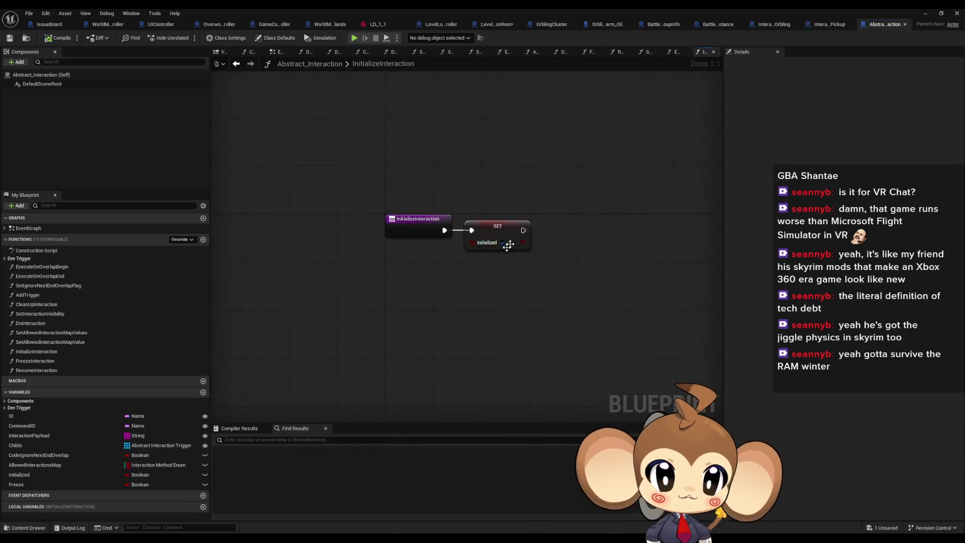
{"action": "middle_click", "coordinate": [881, 26]}
{"action": "scroll", "coordinate": [618, 177], "scroll_direction": "down", "scroll_amount": 3}
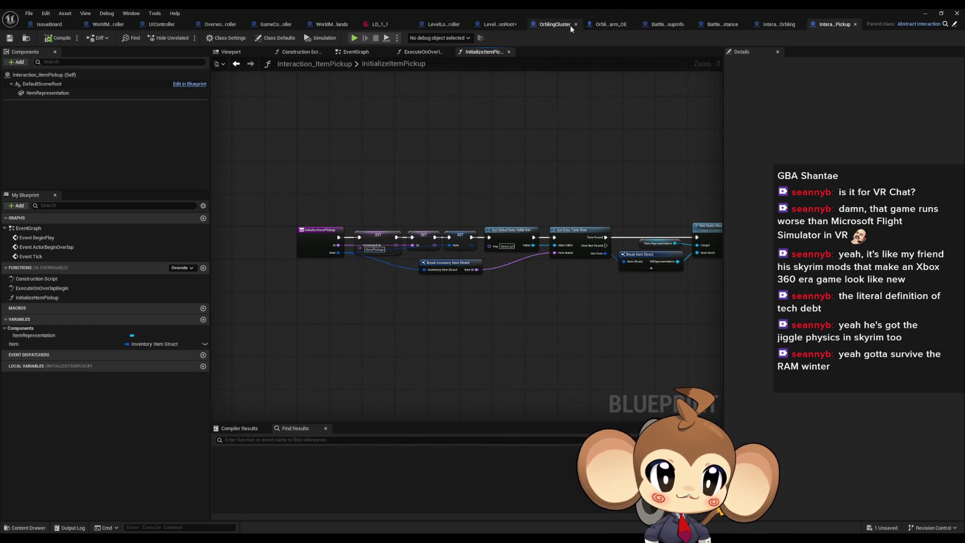
{"action": "left_click", "coordinate": [512, 27]}
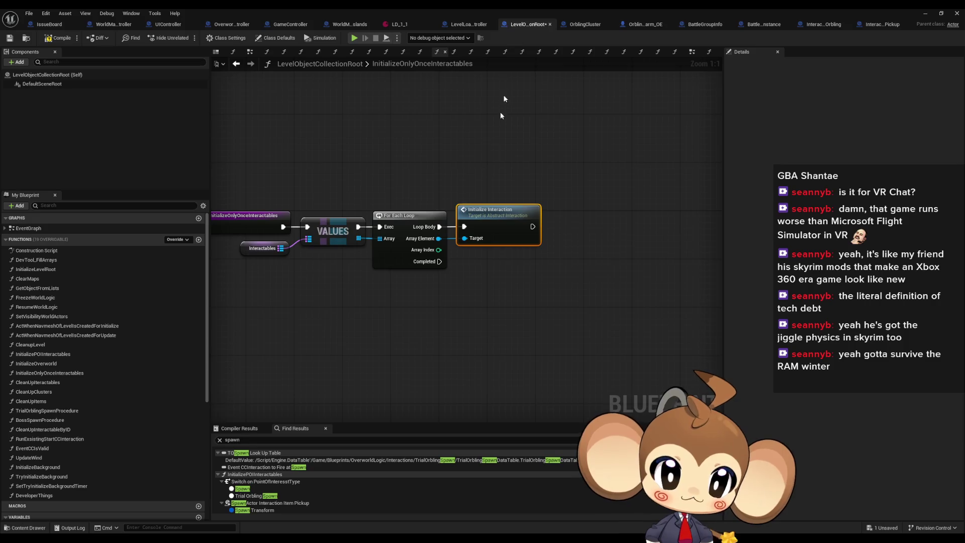
{"action": "scroll", "coordinate": [438, 270], "scroll_direction": "up", "scroll_amount": 3}
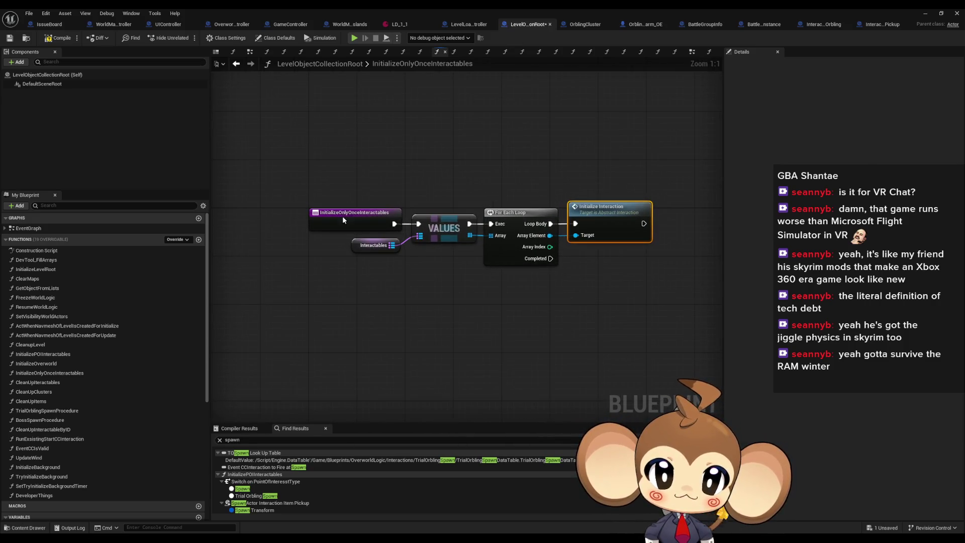
{"action": "left_click", "coordinate": [373, 246]}
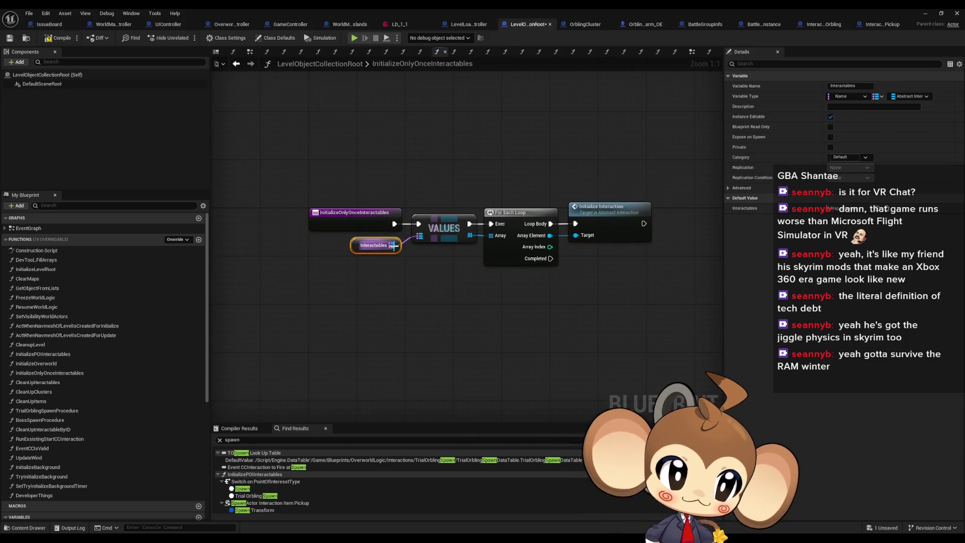
{"action": "left_click", "coordinate": [441, 285]}
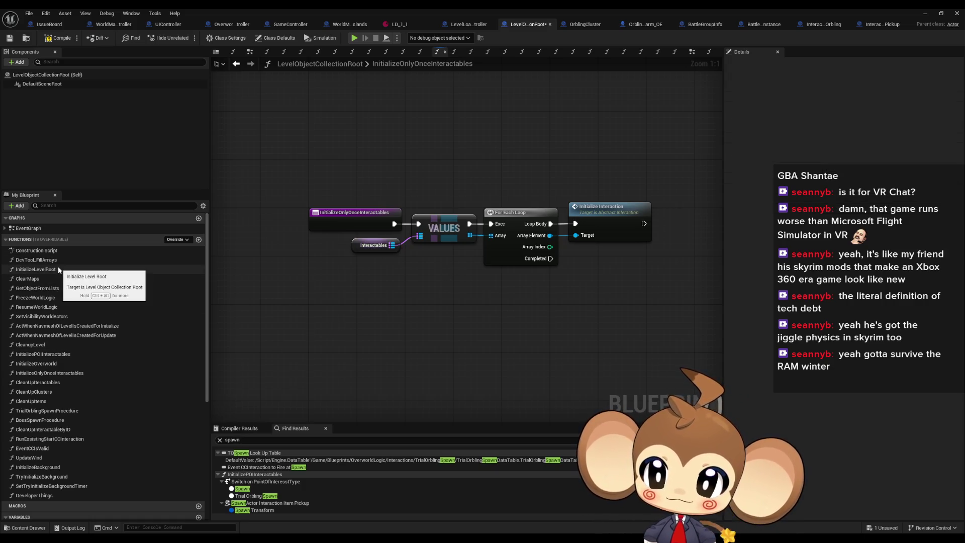
Step: Drill into DeveloperThings, inspect its DialogueTreeAsset and Interactables nodes, then float the editor aside
{"action": "double_click", "coordinate": [44, 269]}
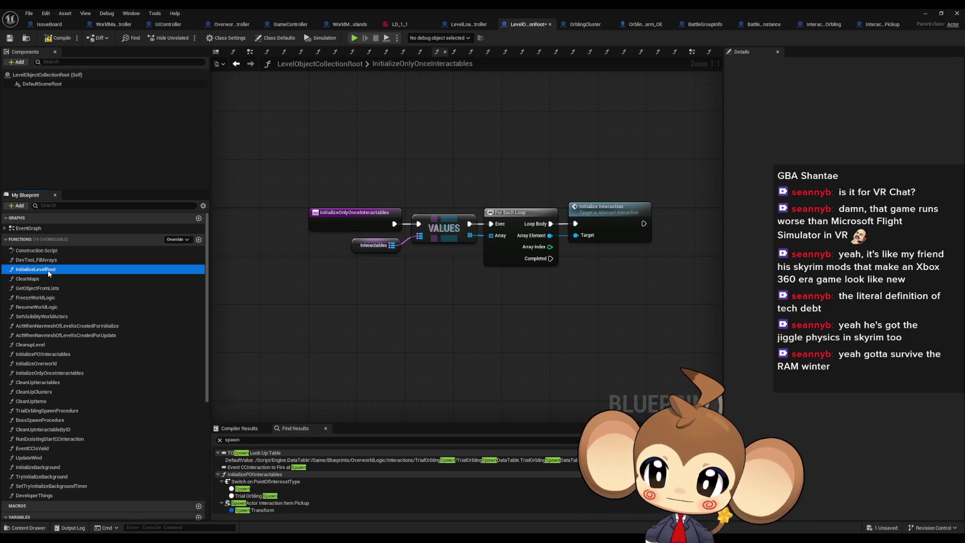
{"action": "double_click", "coordinate": [453, 422]}
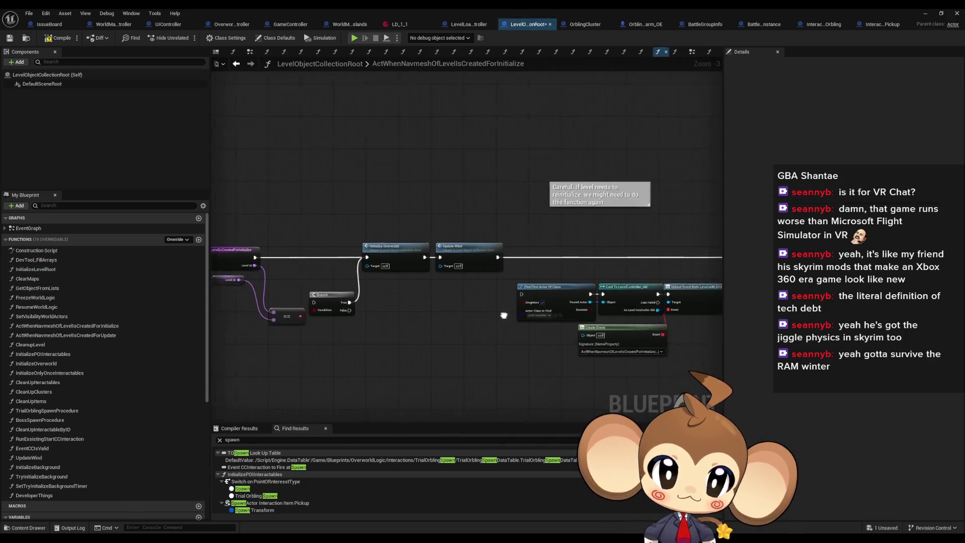
{"action": "double_click", "coordinate": [236, 225]}
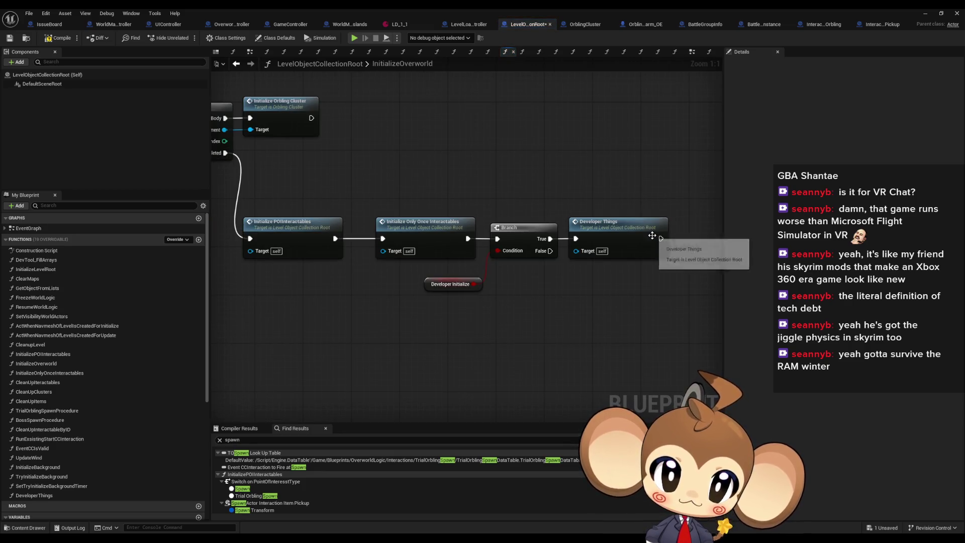
{"action": "left_click", "coordinate": [558, 185]}
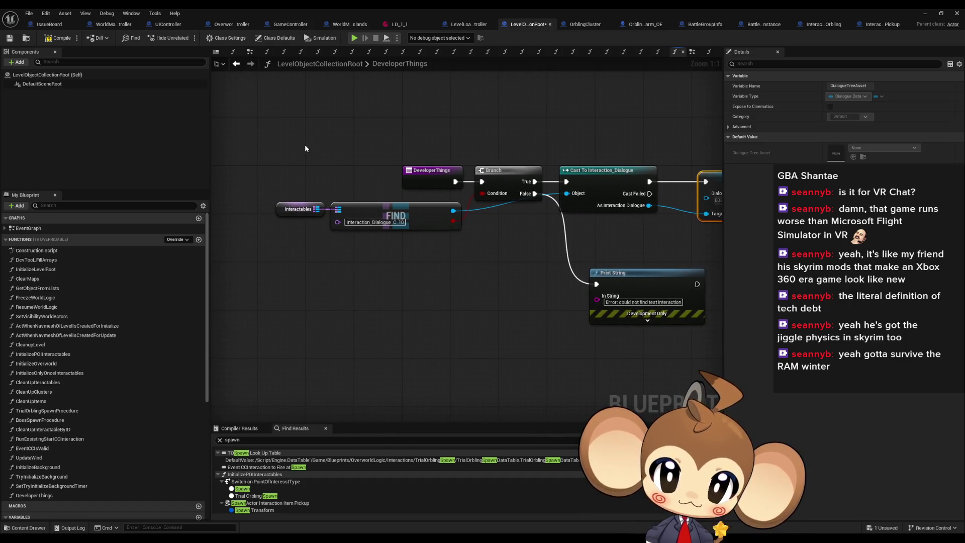
{"action": "left_click", "coordinate": [309, 209]}
{"action": "left_click", "coordinate": [397, 278]}
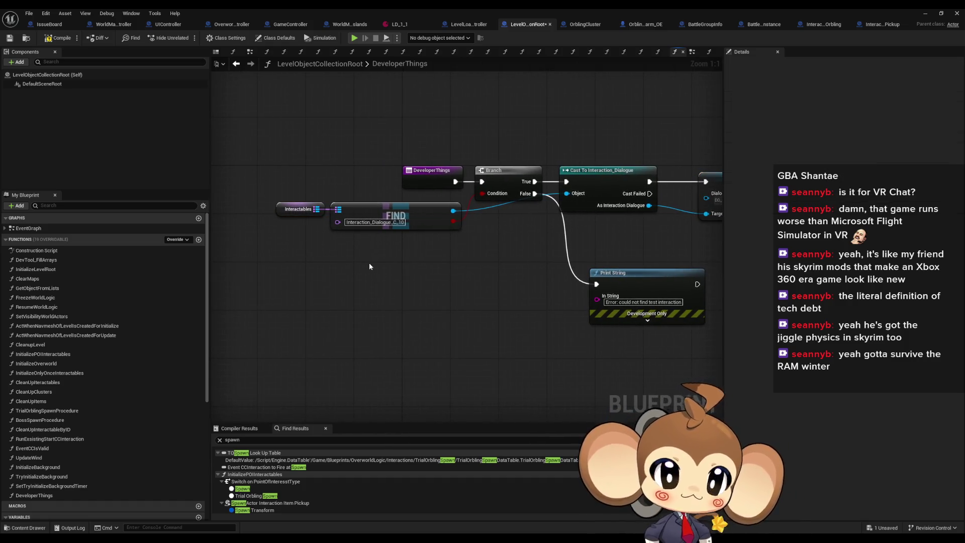
{"action": "left_click_drag", "start_coordinate": [459, 248], "coordinate": [385, 287]}
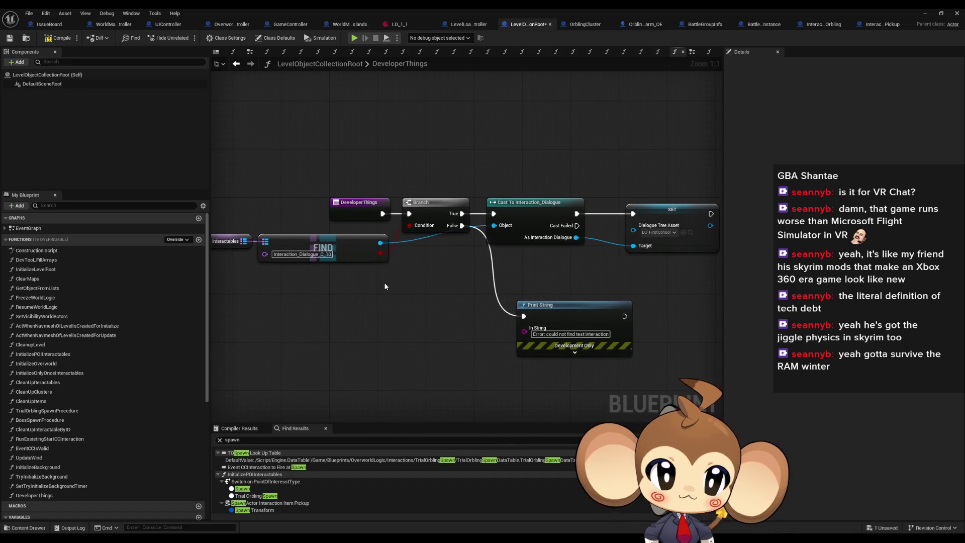
{"action": "double_click", "coordinate": [330, 8]}
{"action": "mouse_move", "coordinate": [574, 257]}
{"action": "left_mouse_down"}
{"action": "mouse_move", "coordinate": [237, 97]}
{"action": "mouse_move", "coordinate": [199, 113]}
{"action": "left_mouse_up"}
Step: Browse the Content Browser to Content > Blueprints > OverworldLogic > Interactions
{"action": "left_click", "coordinate": [555, 350]}
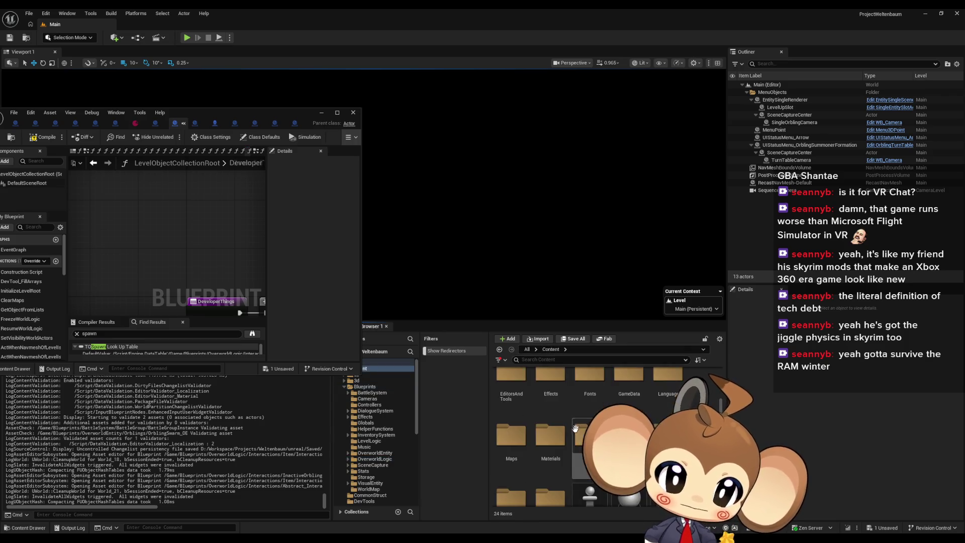
{"action": "scroll", "coordinate": [591, 432], "scroll_direction": "up", "scroll_amount": 3}
{"action": "double_click", "coordinate": [592, 393]}
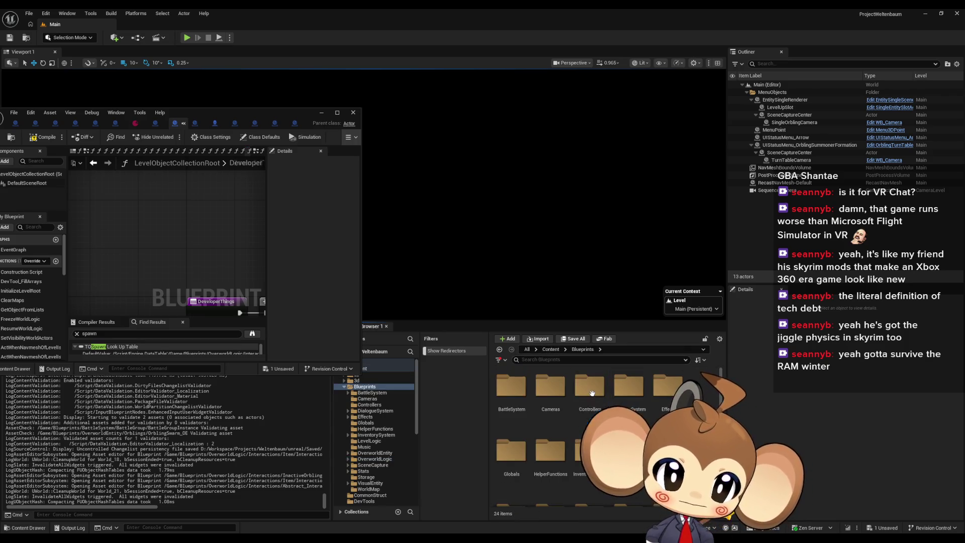
{"action": "scroll", "coordinate": [564, 468], "scroll_direction": "down", "scroll_amount": 2}
{"action": "double_click", "coordinate": [553, 455]}
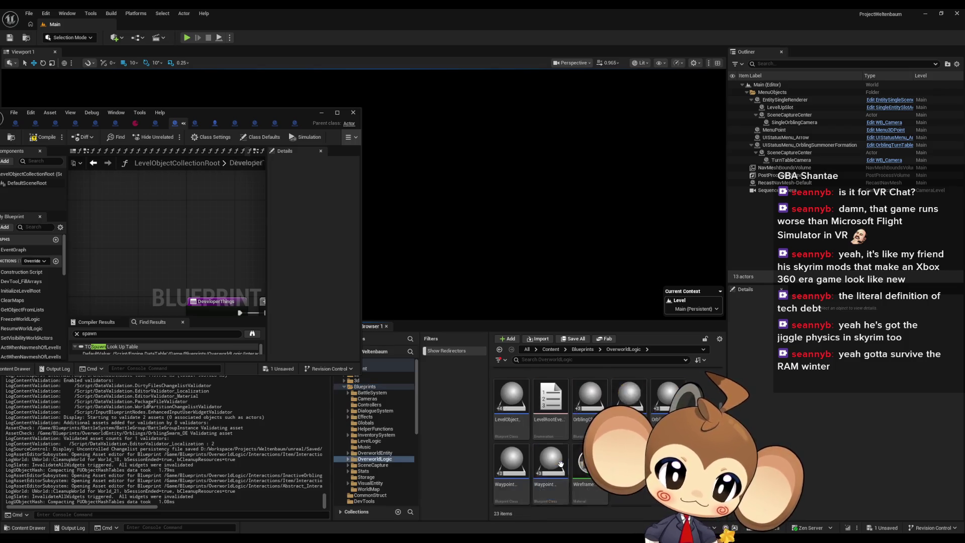
{"action": "scroll", "coordinate": [502, 397], "scroll_direction": "up", "scroll_amount": 2}
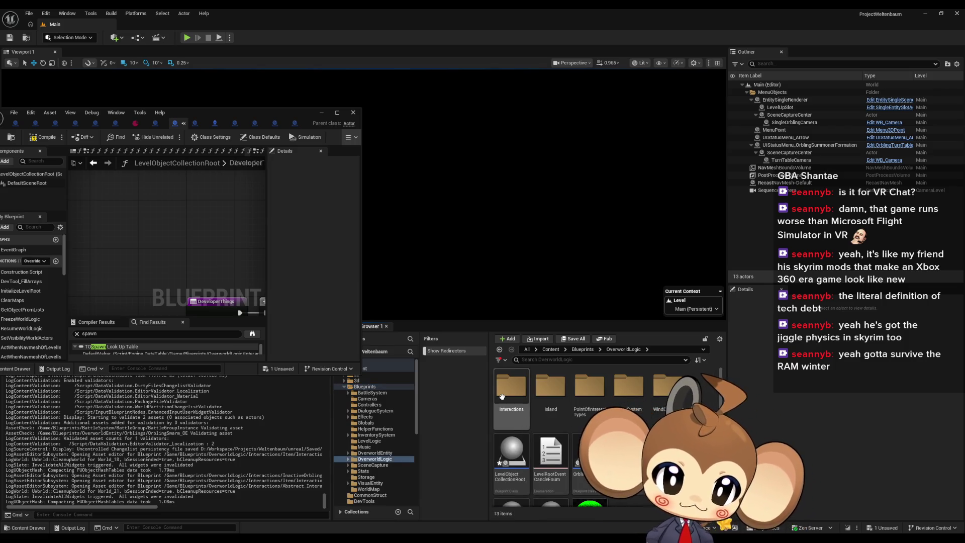
{"action": "double_click", "coordinate": [502, 396]}
Step: Peek into Interactions subfolders including Teleporter, then open the SavePoint blueprint
{"action": "scroll", "coordinate": [502, 396], "scroll_direction": "down", "scroll_amount": 2}
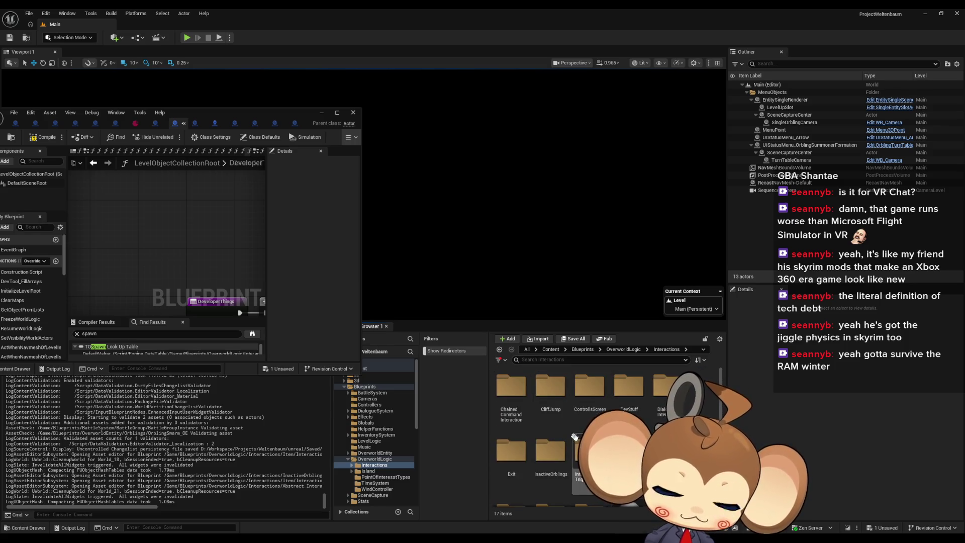
{"action": "scroll", "coordinate": [589, 418], "scroll_direction": "up", "scroll_amount": 1}
{"action": "scroll", "coordinate": [590, 417], "scroll_direction": "down", "scroll_amount": 1}
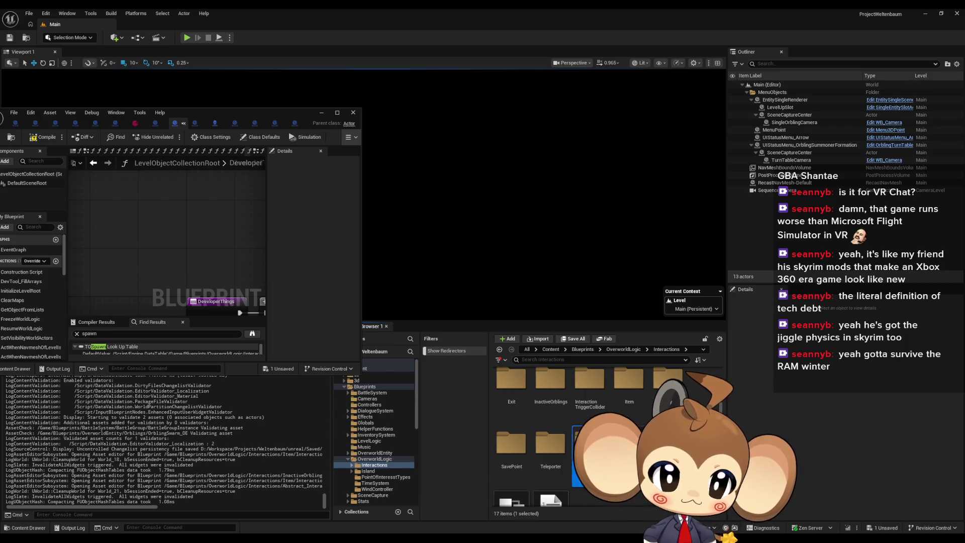
{"action": "double_click", "coordinate": [550, 442]}
{"action": "key", "text": "alt+Left"}
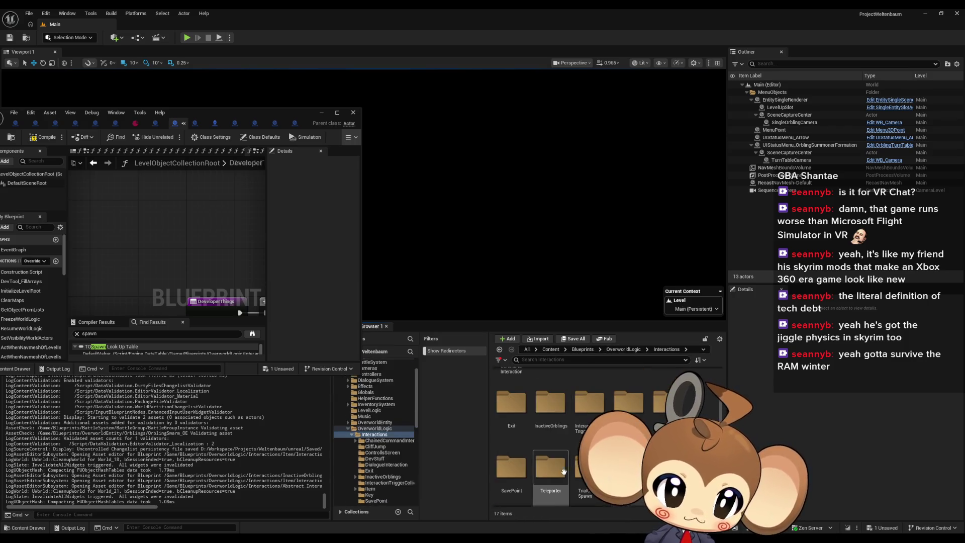
{"action": "double_click", "coordinate": [563, 471]}
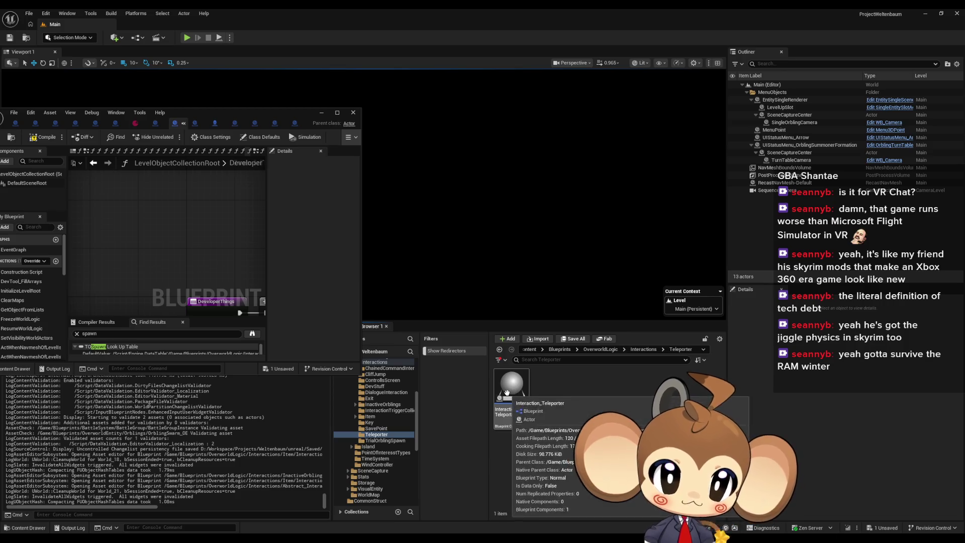
{"action": "key", "text": "alt+Left"}
{"action": "double_click", "coordinate": [550, 475]}
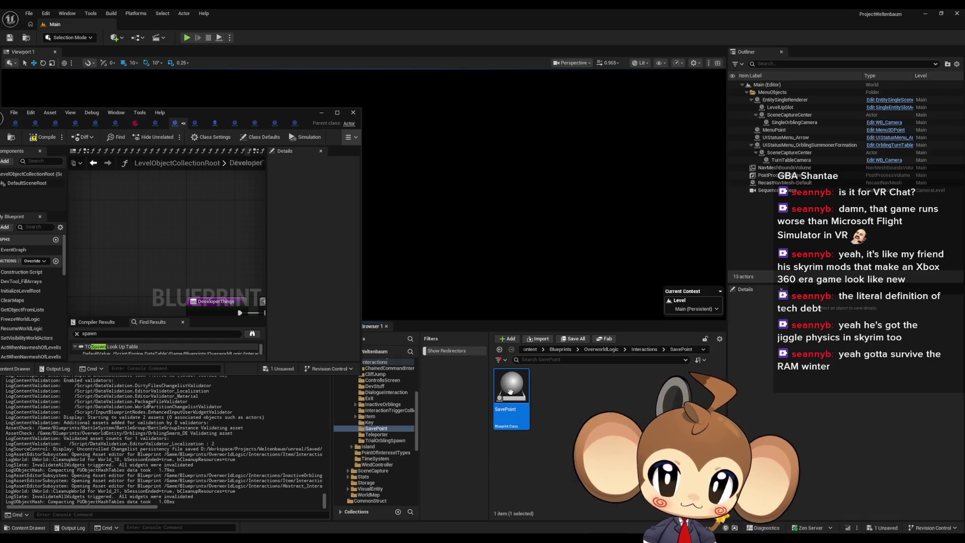
{"action": "double_click", "coordinate": [512, 390]}
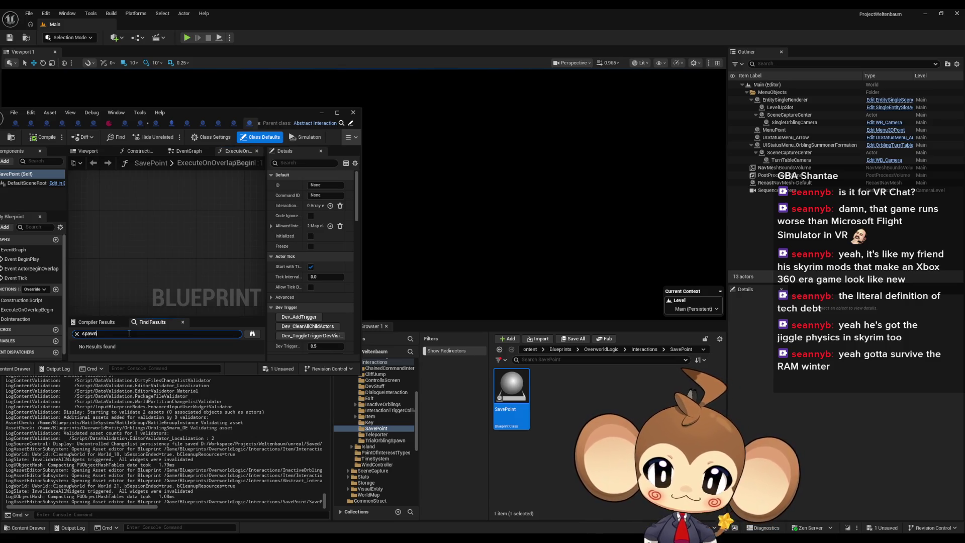
Step: Open Interaction_KeyPickup from the Key folder and search it for 'spawn'
{"action": "left_click", "coordinate": [382, 362]}
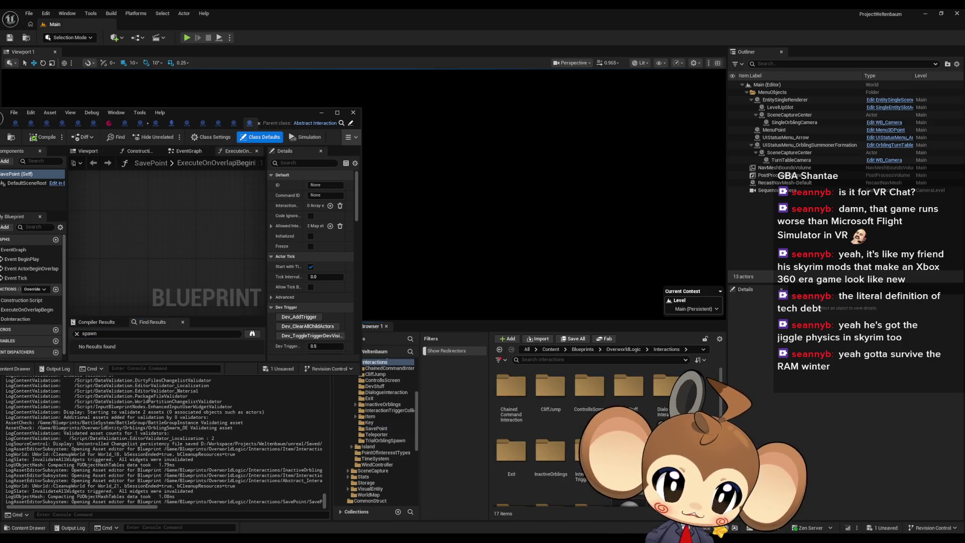
{"action": "double_click", "coordinate": [668, 451]}
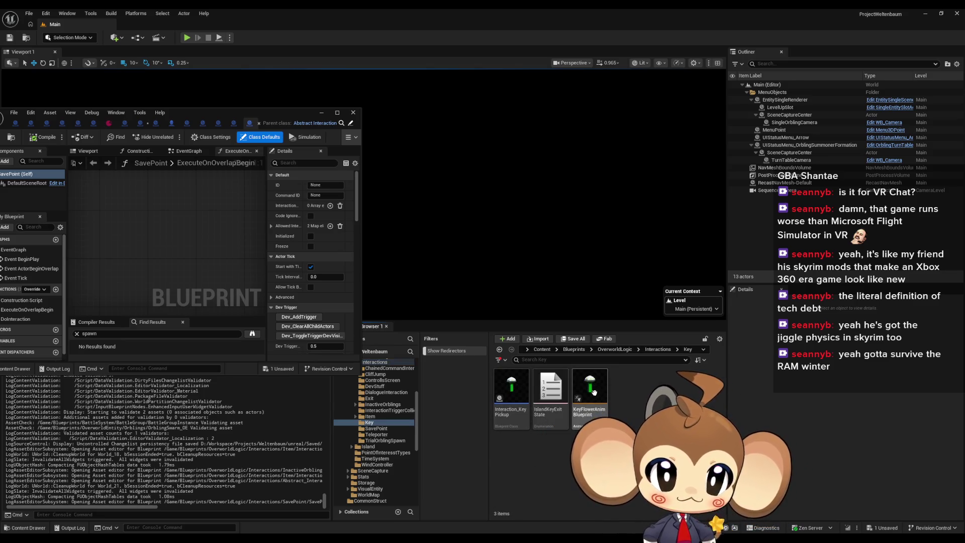
{"action": "double_click", "coordinate": [512, 390]}
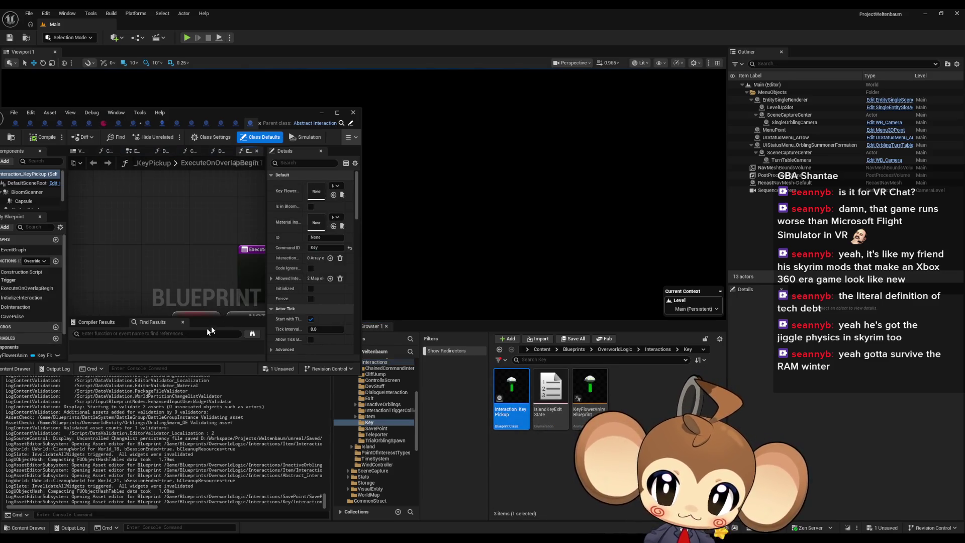
{"action": "type", "text": "spawn"}
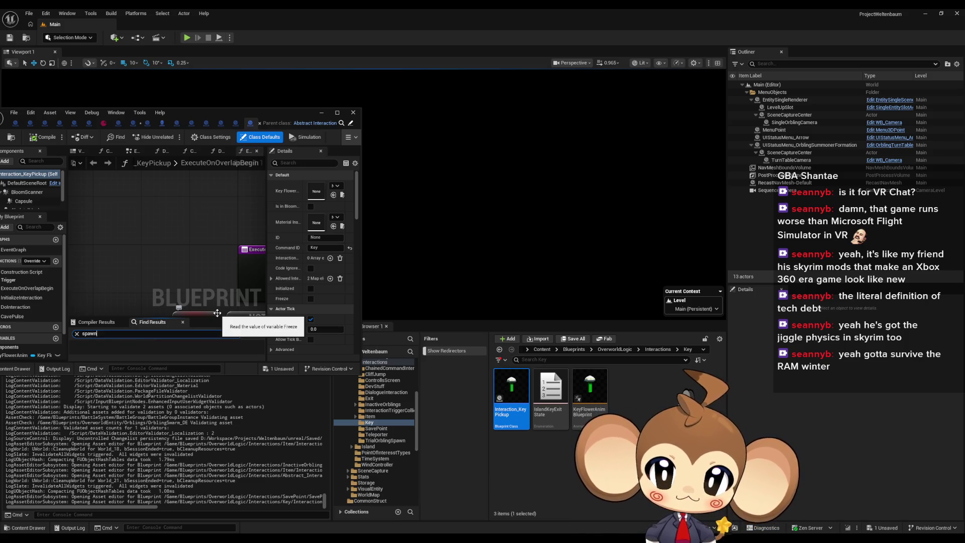
{"action": "key", "text": "Return"}
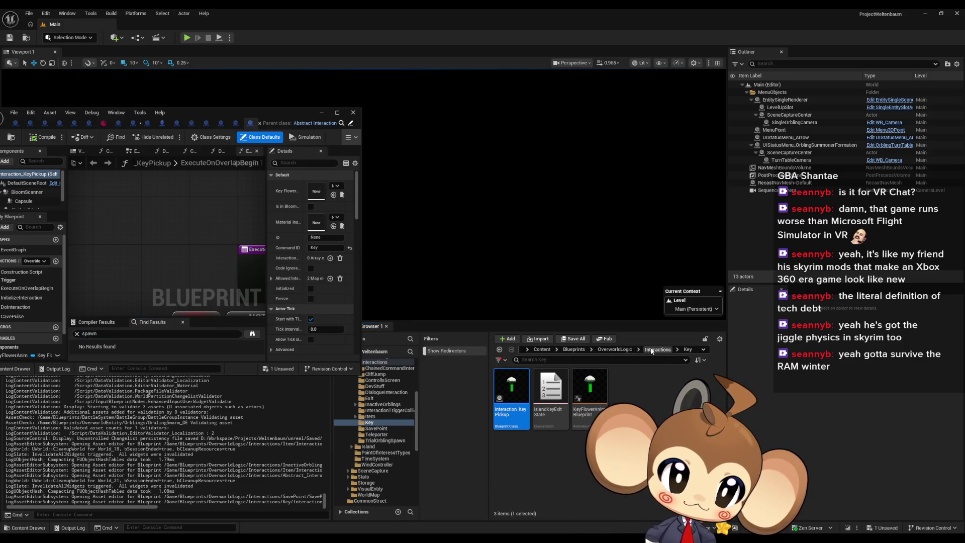
Step: Return to the Interactions folder and maximize the KeyPickup blueprint editor
{"action": "left_click", "coordinate": [652, 350]}
{"action": "left_click_drag", "start_coordinate": [182, 114], "coordinate": [311, 116]}
{"action": "double_click", "coordinate": [310, 117]}
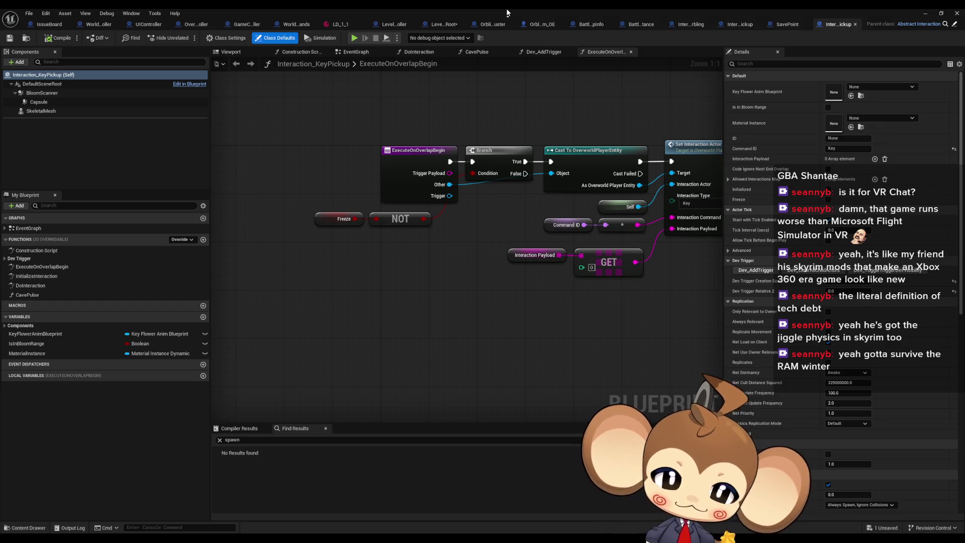
Step: Review KeyPickup's ExecuteOnOverlapBegin logic, then shrink the editor to a floating window
{"action": "left_click_drag", "start_coordinate": [522, 206], "coordinate": [361, 264]}
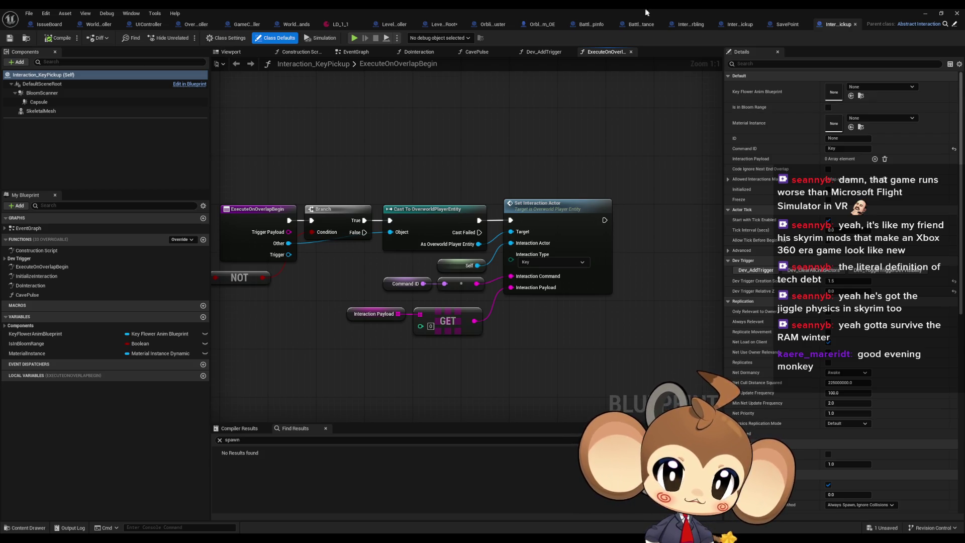
{"action": "double_click", "coordinate": [629, 8]}
{"action": "scroll", "coordinate": [558, 380], "scroll_direction": "down", "scroll_amount": 1}
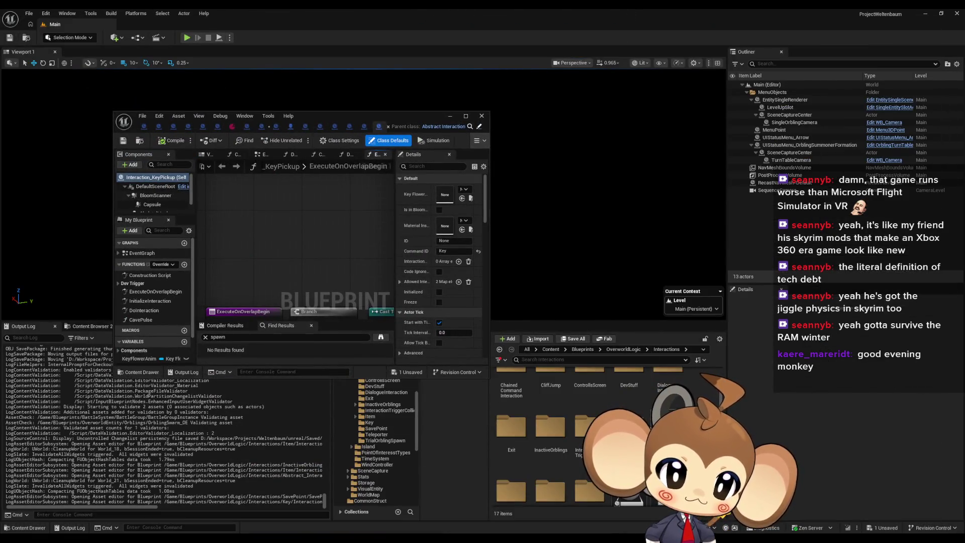
Step: Open Interaction_ItemPickup from the Item folder and search it for 'spawn'
{"action": "left_click", "coordinate": [370, 416]}
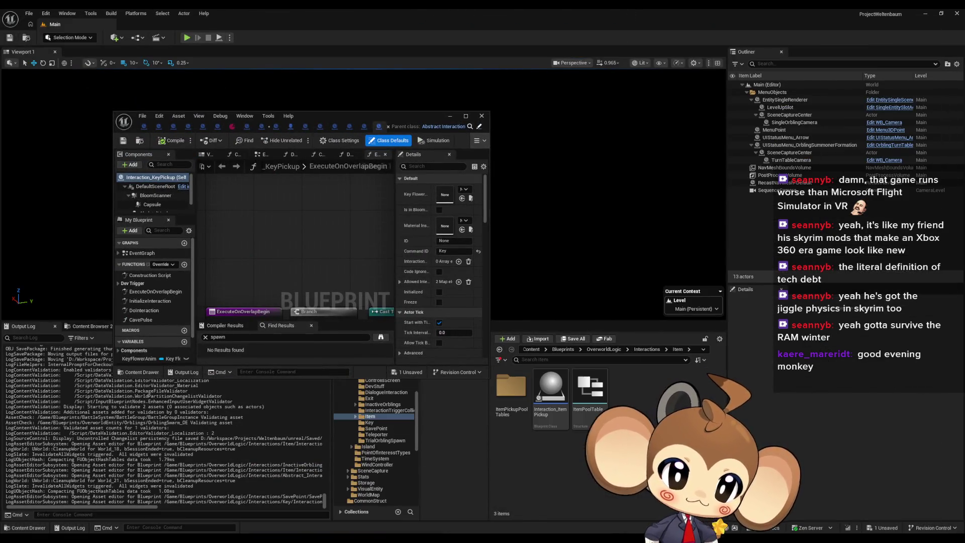
{"action": "double_click", "coordinate": [557, 393]}
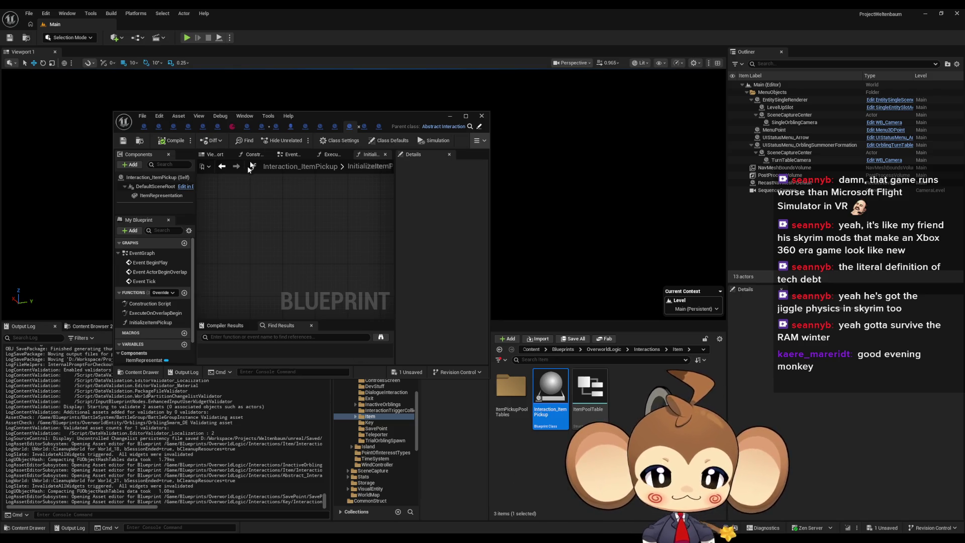
{"action": "double_click", "coordinate": [306, 114]}
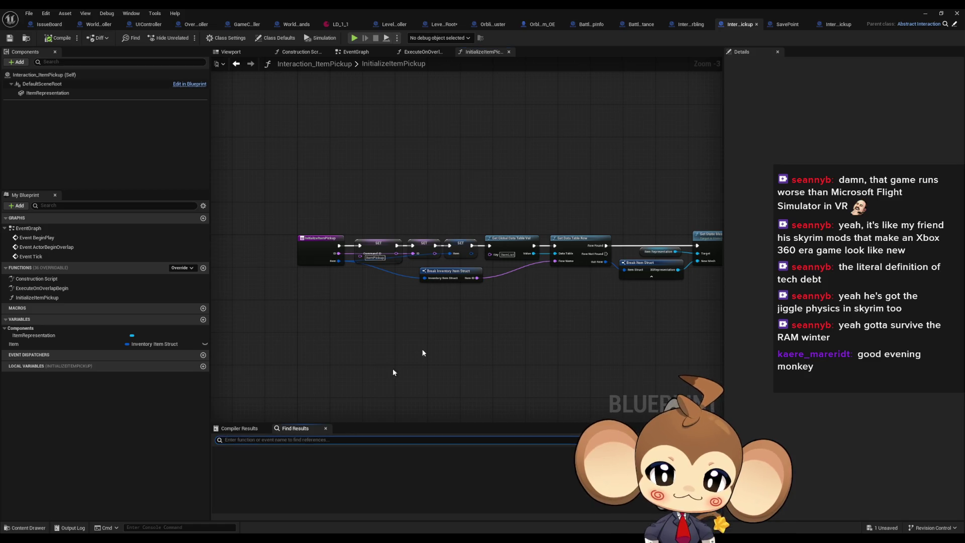
{"action": "type", "text": "spawn"}
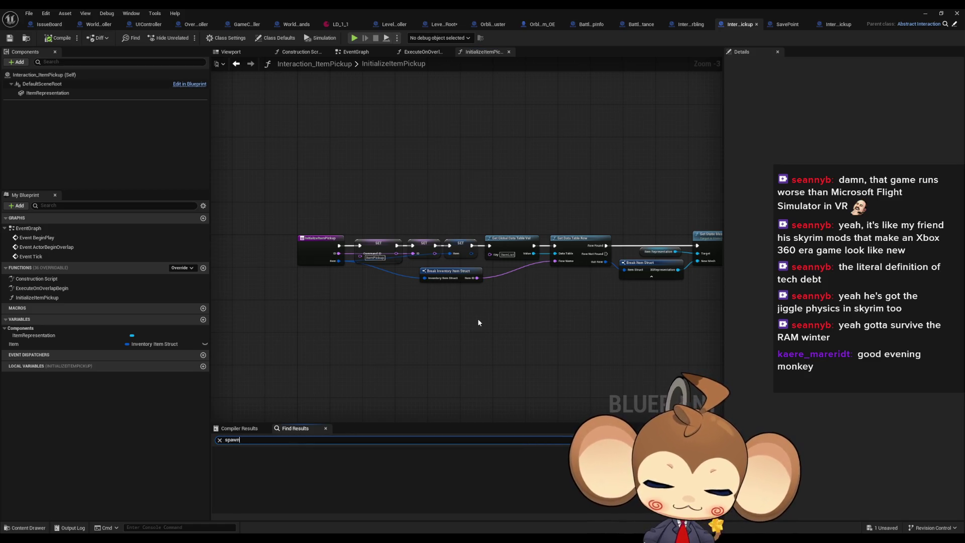
{"action": "key", "text": "Return"}
{"action": "double_click", "coordinate": [632, 12]}
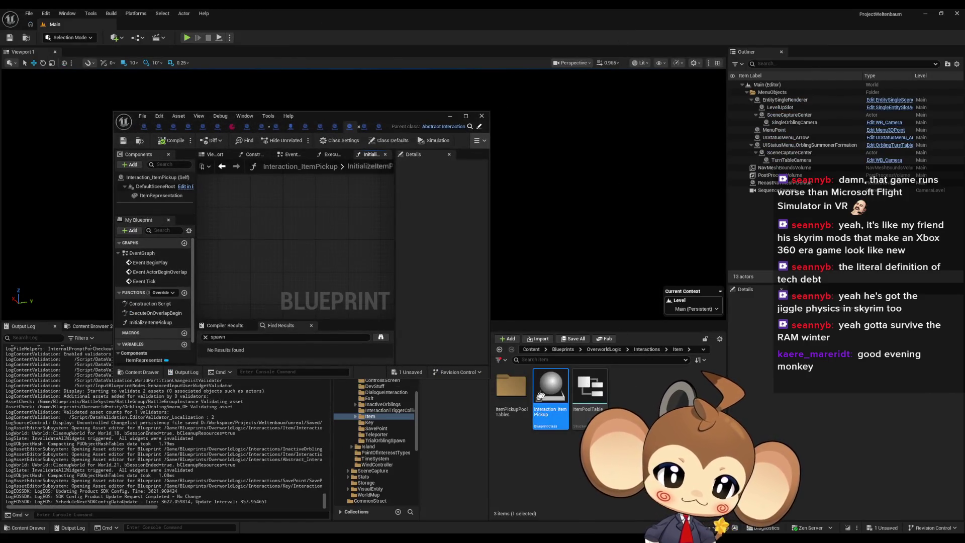
Step: Peek into ItemPickupPoolTables and Item, then open the InteractionTriggerCollider folder
{"action": "double_click", "coordinate": [517, 392]}
{"action": "left_click", "coordinate": [600, 349]}
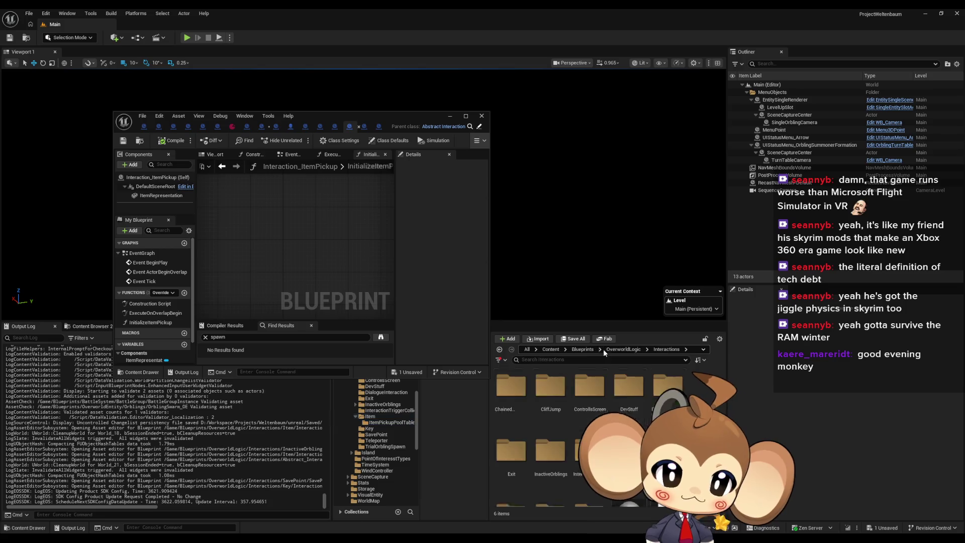
{"action": "double_click", "coordinate": [629, 450]}
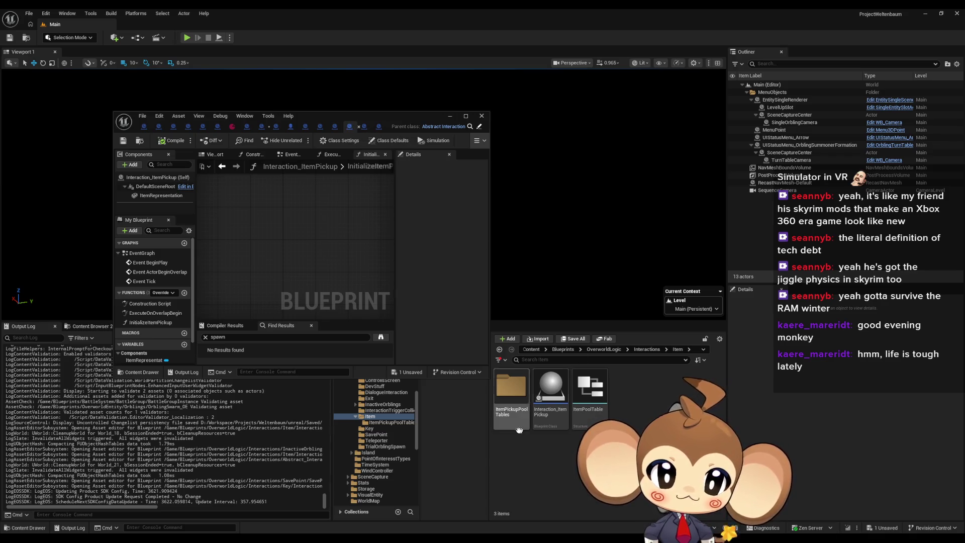
{"action": "left_click", "coordinate": [646, 349]}
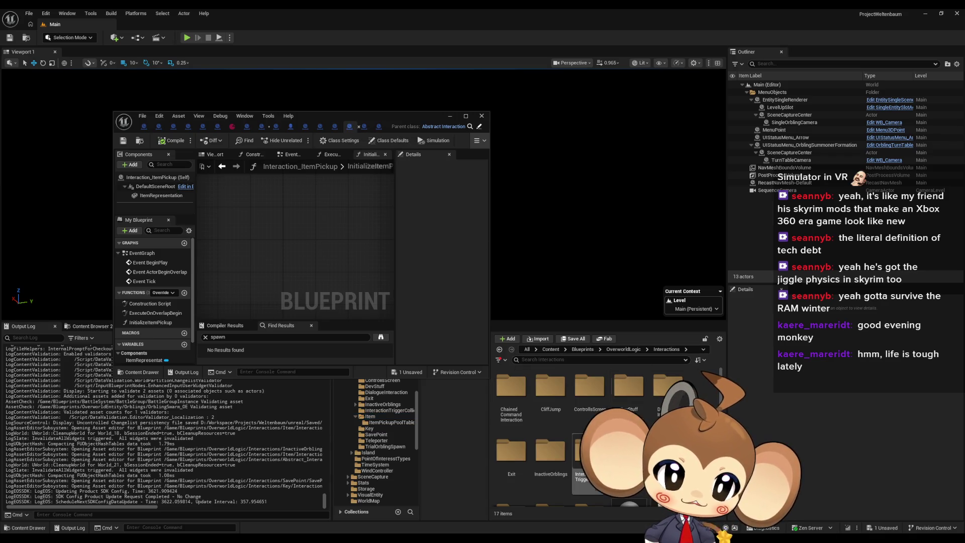
{"action": "double_click", "coordinate": [590, 450]}
Step: Open Abstract_InteractionTrigger on SetVisibilityOfDevMesh, then select the InteractionTriggerBox asset
{"action": "left_click", "coordinate": [512, 397]}
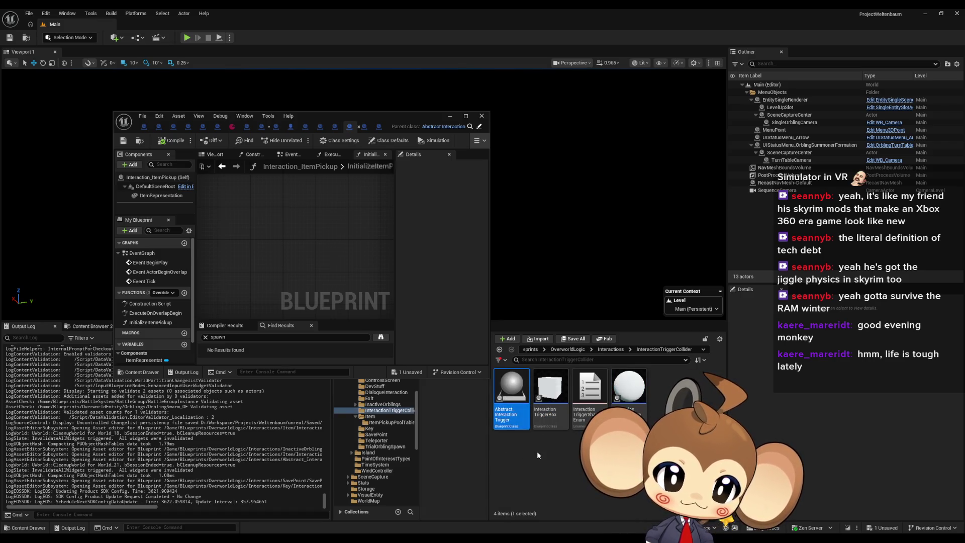
{"action": "mouse_move", "coordinate": [518, 397]}
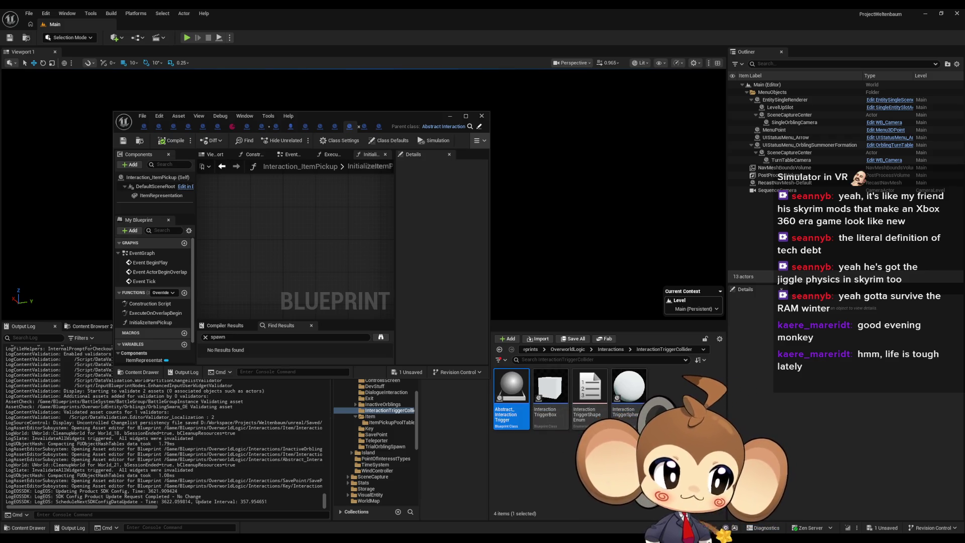
{"action": "left_click", "coordinate": [569, 445]}
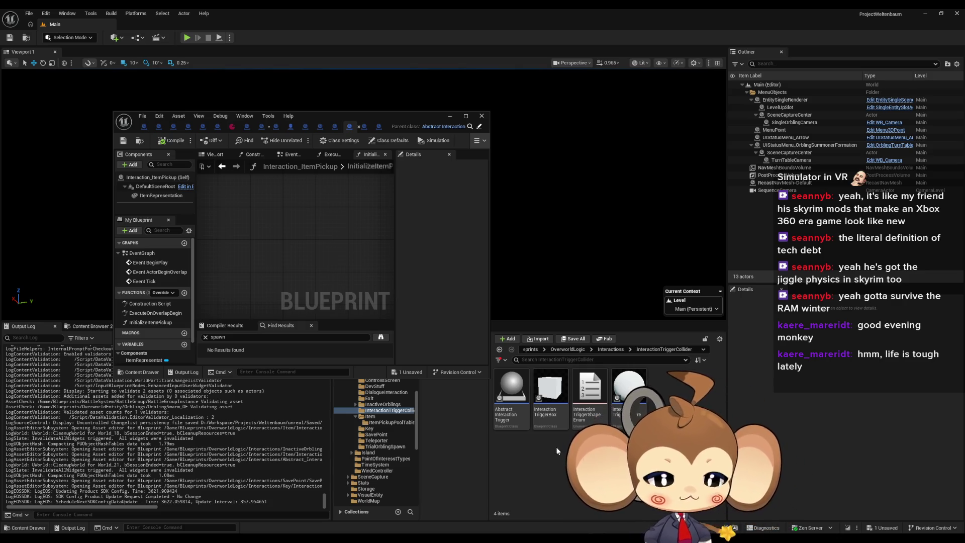
{"action": "left_click", "coordinate": [511, 391]}
{"action": "double_click", "coordinate": [512, 391]}
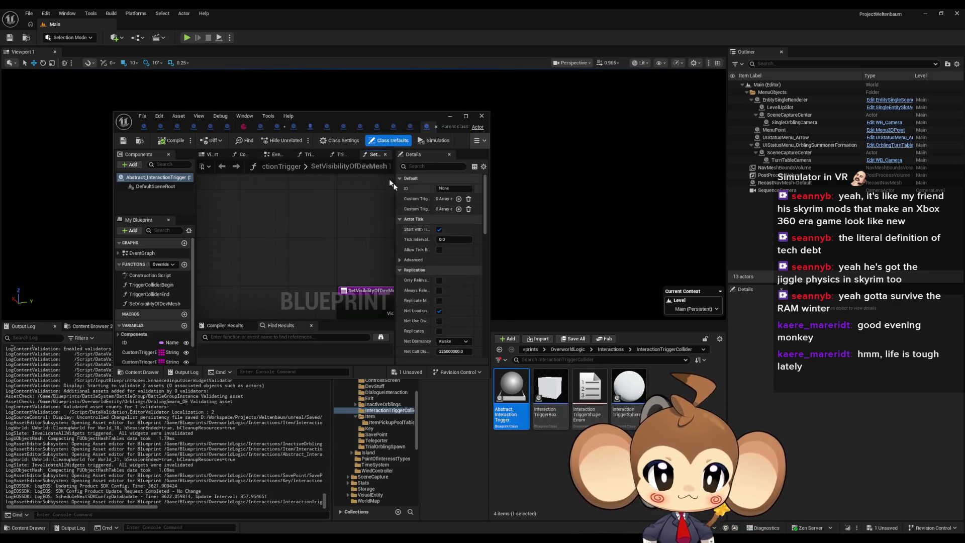
{"action": "double_click", "coordinate": [354, 122]}
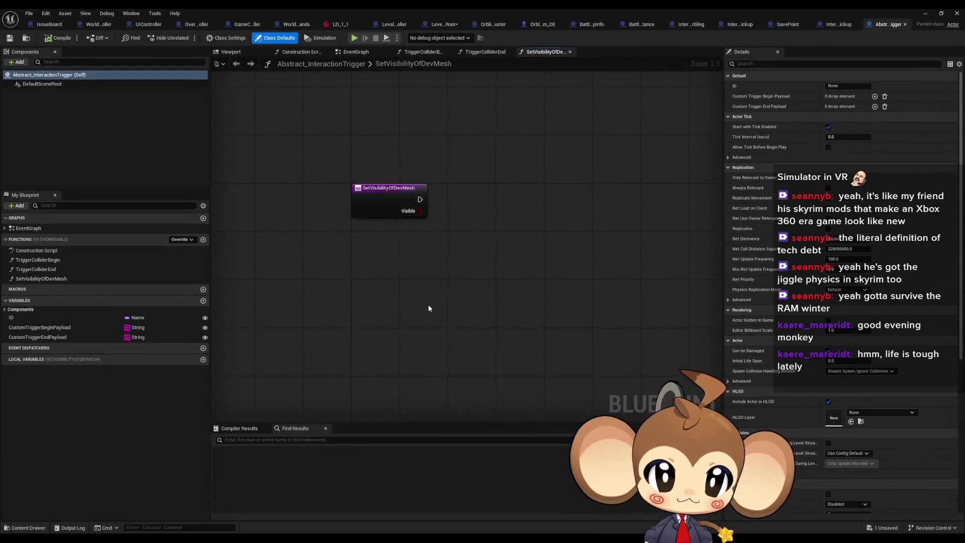
{"action": "double_click", "coordinate": [469, 20]}
{"action": "left_click", "coordinate": [550, 404]}
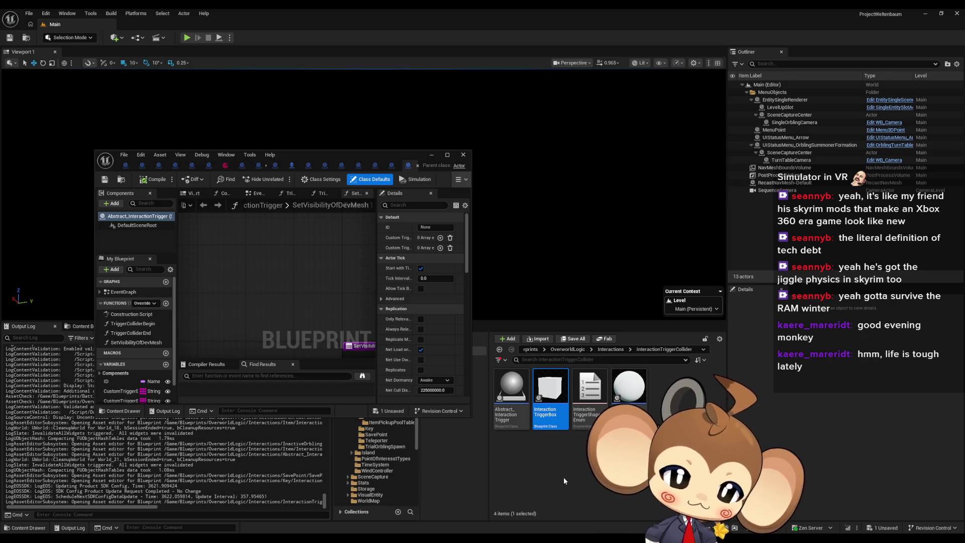
Step: Clear the trigger asset selection and open Interactions > InactiveOrblings to view its six assets
{"action": "left_click", "coordinate": [629, 392]}
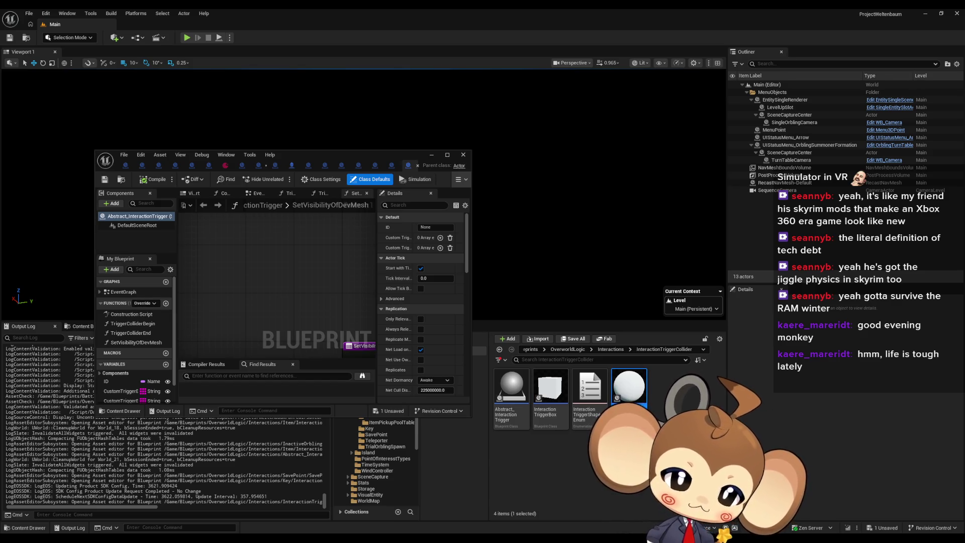
{"action": "left_click", "coordinate": [693, 349]}
{"action": "key", "text": "Escape"}
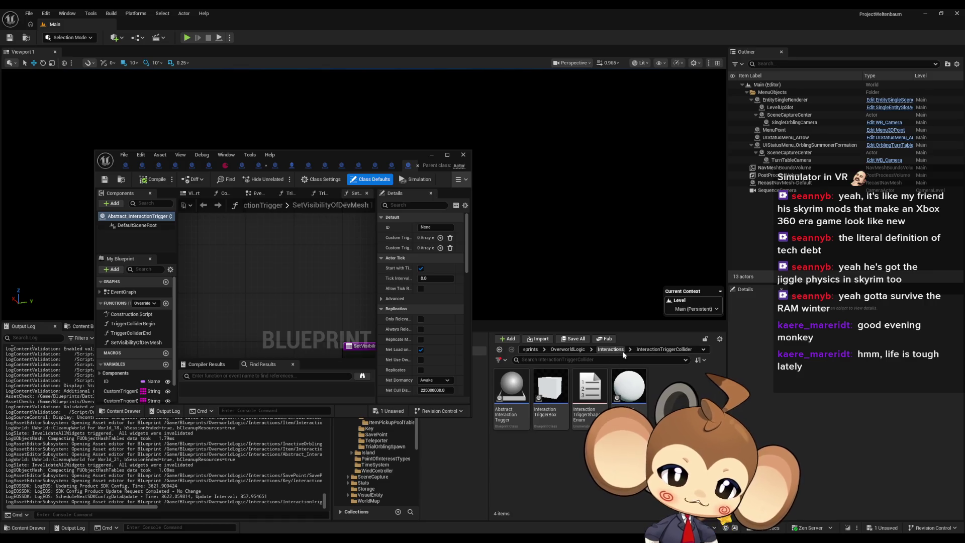
{"action": "left_click", "coordinate": [610, 348]}
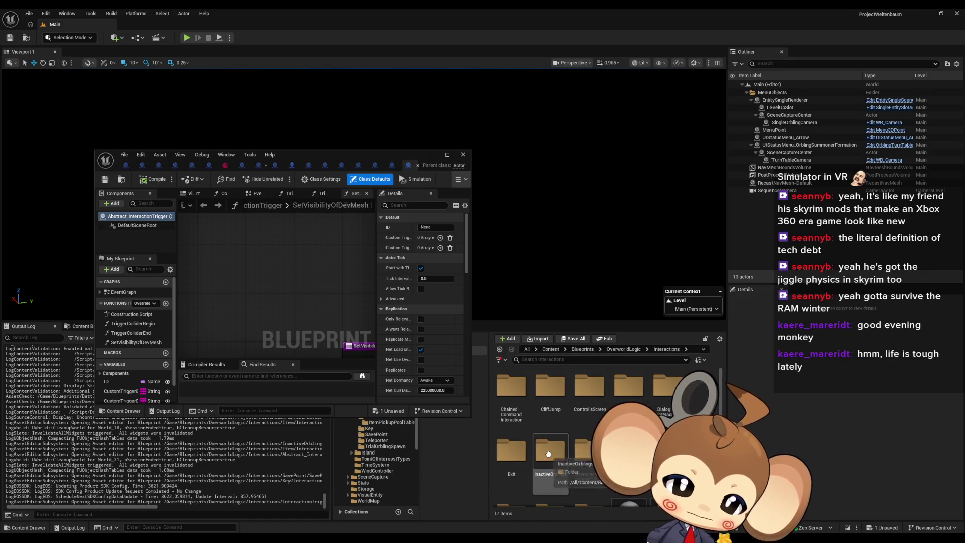
{"action": "double_click", "coordinate": [551, 451]}
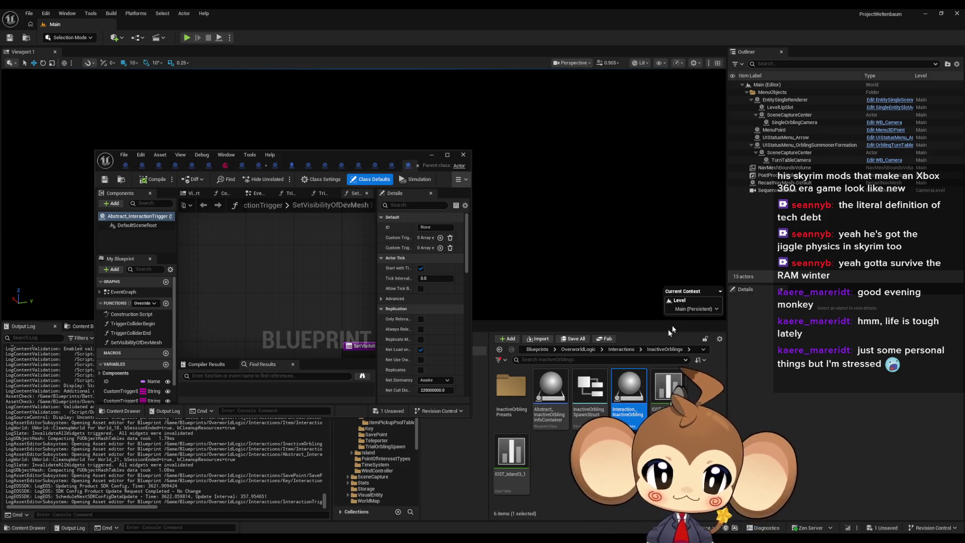
{"action": "mouse_move", "coordinate": [638, 367]}
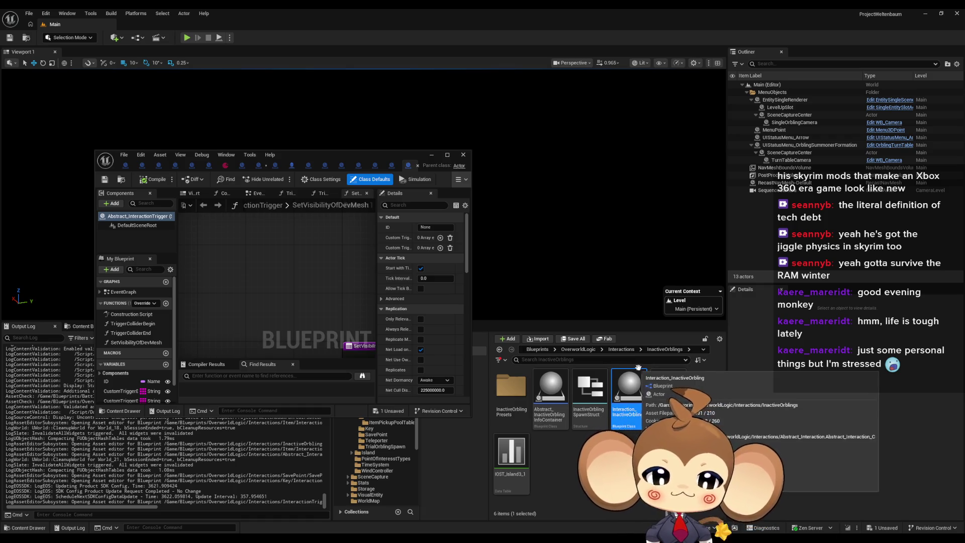
Step: Open the Interaction_InactiveOrbling and Abstract_InactiveOrblingInfoContainer blueprints
{"action": "double_click", "coordinate": [629, 414]}
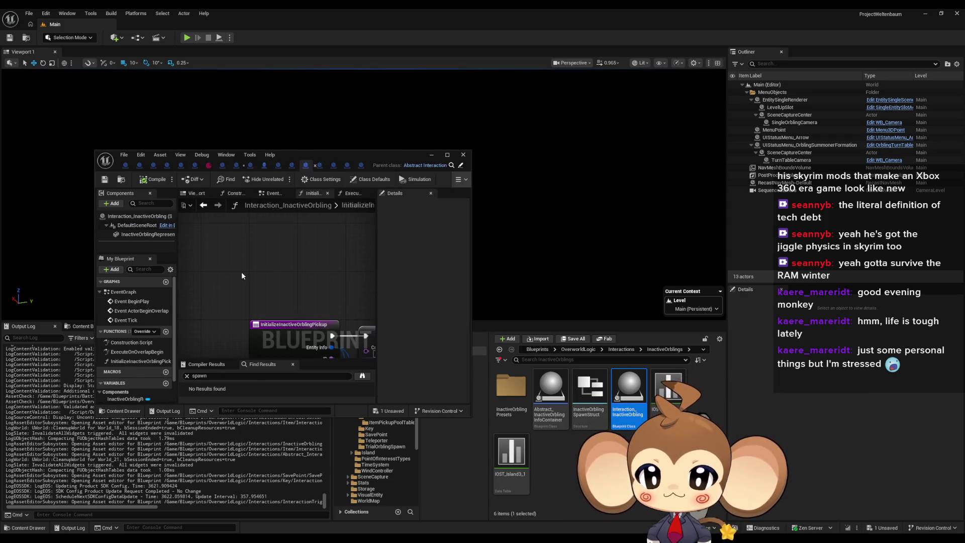
{"action": "scroll", "coordinate": [244, 290], "scroll_direction": "down", "scroll_amount": 7}
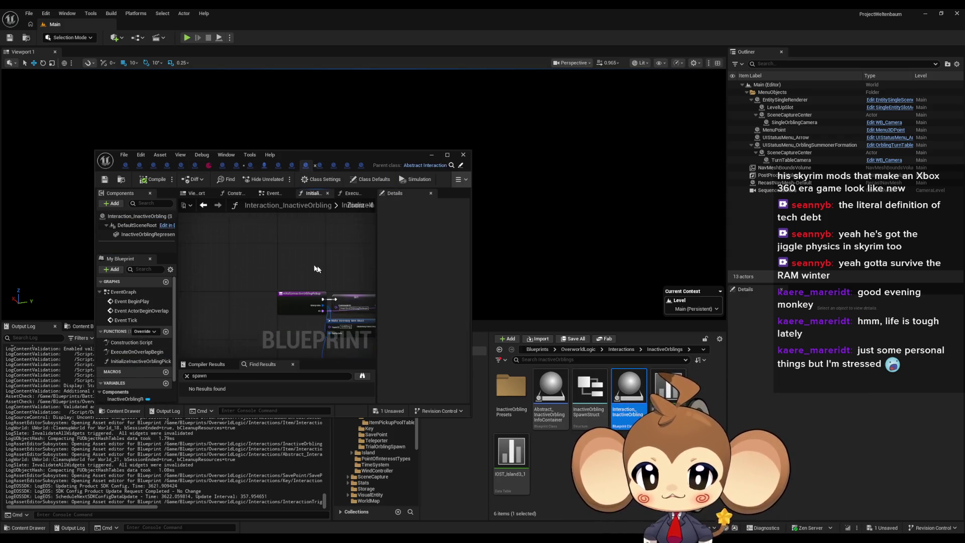
{"action": "left_click_drag", "start_coordinate": [244, 290], "coordinate": [228, 247]}
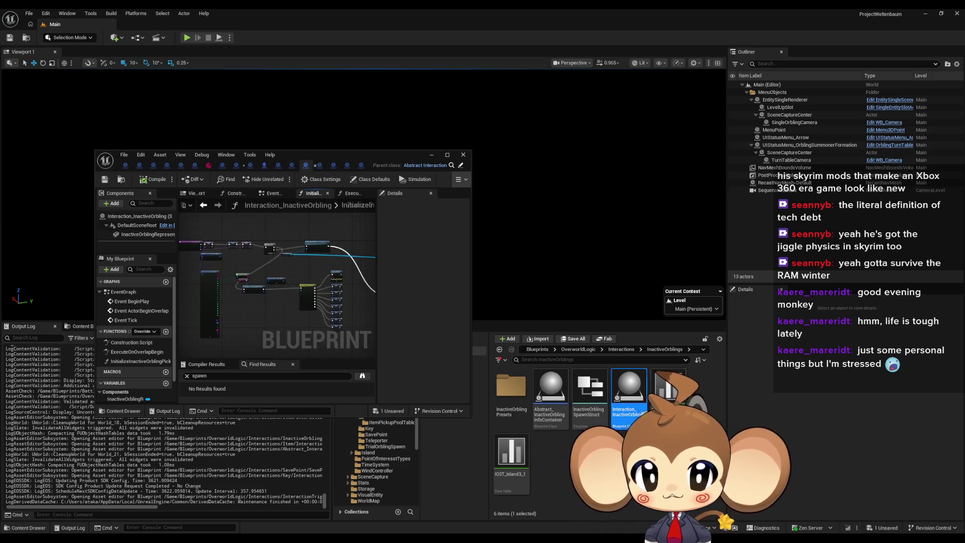
{"action": "left_click", "coordinate": [550, 385]}
{"action": "double_click", "coordinate": [550, 389]}
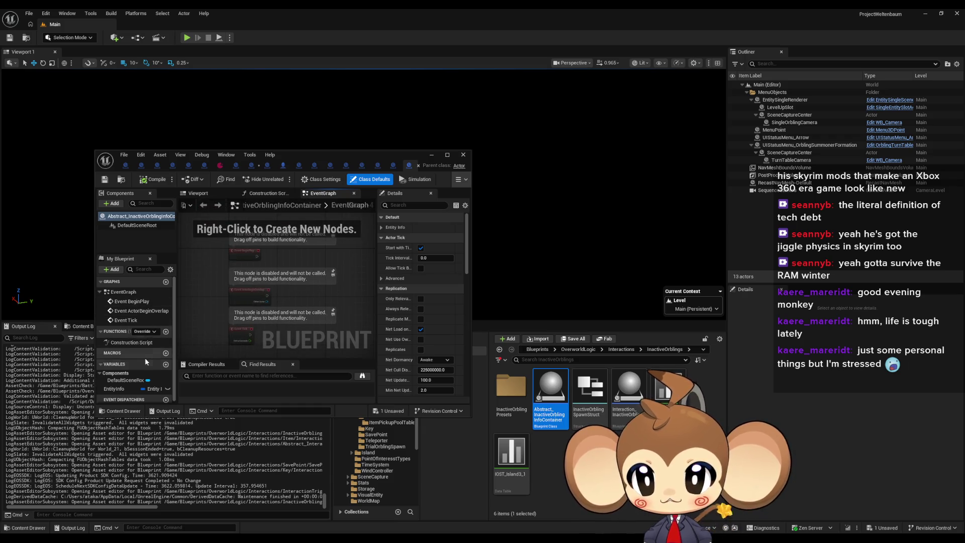
Step: Open the IO_1_Fishy1 preset's class defaults from the InactiveOrblingPresets folder
{"action": "double_click", "coordinate": [511, 390]}
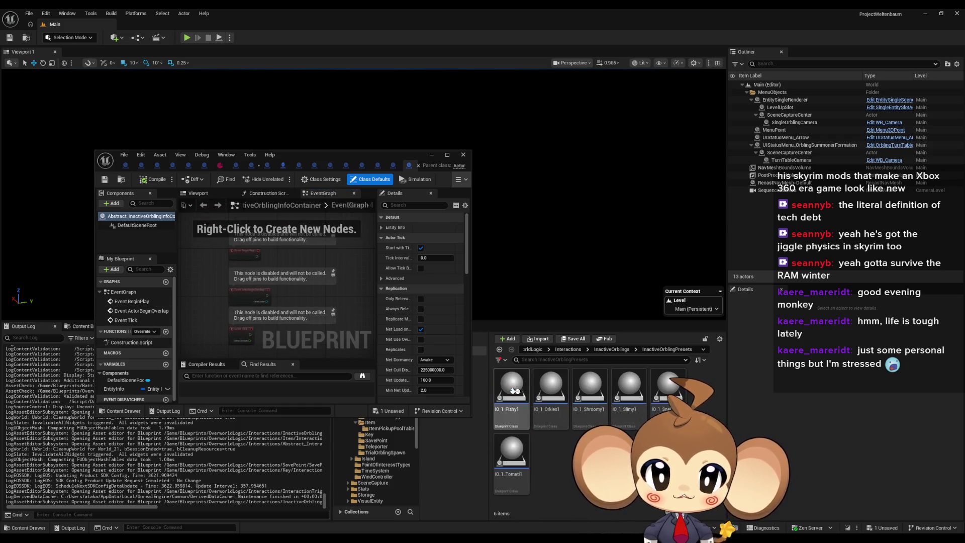
{"action": "left_click", "coordinate": [511, 395]}
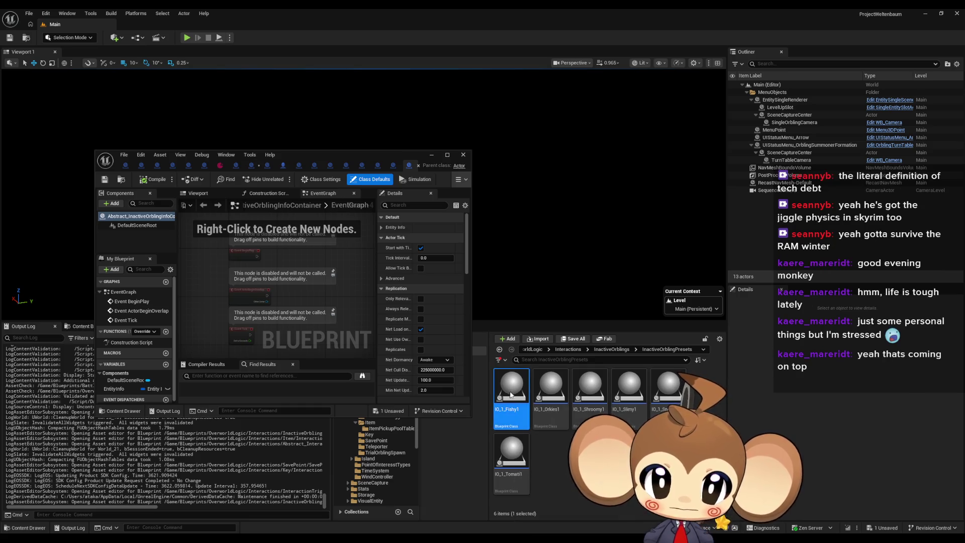
{"action": "double_click", "coordinate": [522, 412]}
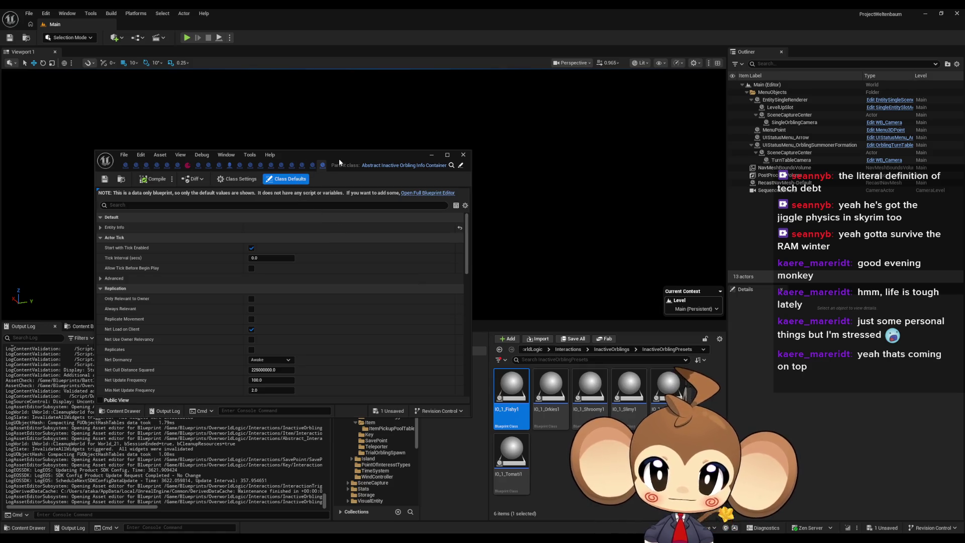
Step: Go back to Interactions and open the Exit folder
{"action": "left_click", "coordinate": [572, 349]}
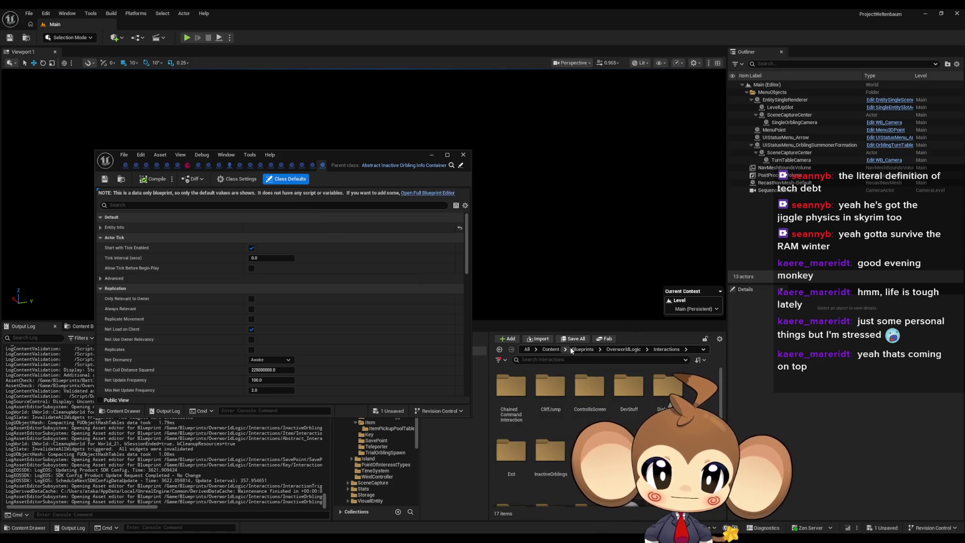
{"action": "double_click", "coordinate": [511, 452]}
{"action": "left_click", "coordinate": [574, 482]}
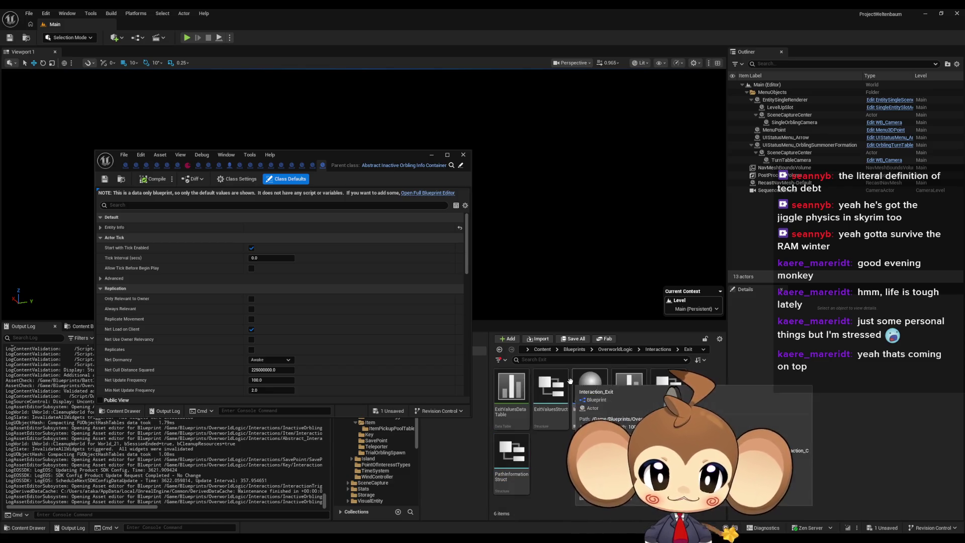
Step: Open Interaction_Exit and search its find results for 'spawn'
{"action": "double_click", "coordinate": [576, 393]}
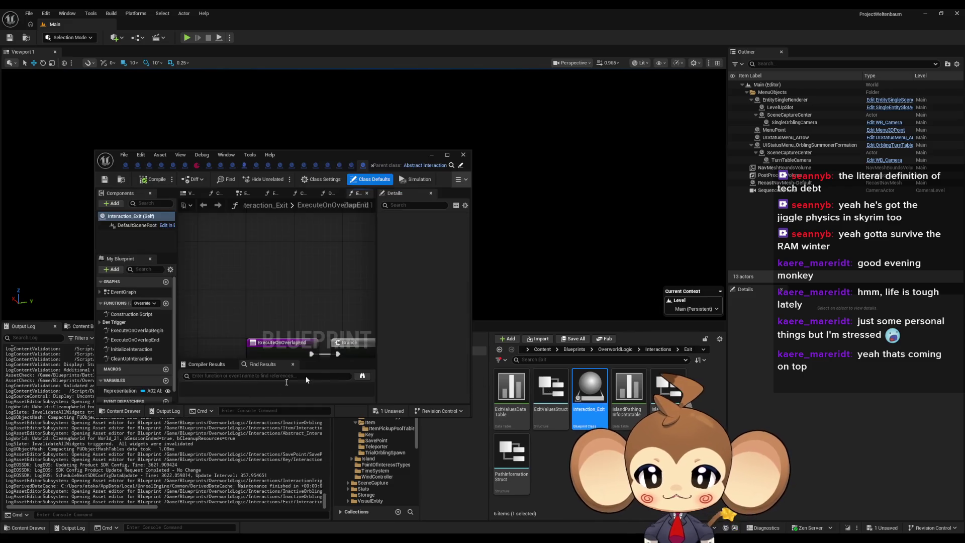
{"action": "type", "text": "spawn"}
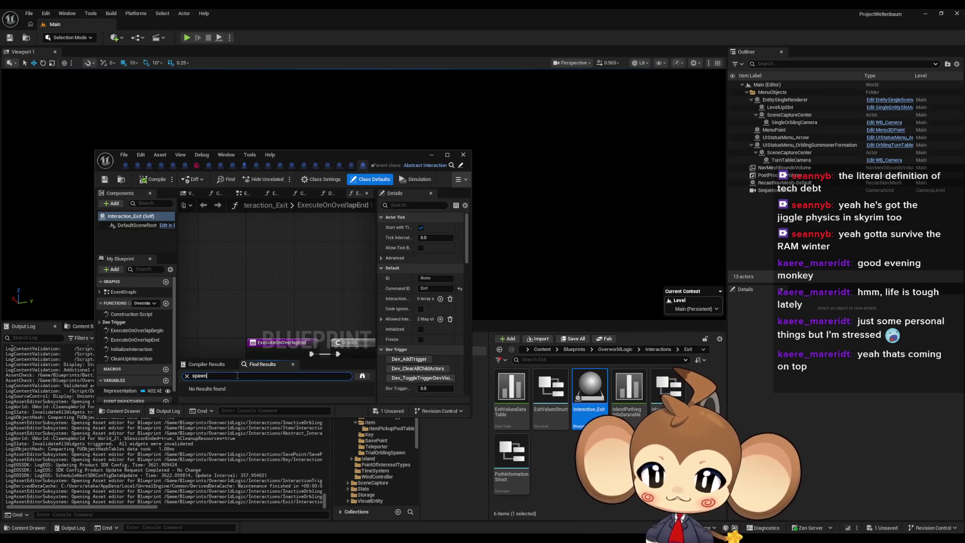
{"action": "scroll", "coordinate": [252, 340], "scroll_direction": "down", "scroll_amount": 3}
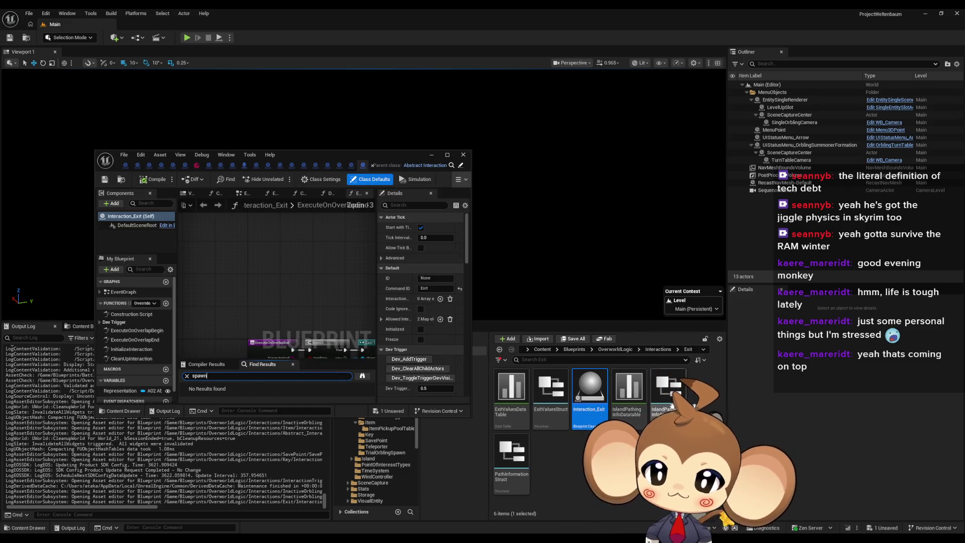
Step: Open Interaction_Dialogue from DialogueInteraction and search it for 'spawn'
{"action": "left_click", "coordinate": [658, 349]}
{"action": "double_click", "coordinate": [667, 386]}
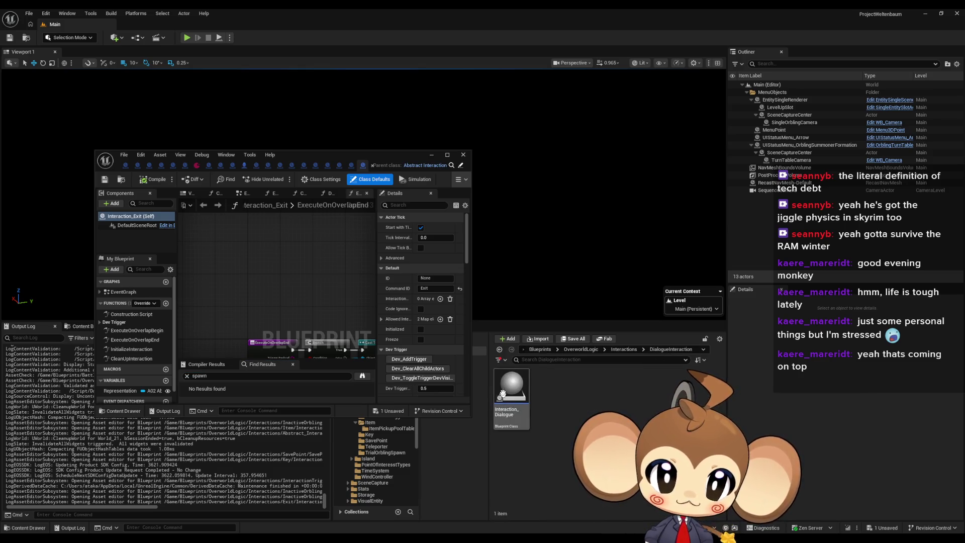
{"action": "left_click", "coordinate": [523, 390]}
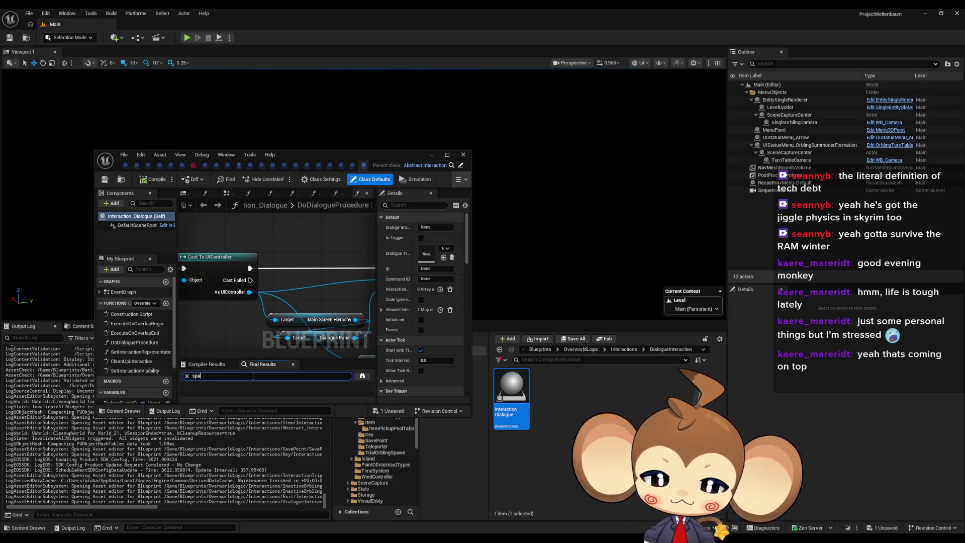
{"action": "type", "text": "wn"}
{"action": "scroll", "coordinate": [256, 324], "scroll_direction": "down", "scroll_amount": 3}
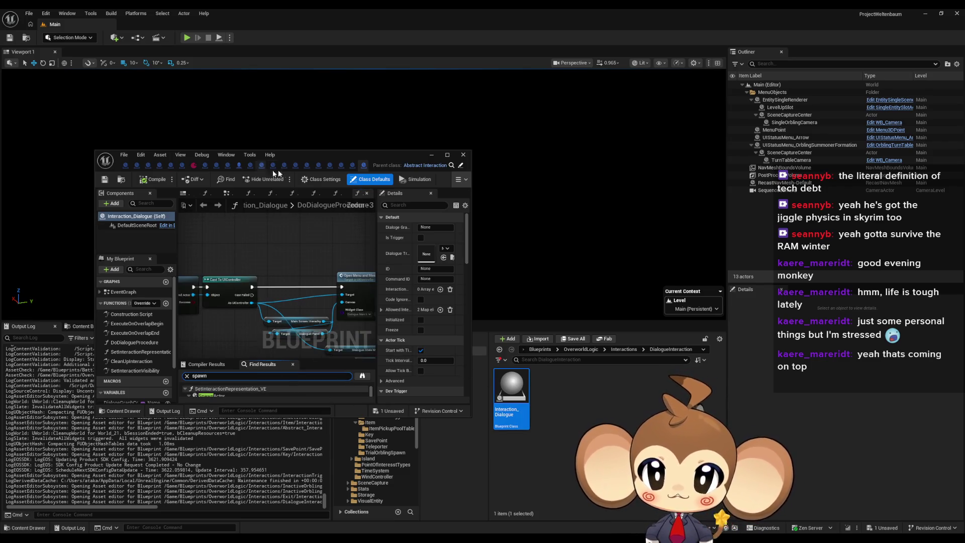
Step: Jump to the SpawnActor node in SetInteractionRepresentation_VE and reveal its advanced pins
{"action": "double_click", "coordinate": [328, 156]}
{"action": "double_click", "coordinate": [247, 459]}
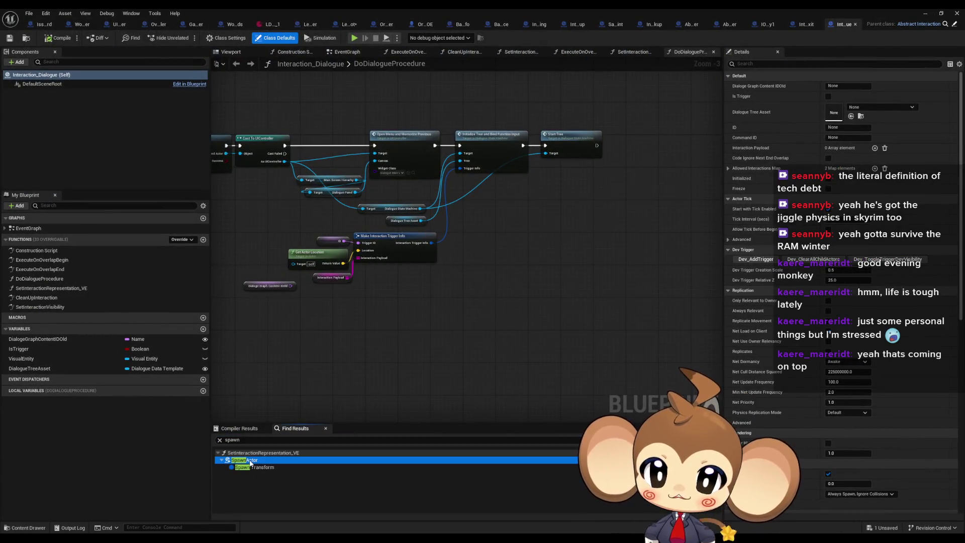
{"action": "mouse_move", "coordinate": [465, 295]}
{"action": "left_mouse_down"}
{"action": "mouse_move", "coordinate": [682, 349]}
{"action": "mouse_move", "coordinate": [953, 395]}
{"action": "left_mouse_up"}
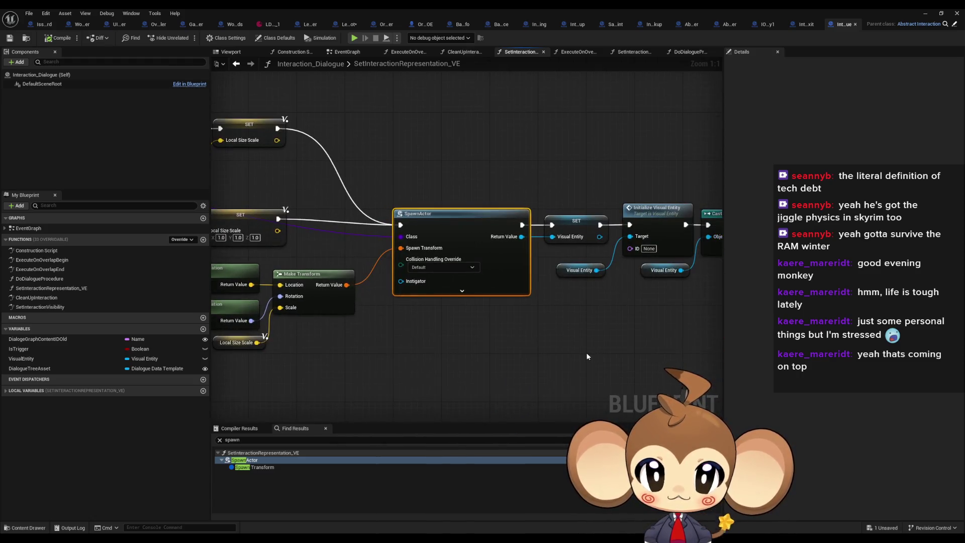
{"action": "left_click", "coordinate": [529, 261]}
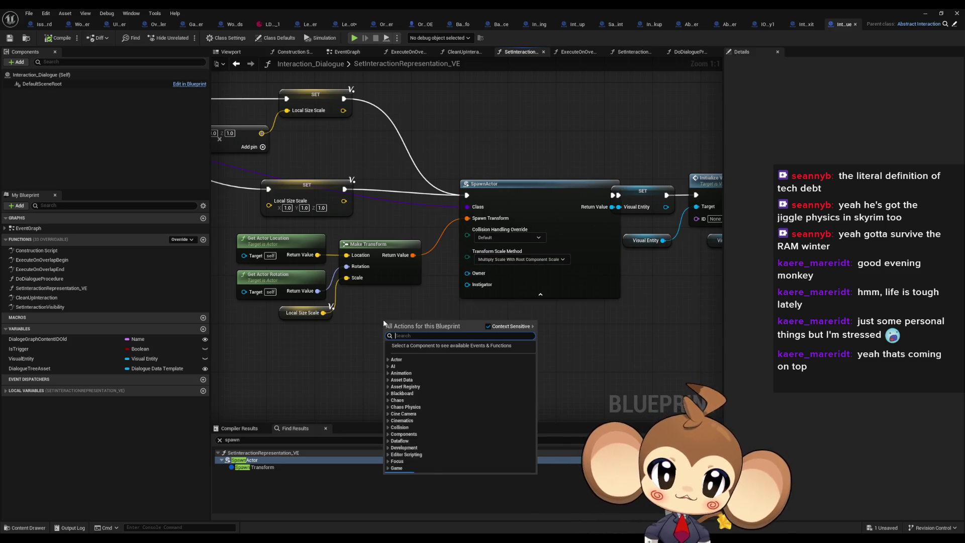
Step: Wire a new Self node into SpawnActor's Owner, then compile, save and close
{"action": "right_click", "coordinate": [383, 323]}
{"action": "type", "text": "selfg"}
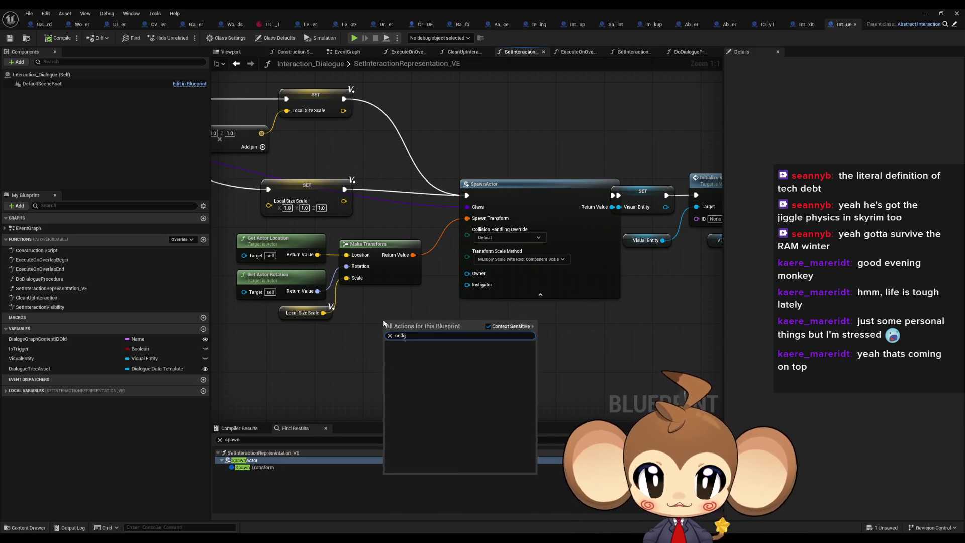
{"action": "key", "text": "BackSpace"}
{"action": "key", "text": "Return"}
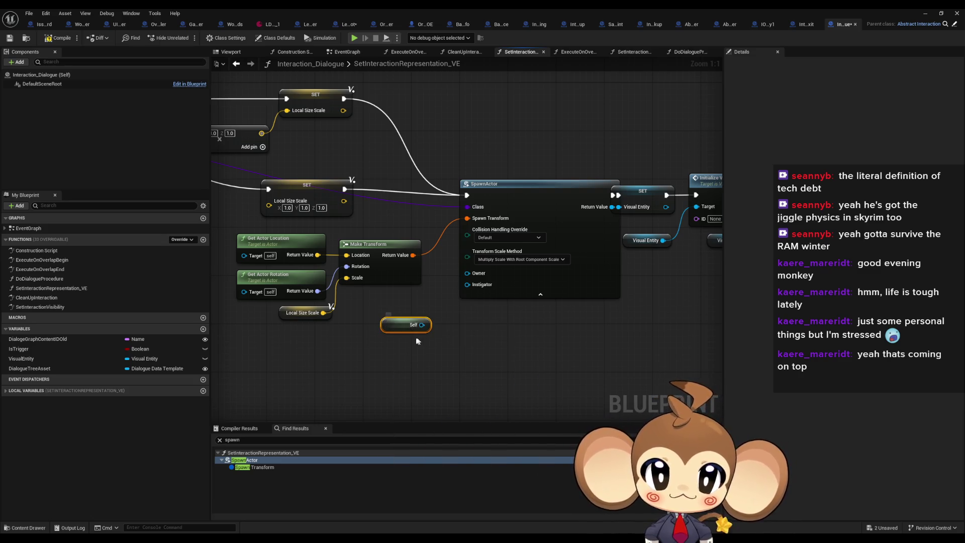
{"action": "mouse_move", "coordinate": [421, 325]}
{"action": "left_mouse_down"}
{"action": "mouse_move", "coordinate": [467, 273]}
{"action": "mouse_move", "coordinate": [399, 306]}
{"action": "left_mouse_up"}
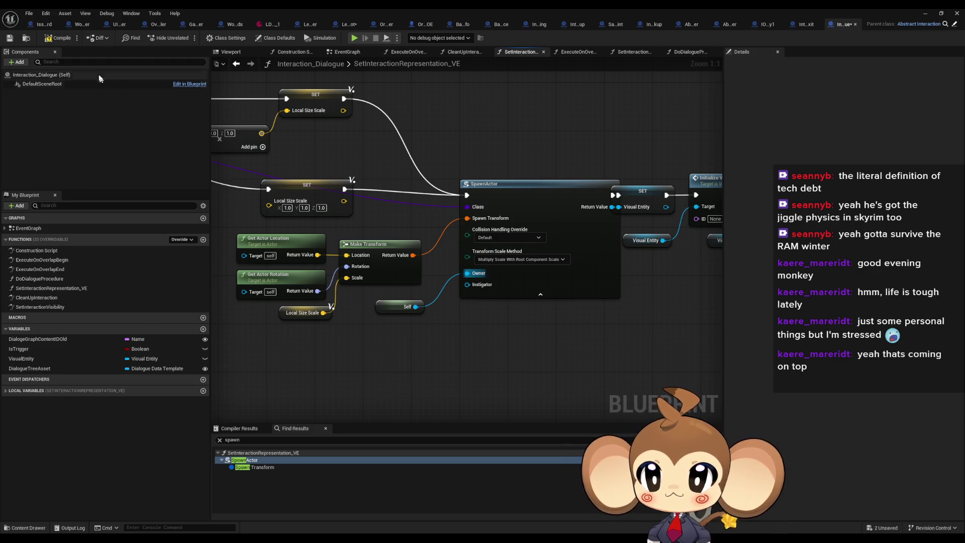
{"action": "left_click", "coordinate": [60, 38]}
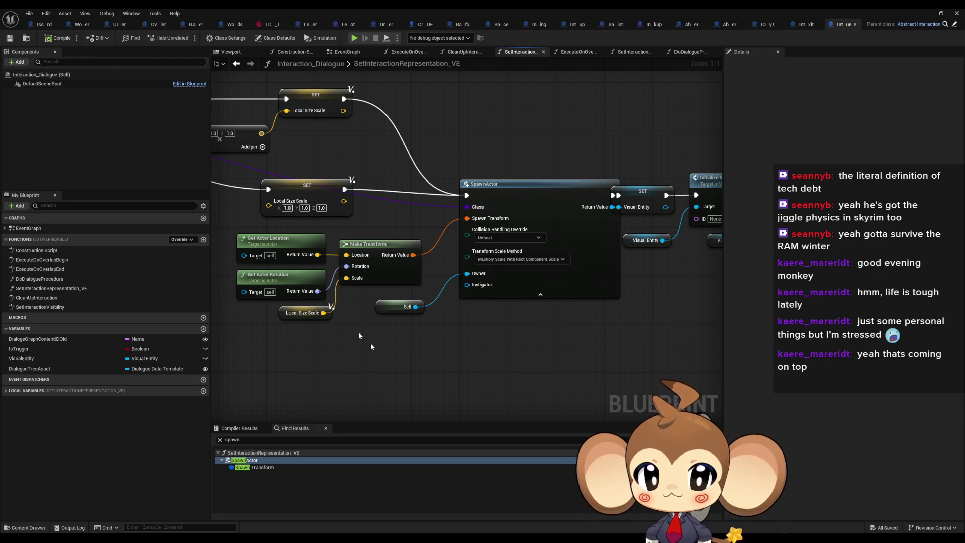
{"action": "left_click", "coordinate": [957, 14]}
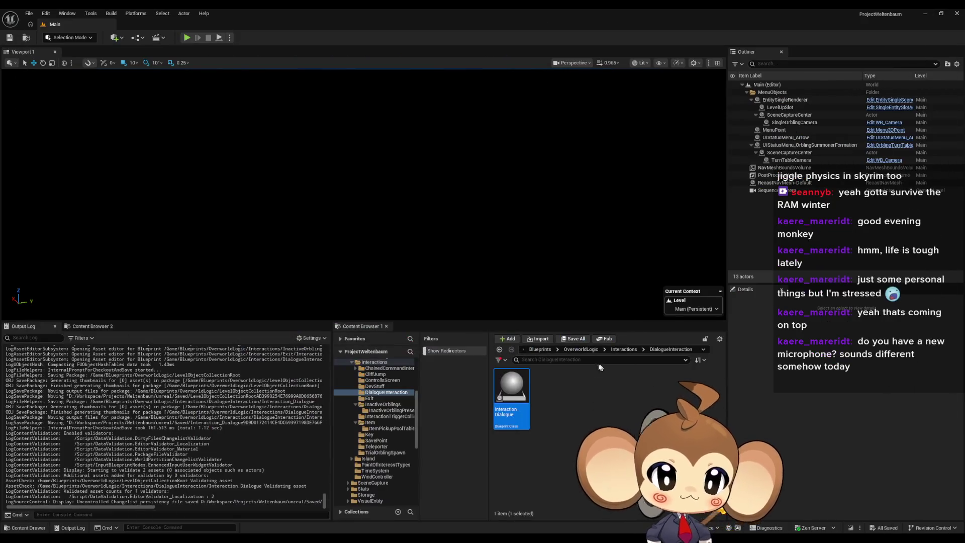
Step: Go from Interactions through DevStuff into the ControllsScreen folder
{"action": "left_click", "coordinate": [624, 349]}
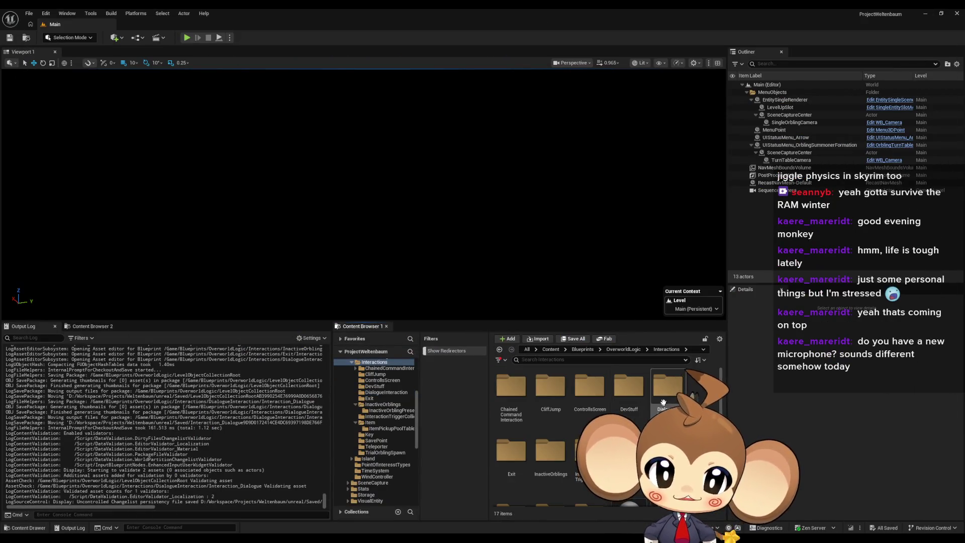
{"action": "double_click", "coordinate": [626, 395]}
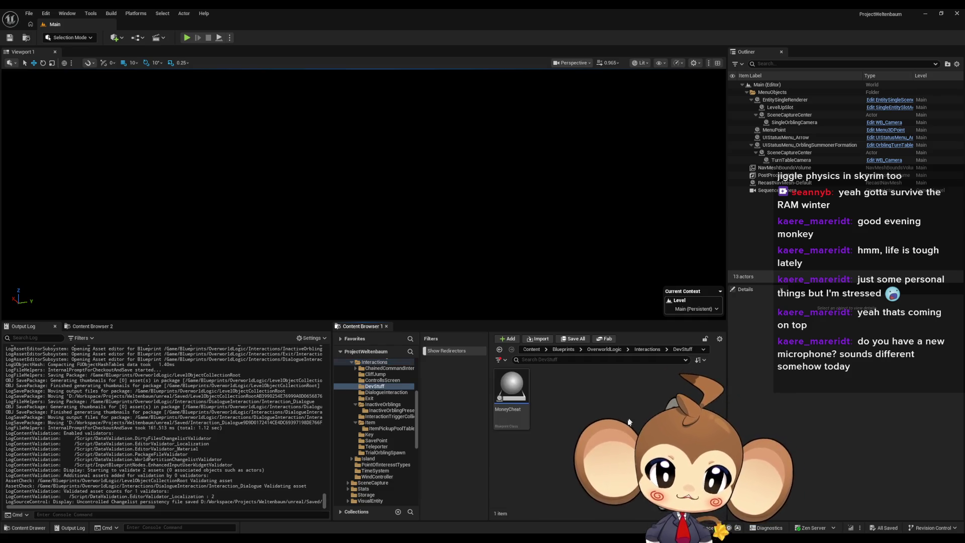
{"action": "left_click", "coordinate": [647, 349]}
{"action": "double_click", "coordinate": [572, 387]}
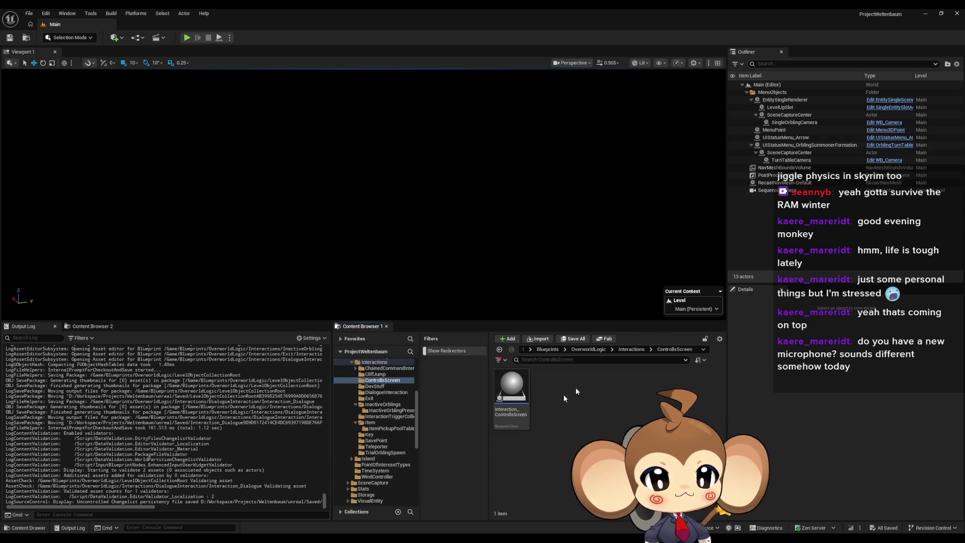
Step: Review Interaction_ControllsScreen's overlap graph that creates a widget and adds it to the viewport, then minimize it
{"action": "double_click", "coordinate": [511, 390]}
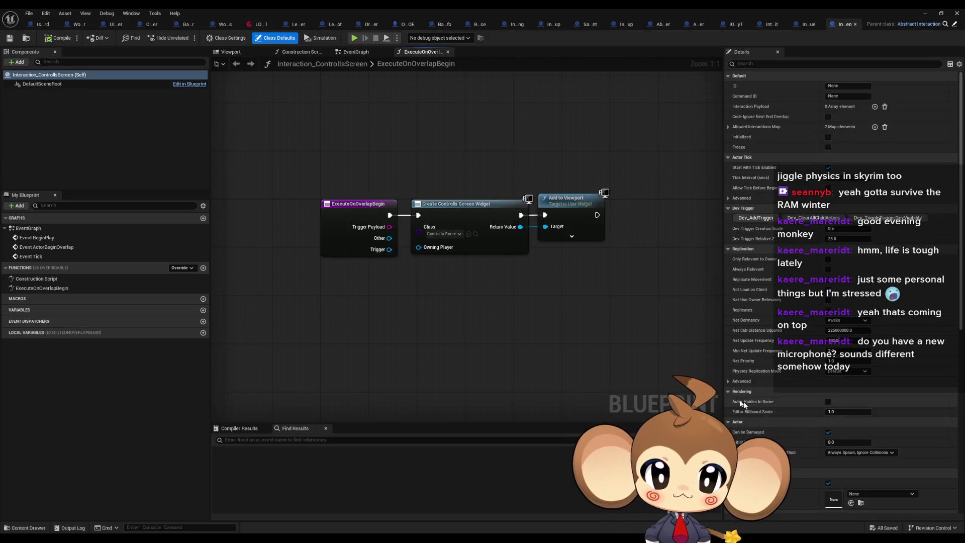
{"action": "left_click_drag", "start_coordinate": [472, 329], "coordinate": [469, 361]}
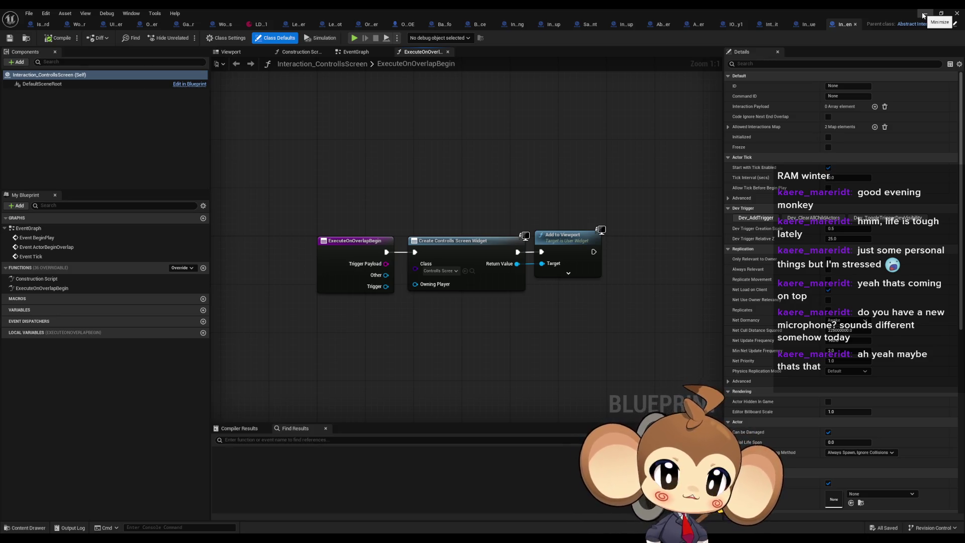
{"action": "left_click", "coordinate": [923, 14]}
Step: Open the Interaction_CliffJump Blueprint from the Interactions > CliffJump folder
{"action": "left_click", "coordinate": [618, 372]}
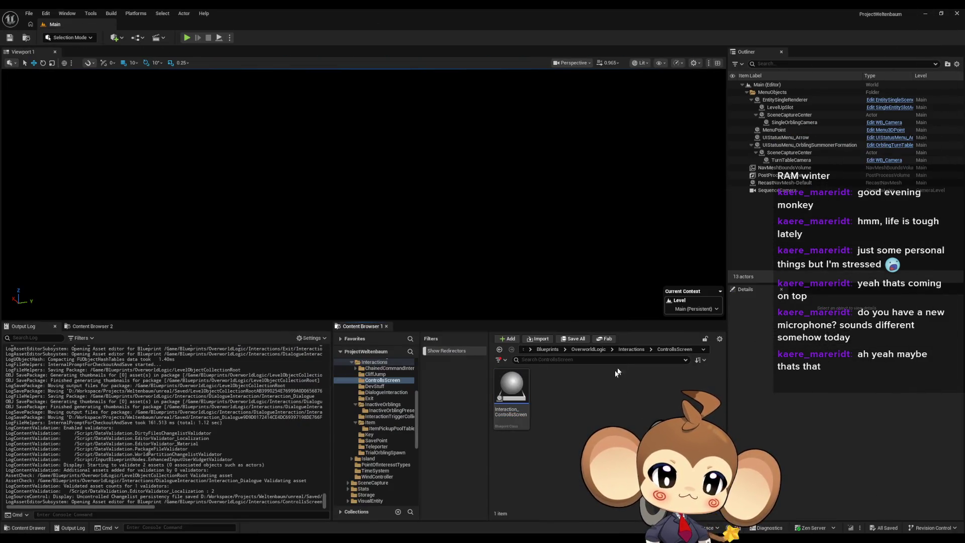
{"action": "left_click", "coordinate": [630, 350]}
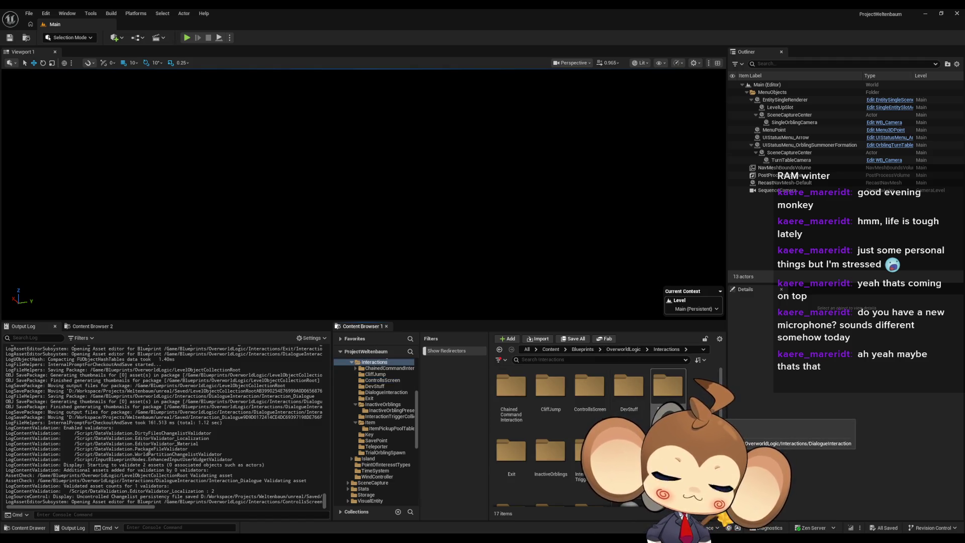
{"action": "double_click", "coordinate": [550, 387]}
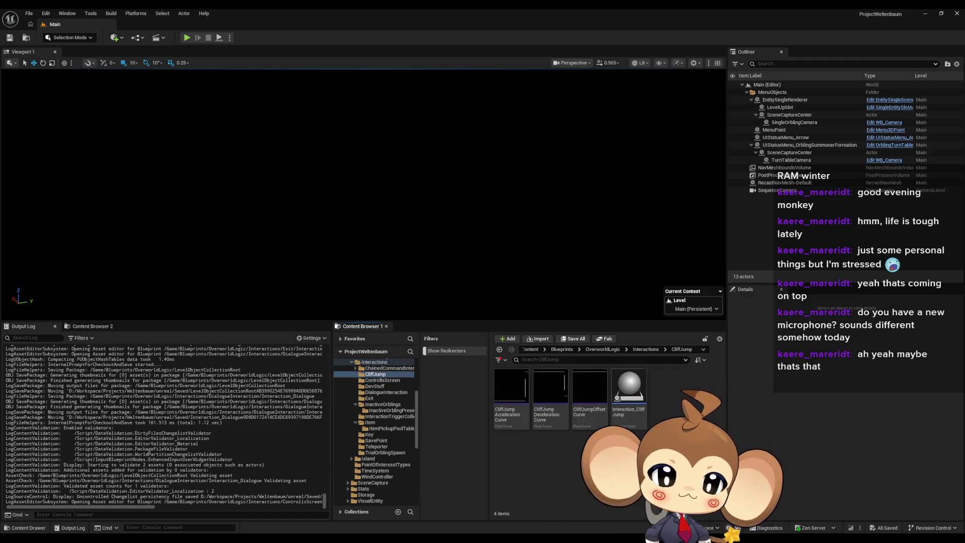
{"action": "double_click", "coordinate": [628, 397]}
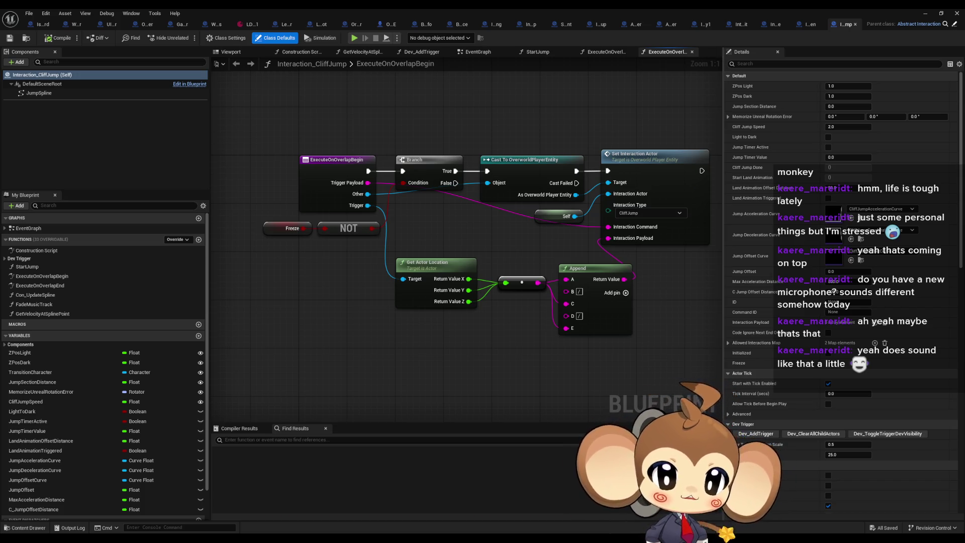
Step: Search Interaction_CliffJump for 'spawn', inspect Con_UpdateSpline, and return to Interaction_ControllsScreen
{"action": "left_click_drag", "start_coordinate": [671, 328], "coordinate": [628, 355]}
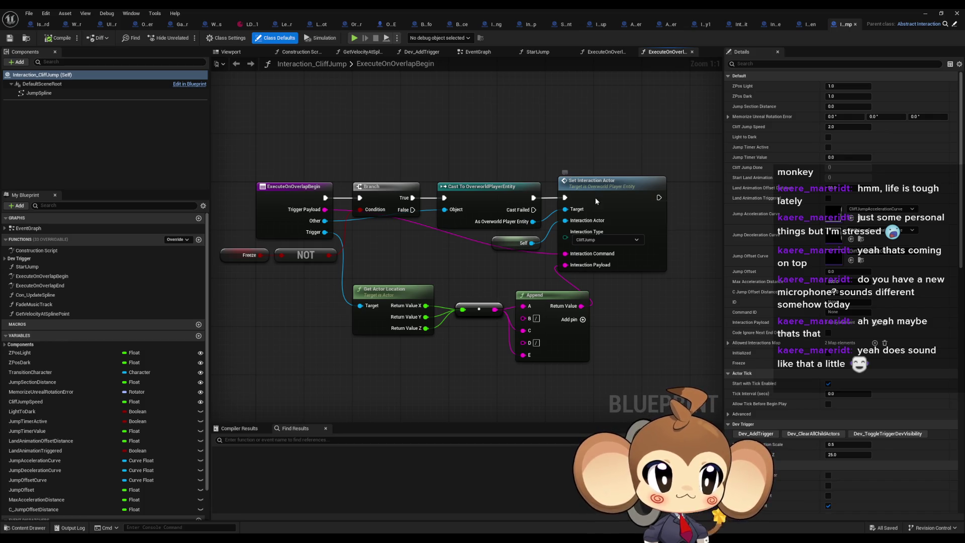
{"action": "left_click", "coordinate": [595, 197]}
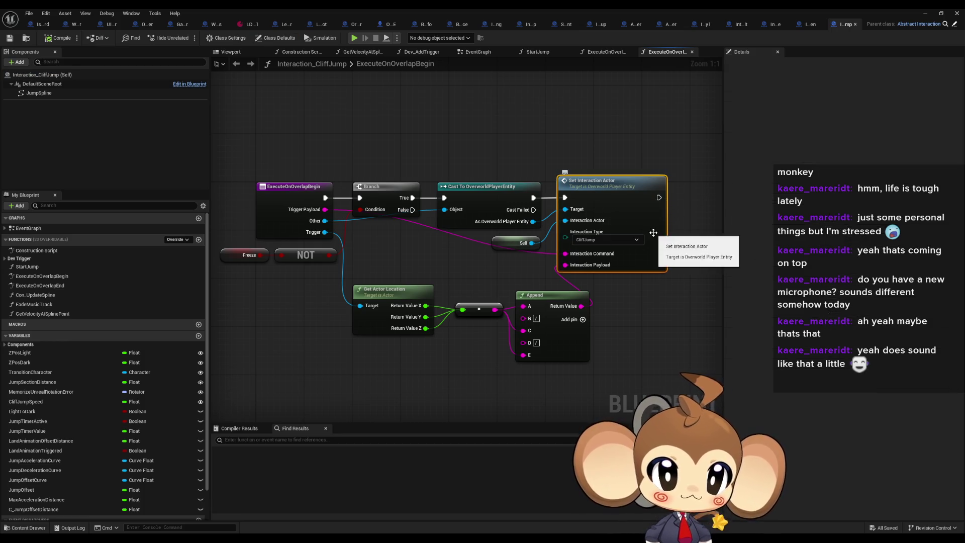
{"action": "left_click", "coordinate": [339, 440]}
{"action": "type", "text": "spawn"}
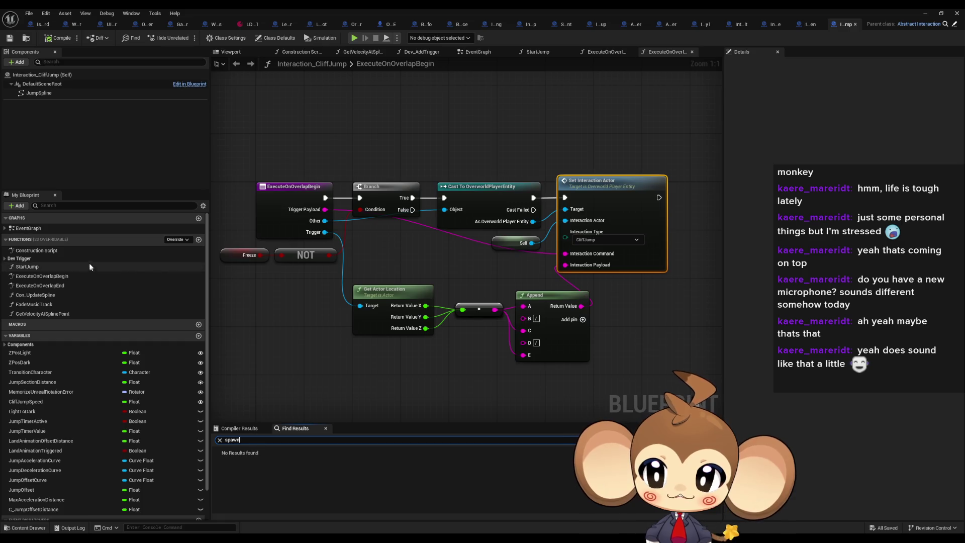
{"action": "double_click", "coordinate": [71, 251]}
{"action": "double_click", "coordinate": [479, 261]}
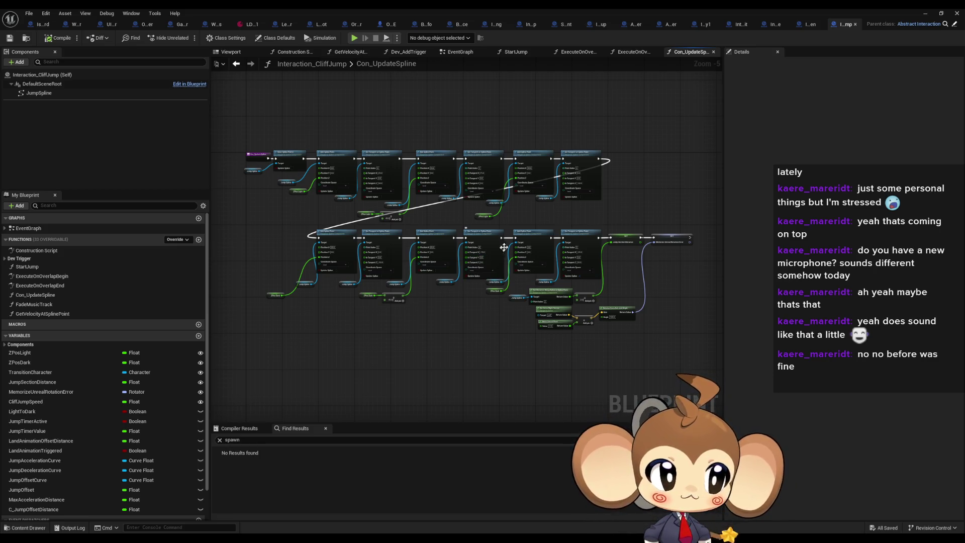
{"action": "left_click", "coordinate": [809, 26]}
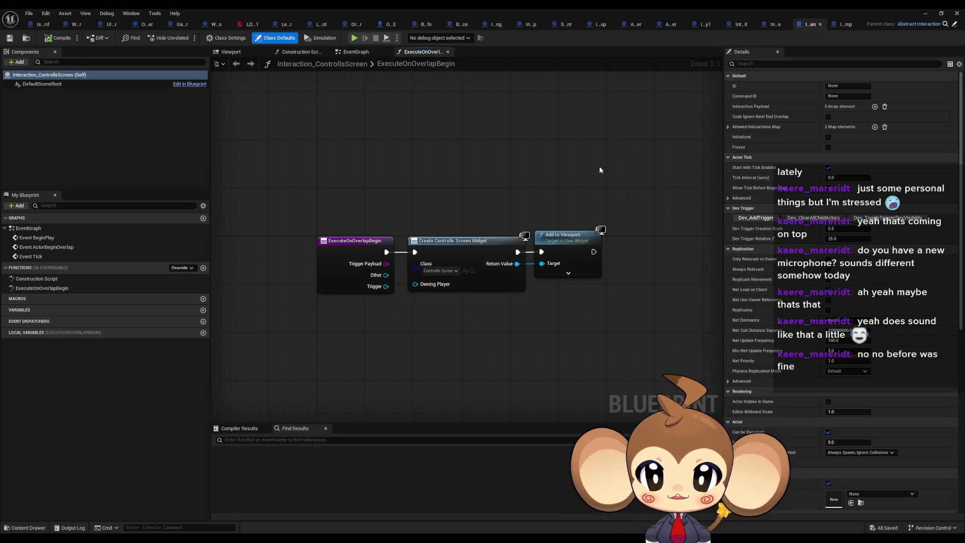
Step: Bring back the level editor and browse into the ControllsScreen folder
{"action": "double_click", "coordinate": [661, 9]}
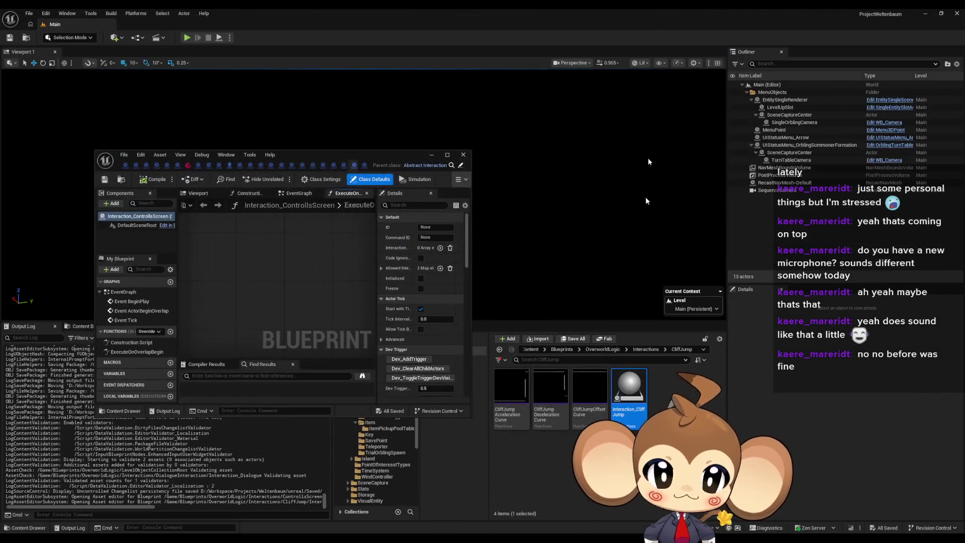
{"action": "left_click", "coordinate": [645, 349]}
{"action": "left_click", "coordinate": [586, 399]}
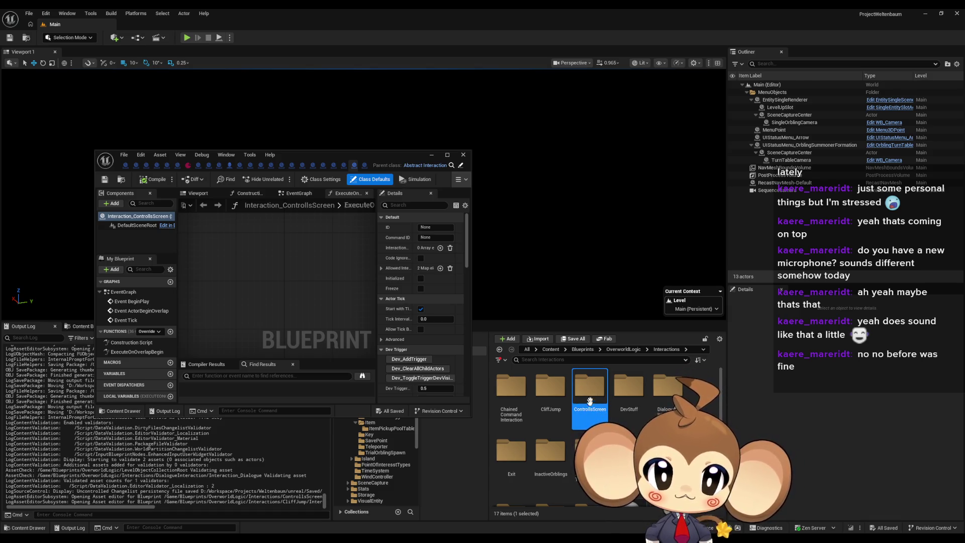
{"action": "double_click", "coordinate": [591, 387]}
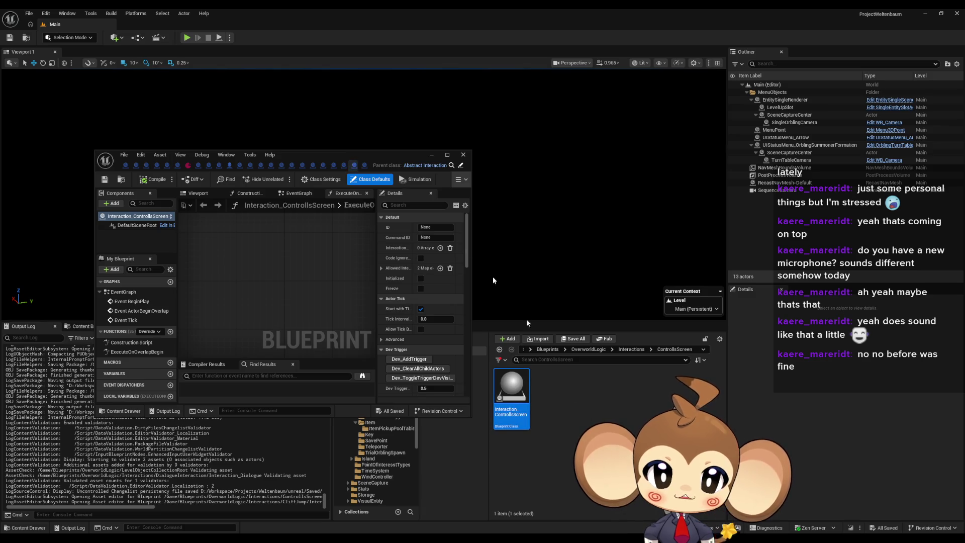
{"action": "double_click", "coordinate": [361, 153]}
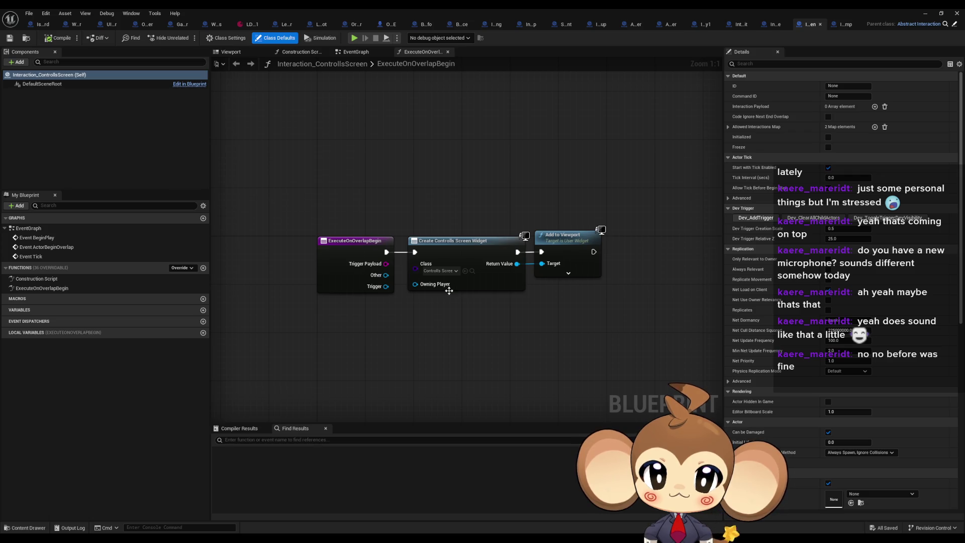
{"action": "left_click", "coordinate": [472, 272]}
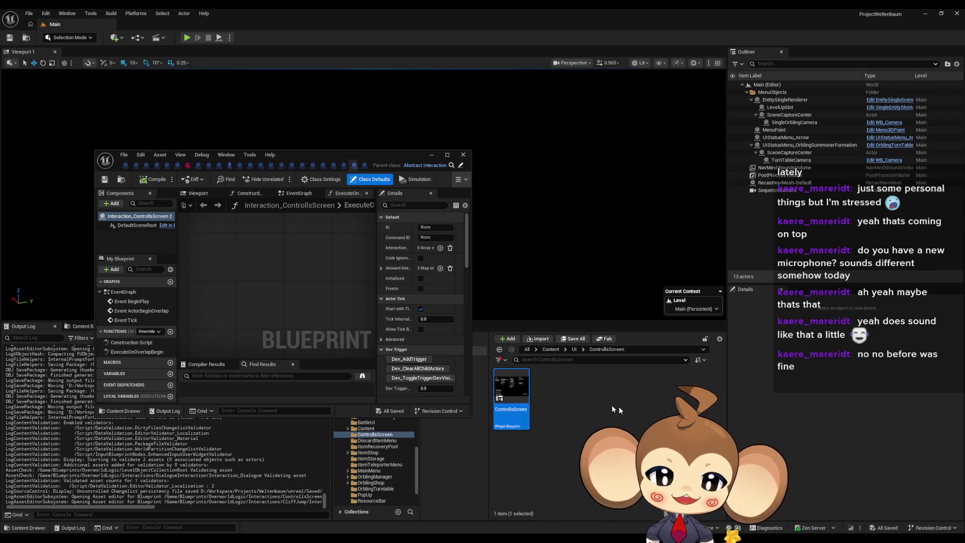
Step: Navigate to Content > Blueprints > OverworldLogic > Interactions > ChainedCommandInteraction and open the Blueprint
{"action": "left_click", "coordinate": [545, 382]}
{"action": "left_click", "coordinate": [573, 350]}
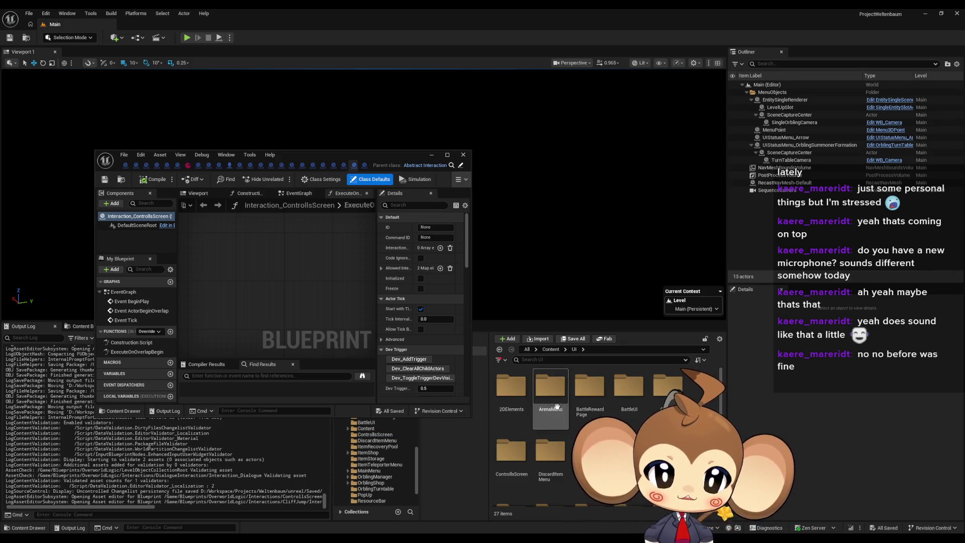
{"action": "left_click", "coordinate": [550, 349]}
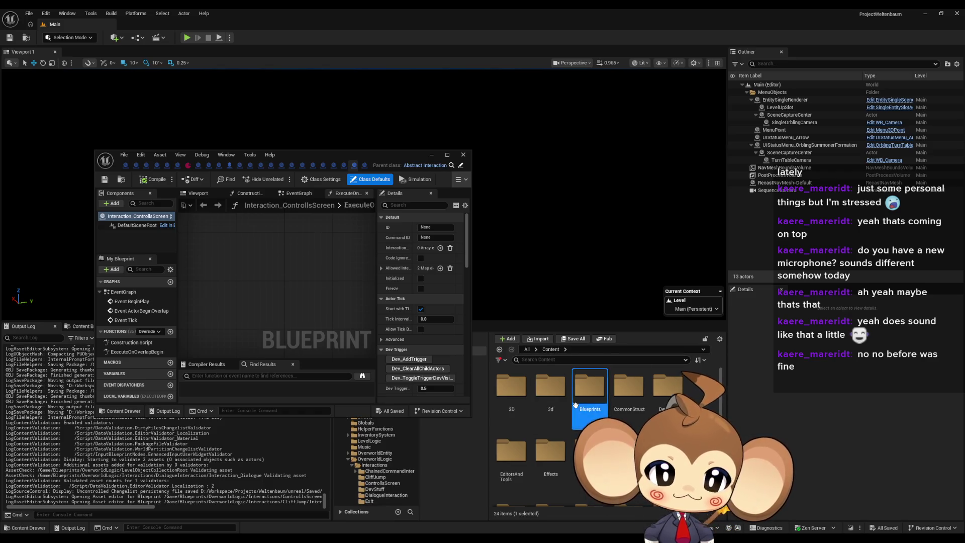
{"action": "double_click", "coordinate": [590, 387]}
{"action": "double_click", "coordinate": [555, 435]}
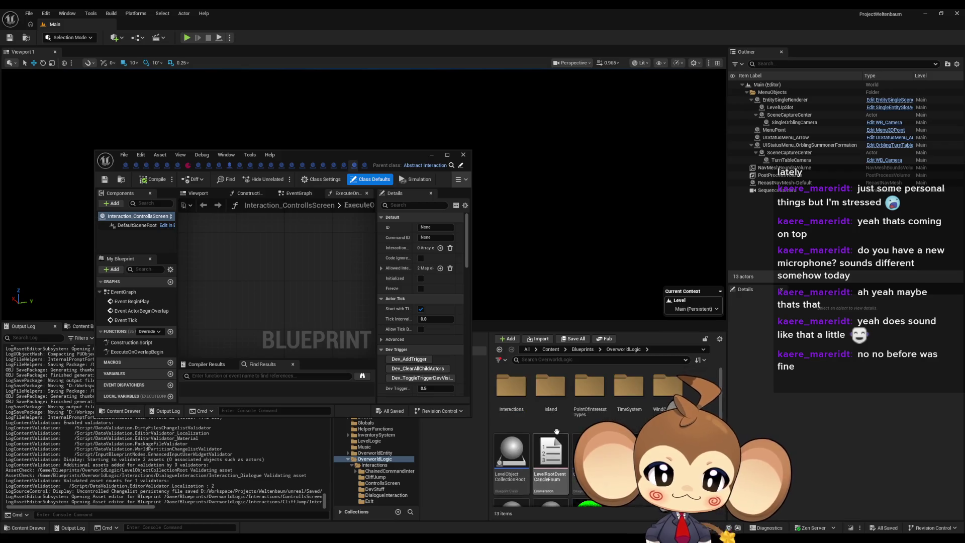
{"action": "double_click", "coordinate": [511, 397]}
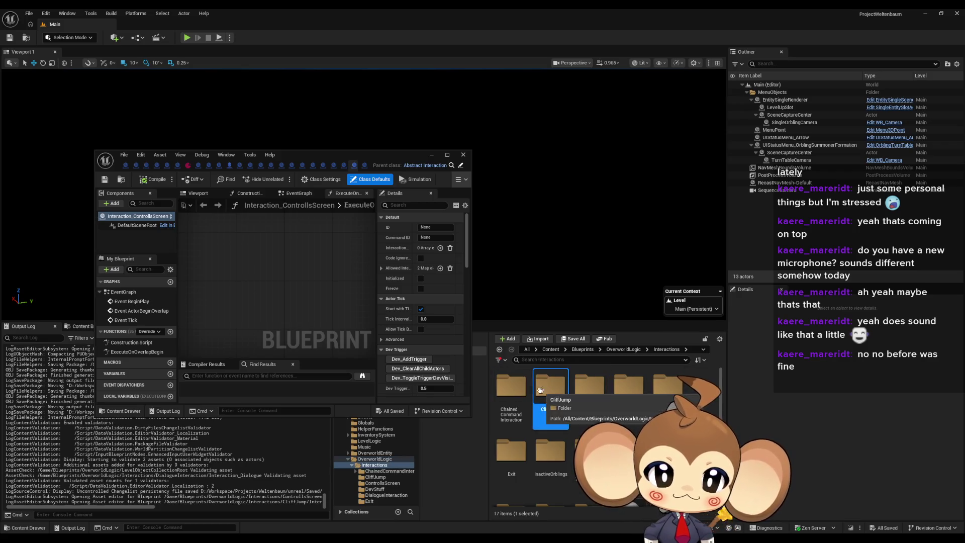
{"action": "double_click", "coordinate": [517, 391]}
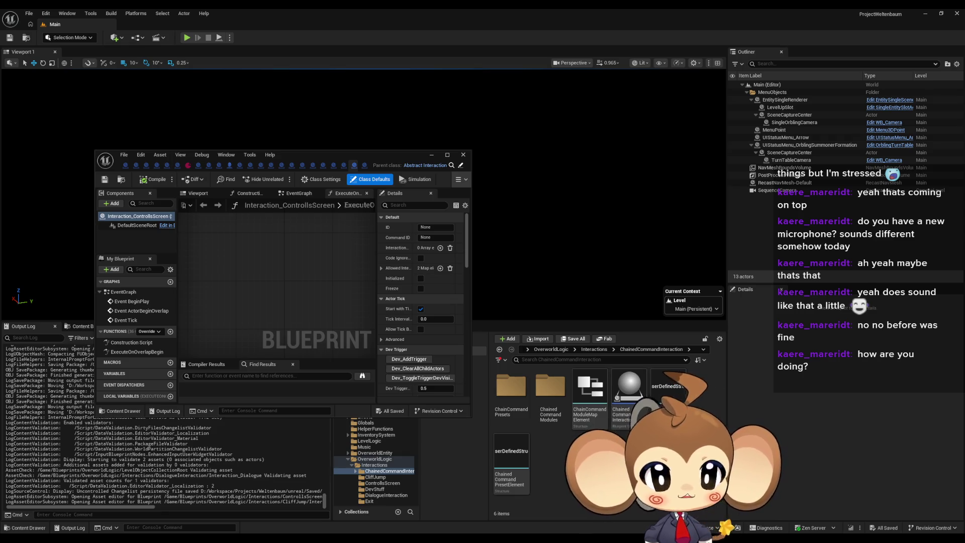
{"action": "mouse_move", "coordinate": [631, 384]}
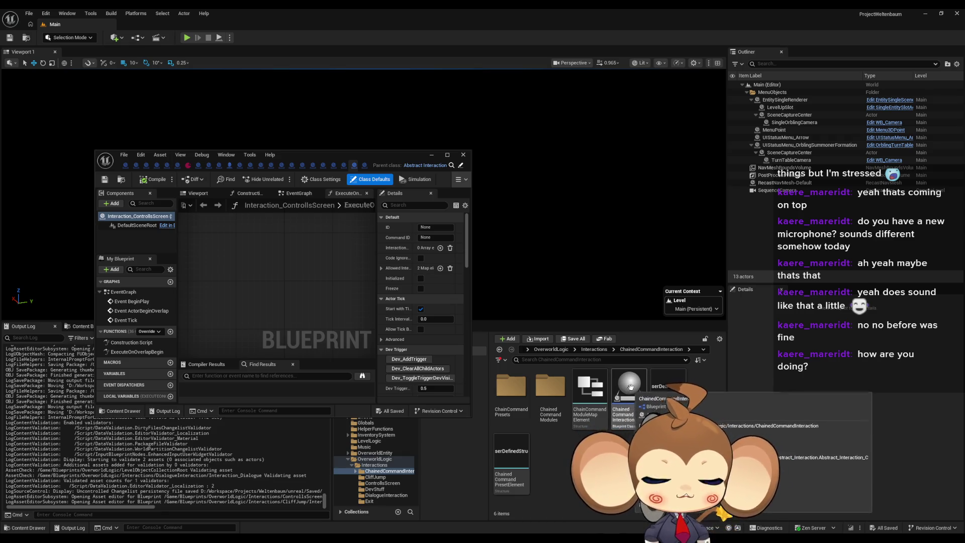
{"action": "left_click", "coordinate": [631, 384]}
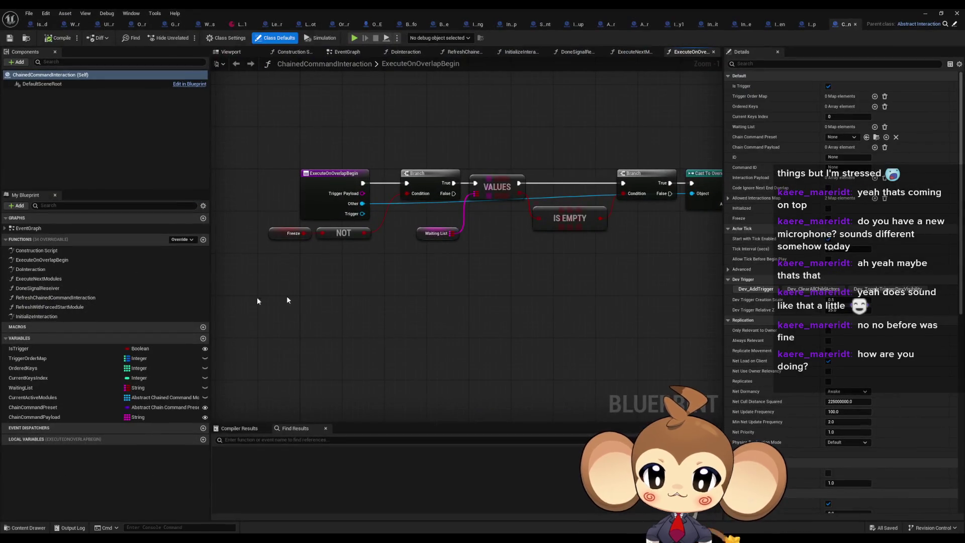
Step: Search the Blueprint for 'pawn' and go to the SpawnActor node in ExecuteNextModules
{"action": "left_click", "coordinate": [261, 441]}
{"action": "type", "text": "pawn"}
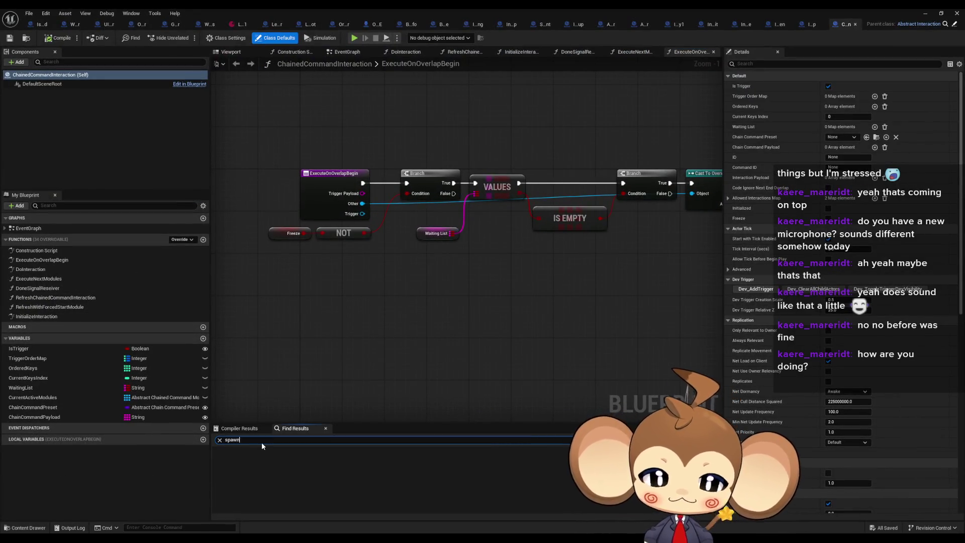
{"action": "key", "text": "Return"}
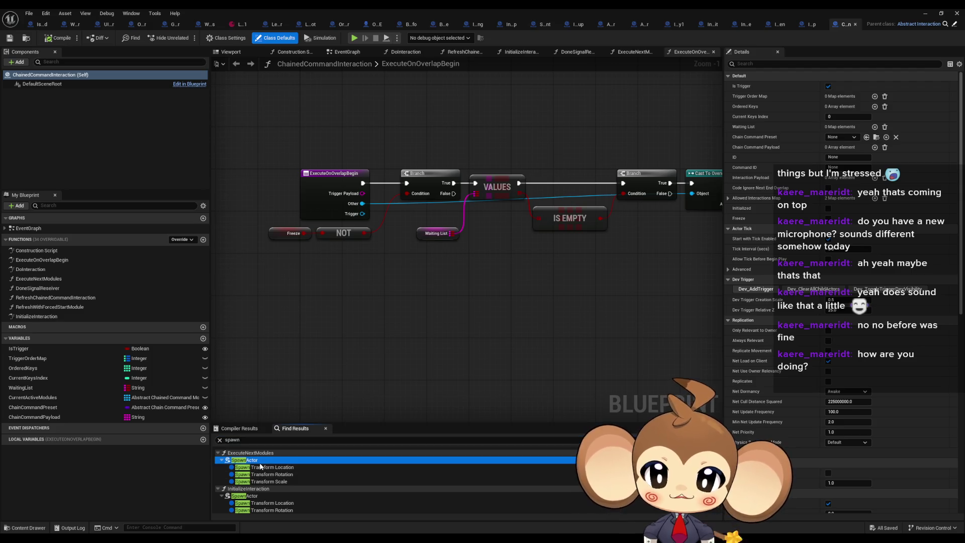
{"action": "left_click", "coordinate": [250, 460]}
{"action": "scroll", "coordinate": [556, 396], "scroll_direction": "down", "scroll_amount": 2}
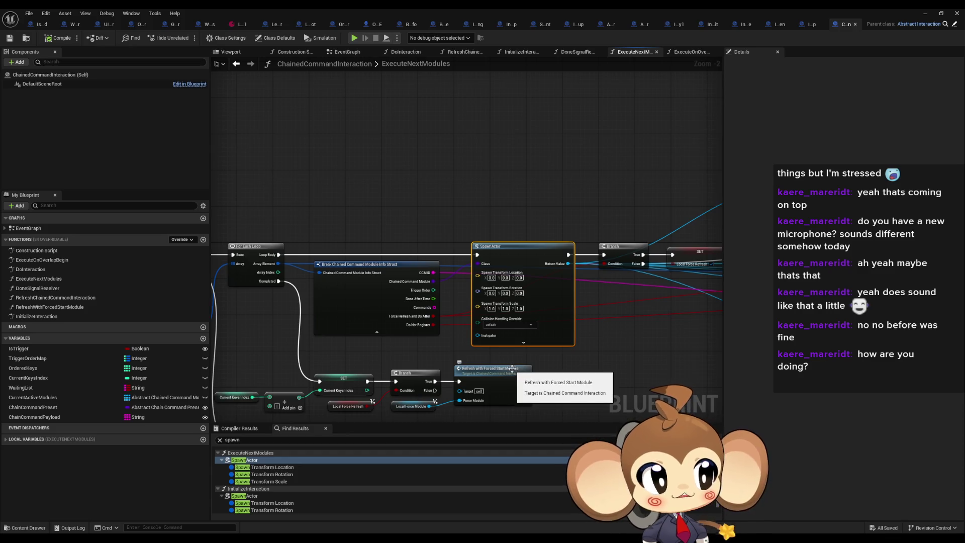
{"action": "scroll", "coordinate": [487, 360], "scroll_direction": "up", "scroll_amount": 2}
{"action": "left_click_drag", "start_coordinate": [488, 360], "coordinate": [496, 320]}
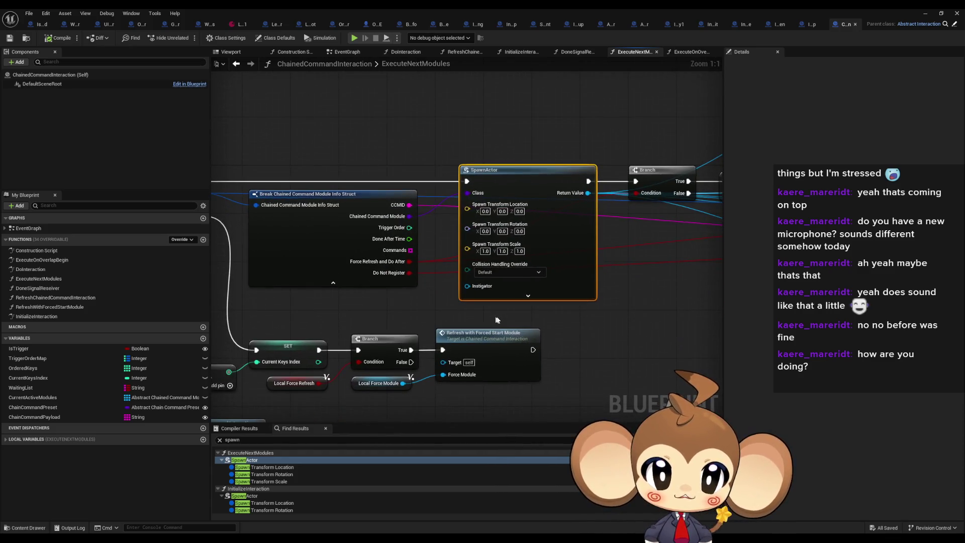
Step: Move the SET and Branch node group below SpawnActor down to make room
{"action": "scroll", "coordinate": [504, 332], "scroll_direction": "down", "scroll_amount": 4}
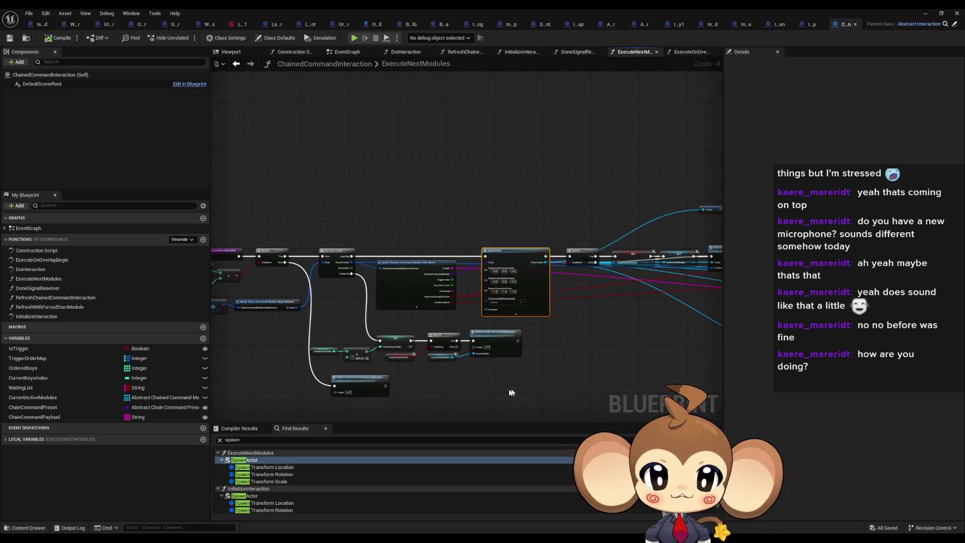
{"action": "mouse_move", "coordinate": [490, 388]}
{"action": "left_mouse_down"}
{"action": "mouse_move", "coordinate": [314, 388]}
{"action": "mouse_move", "coordinate": [390, 408]}
{"action": "left_mouse_up"}
{"action": "scroll", "coordinate": [412, 346], "scroll_direction": "up", "scroll_amount": 4}
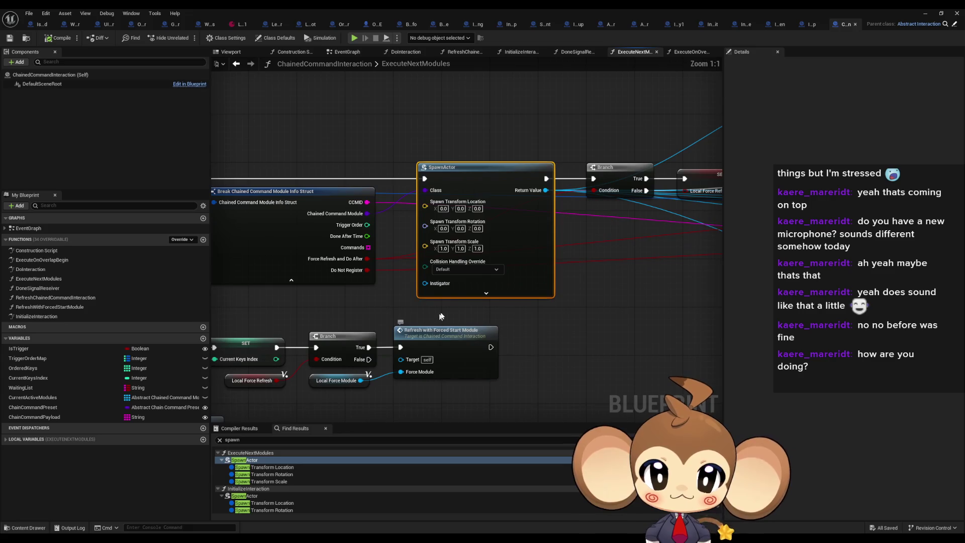
{"action": "scroll", "coordinate": [517, 343], "scroll_direction": "down", "scroll_amount": 2}
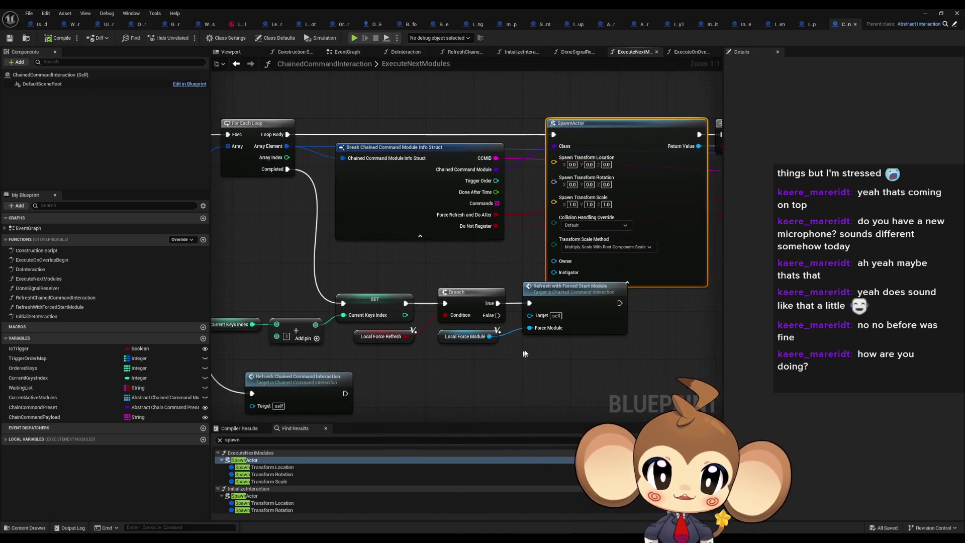
{"action": "mouse_move", "coordinate": [550, 358]}
{"action": "left_mouse_down"}
{"action": "mouse_move", "coordinate": [310, 315]}
{"action": "mouse_move", "coordinate": [295, 299]}
{"action": "left_mouse_up"}
{"action": "scroll", "coordinate": [562, 226], "scroll_direction": "up", "scroll_amount": 2}
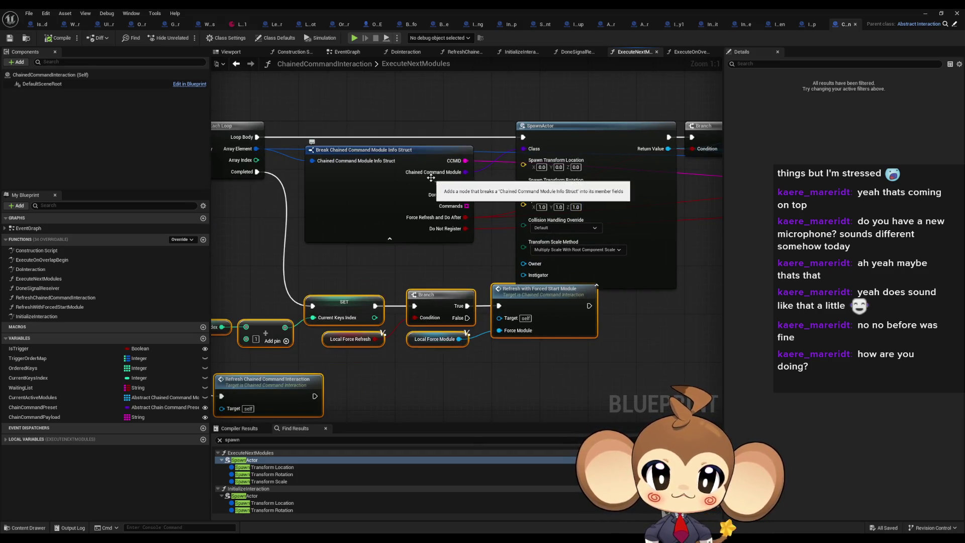
{"action": "left_click_drag", "start_coordinate": [517, 305], "coordinate": [517, 313]}
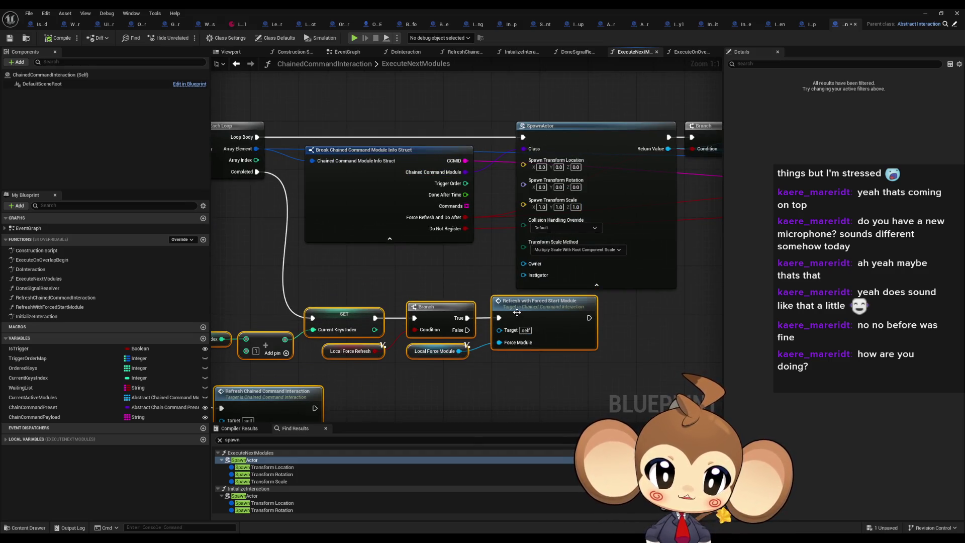
{"action": "scroll", "coordinate": [471, 217], "scroll_direction": "down", "scroll_amount": 2}
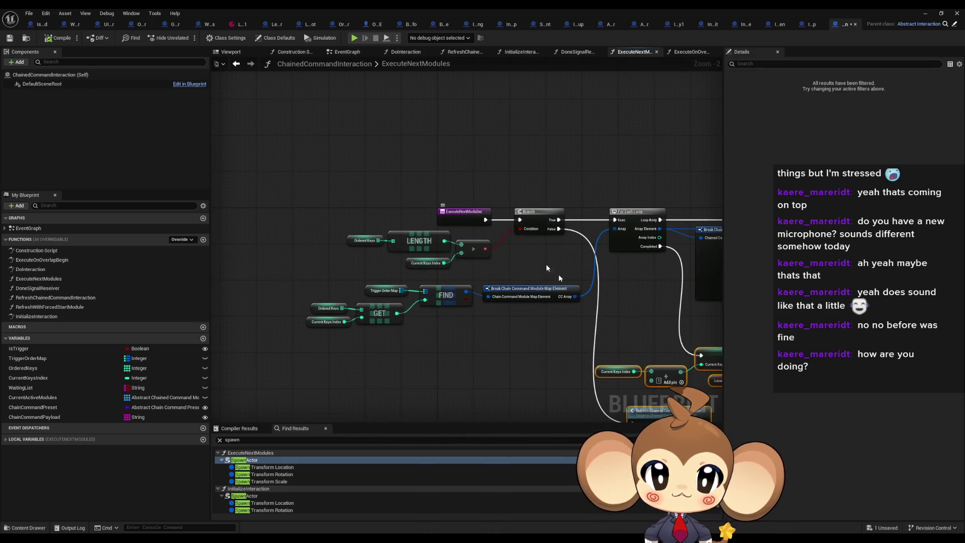
{"action": "scroll", "coordinate": [546, 264], "scroll_direction": "up", "scroll_amount": 2}
Step: Wire a new Self node into SpawnActor's Owner, then go to InitializeInteraction's SpawnActor
{"action": "right_click", "coordinate": [443, 294]}
{"action": "type", "text": "sel"}
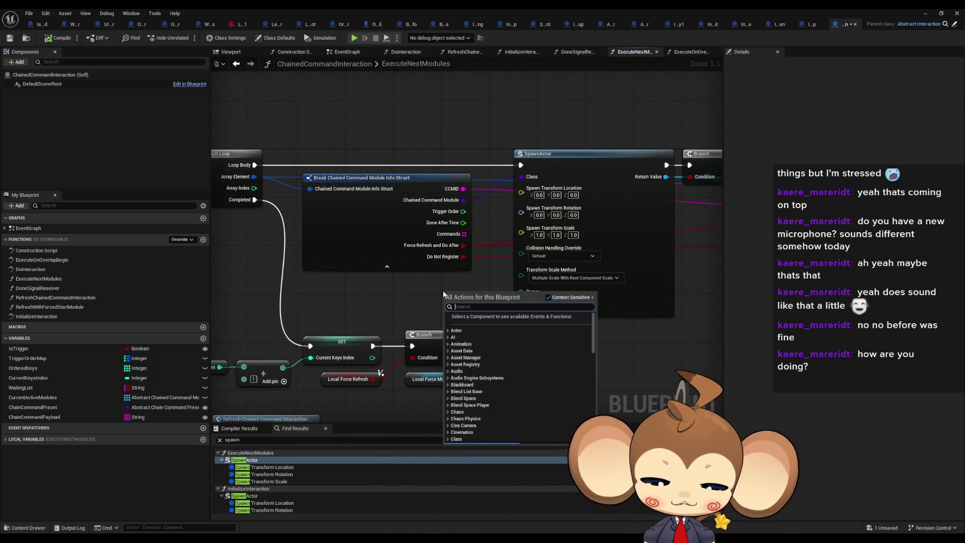
{"action": "type", "text": "f"}
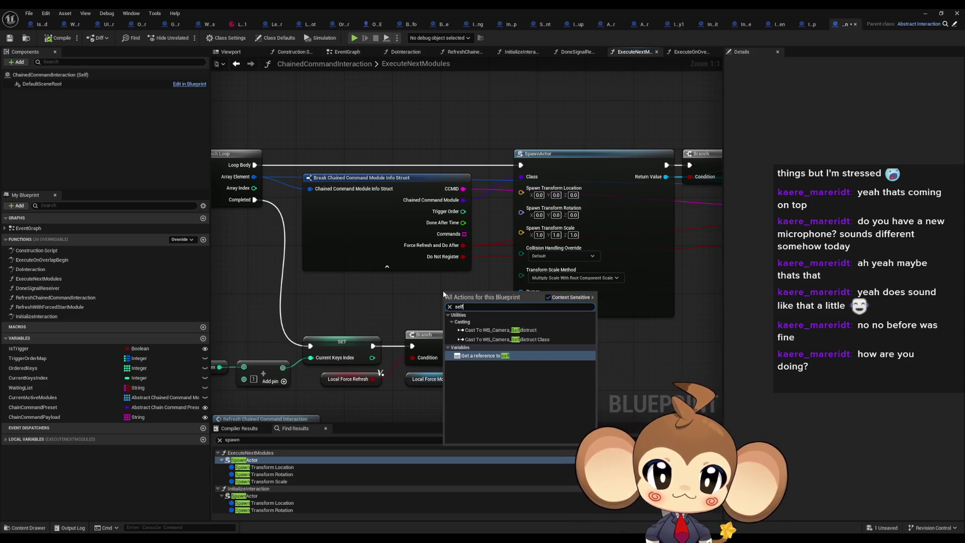
{"action": "key", "text": "Return"}
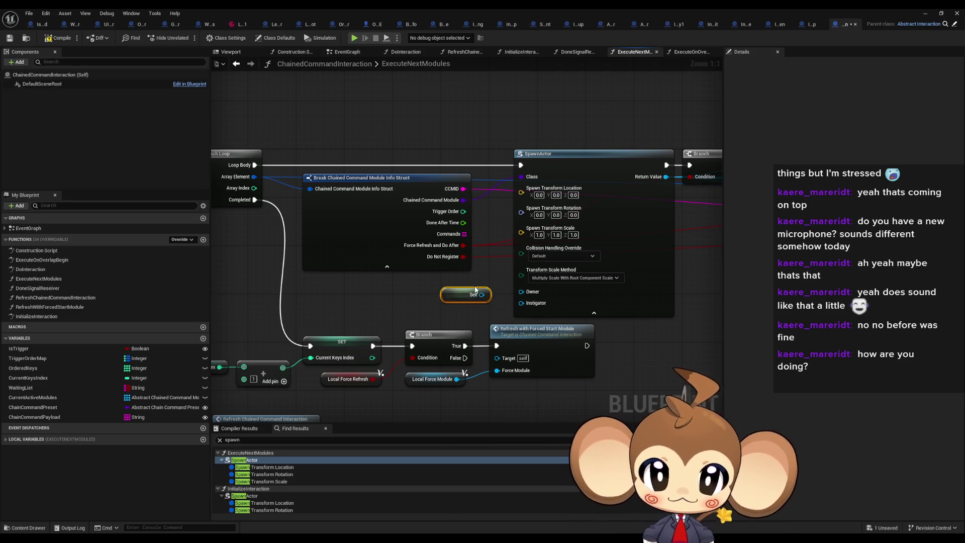
{"action": "left_click_drag", "start_coordinate": [482, 295], "coordinate": [522, 292]}
{"action": "left_click_drag", "start_coordinate": [454, 296], "coordinate": [471, 297]}
{"action": "left_click", "coordinate": [244, 496]}
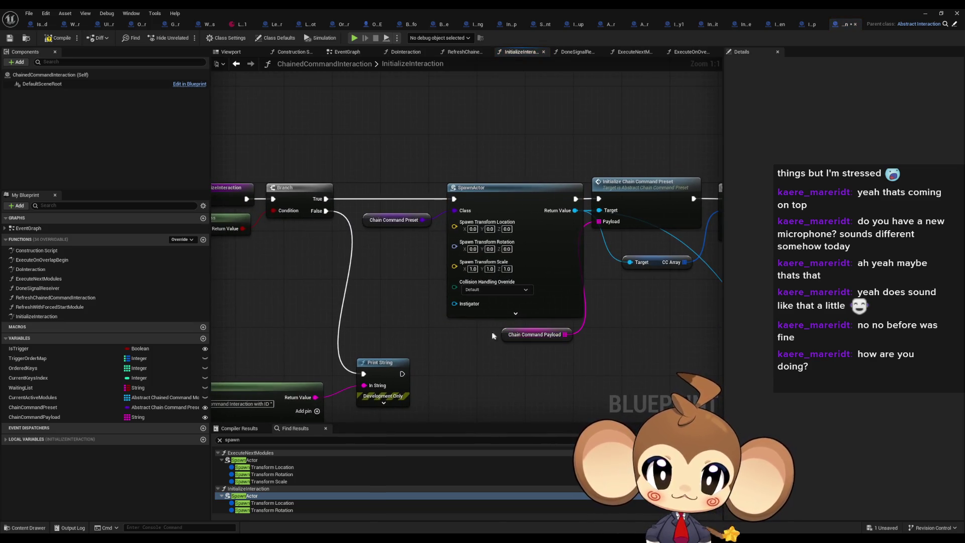
Step: Expand InitializeInteraction's SpawnActor advanced pins and connect a Self node to Owner
{"action": "left_click", "coordinate": [512, 336]}
{"action": "left_click_drag", "start_coordinate": [513, 337], "coordinate": [514, 348]}
{"action": "left_click", "coordinate": [465, 357]}
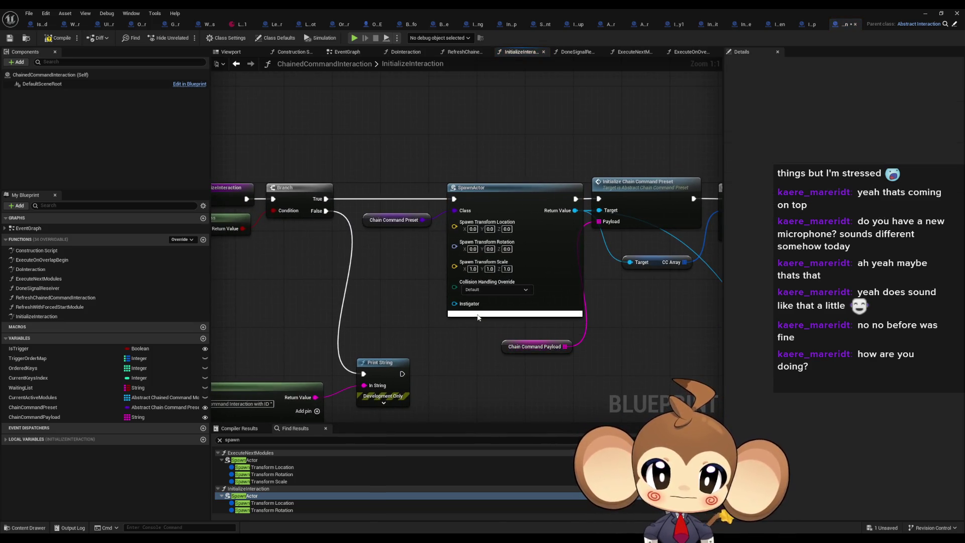
{"action": "left_click", "coordinate": [515, 313]}
{"action": "right_click", "coordinate": [367, 302]}
{"action": "key", "text": "Escape"}
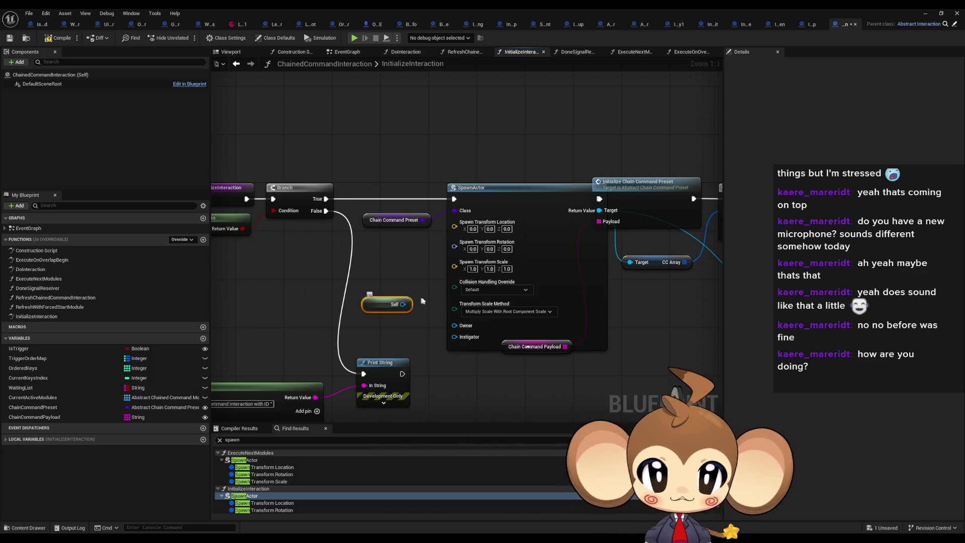
{"action": "left_click_drag", "start_coordinate": [403, 304], "coordinate": [454, 325]}
{"action": "left_click", "coordinate": [385, 304]}
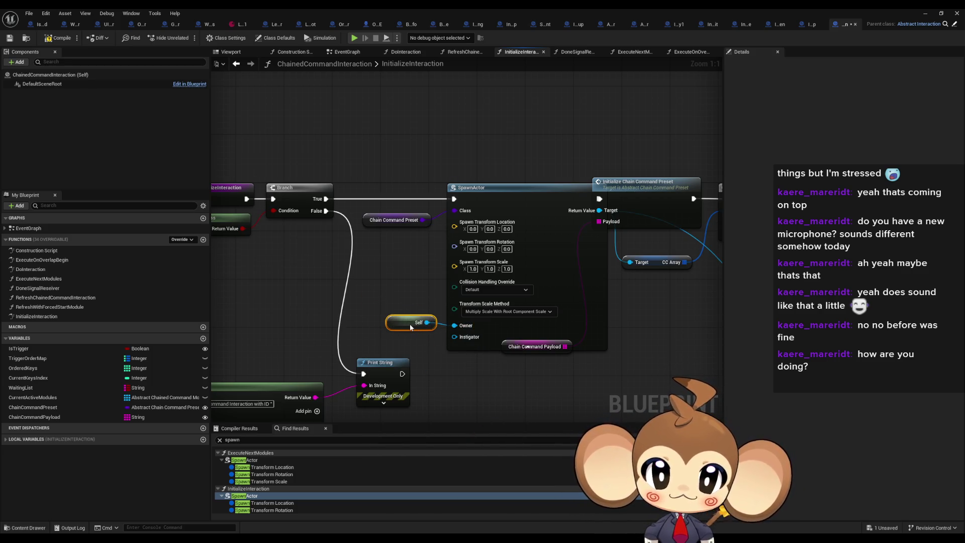
Step: Tidy the nodes around the Self node, compile the Blueprint, and restore the editor window
{"action": "left_click_drag", "start_coordinate": [525, 354], "coordinate": [526, 368]}
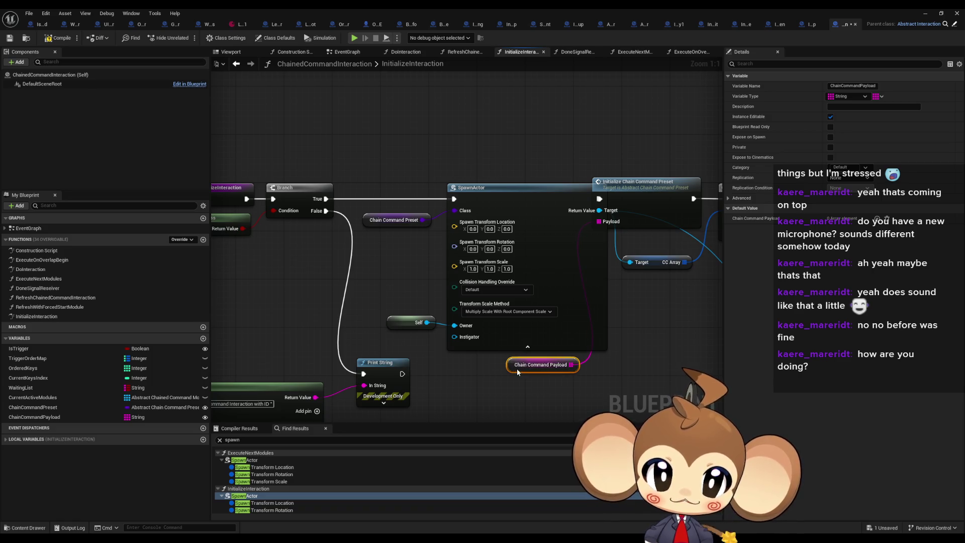
{"action": "scroll", "coordinate": [526, 370], "scroll_direction": "down", "scroll_amount": 5}
{"action": "left_click_drag", "start_coordinate": [323, 258], "coordinate": [592, 390]}
{"action": "scroll", "coordinate": [378, 325], "scroll_direction": "up", "scroll_amount": 2}
{"action": "scroll", "coordinate": [378, 325], "scroll_direction": "up", "scroll_amount": 2}
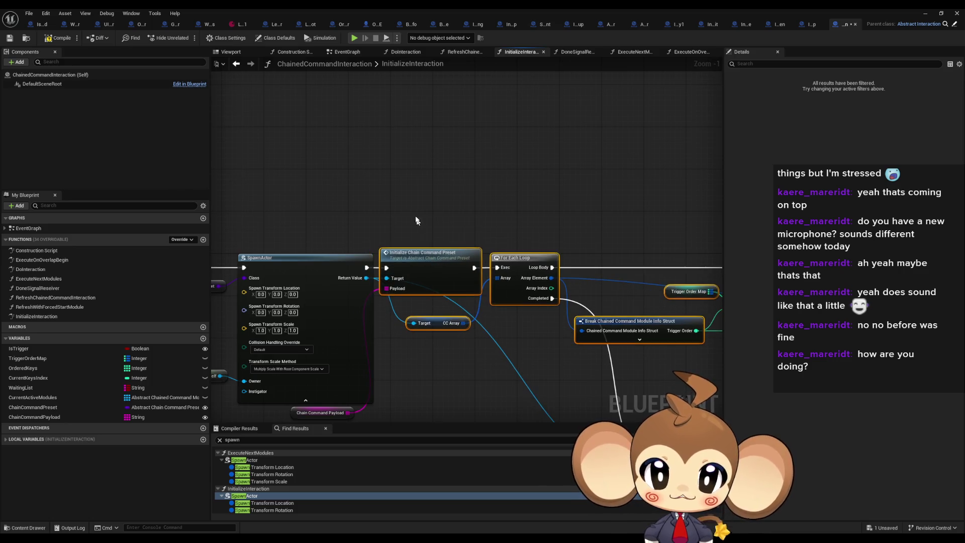
{"action": "mouse_move", "coordinate": [378, 326]}
{"action": "left_mouse_down"}
{"action": "mouse_move", "coordinate": [376, 232]}
{"action": "mouse_move", "coordinate": [434, 219]}
{"action": "left_mouse_up"}
{"action": "scroll", "coordinate": [291, 488], "scroll_direction": "down", "scroll_amount": 1}
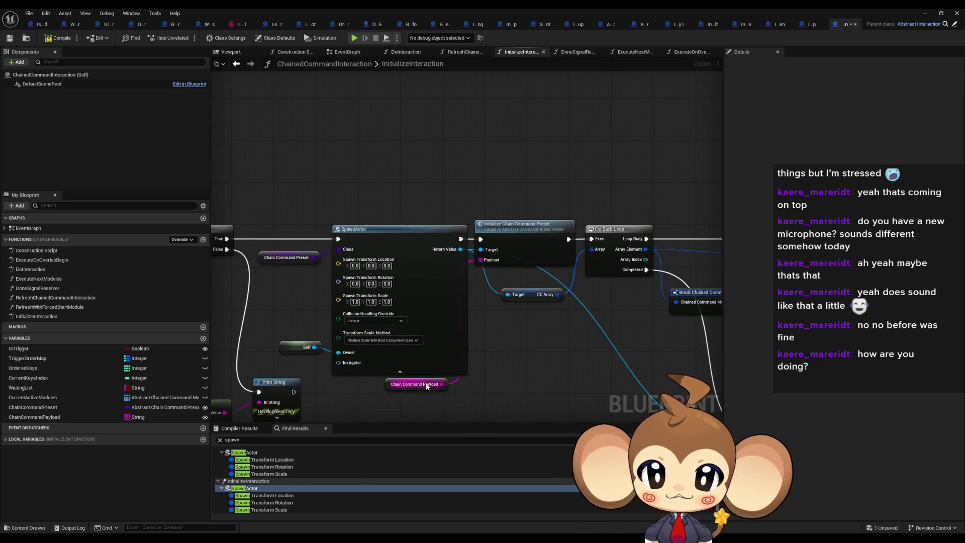
{"action": "left_click_drag", "start_coordinate": [284, 340], "coordinate": [290, 345]}
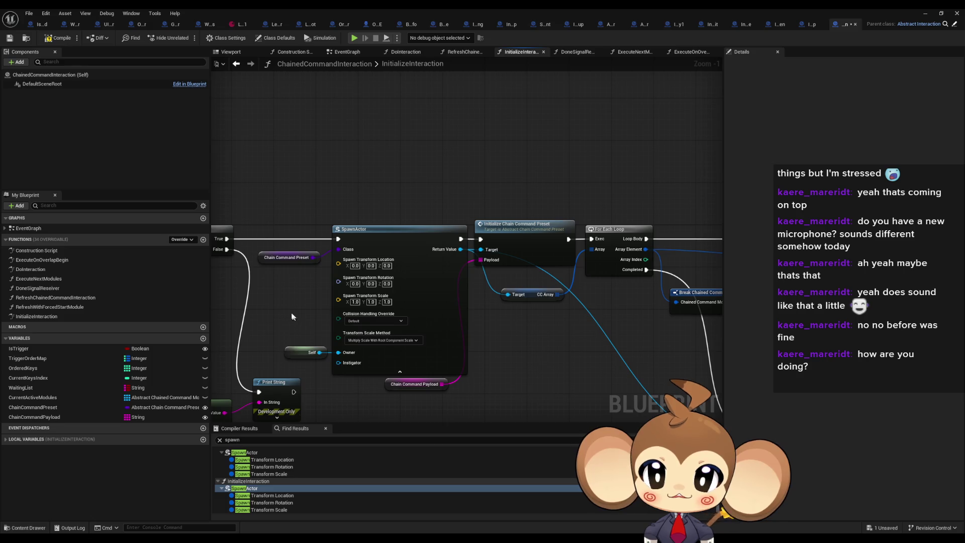
{"action": "left_click", "coordinate": [57, 39]}
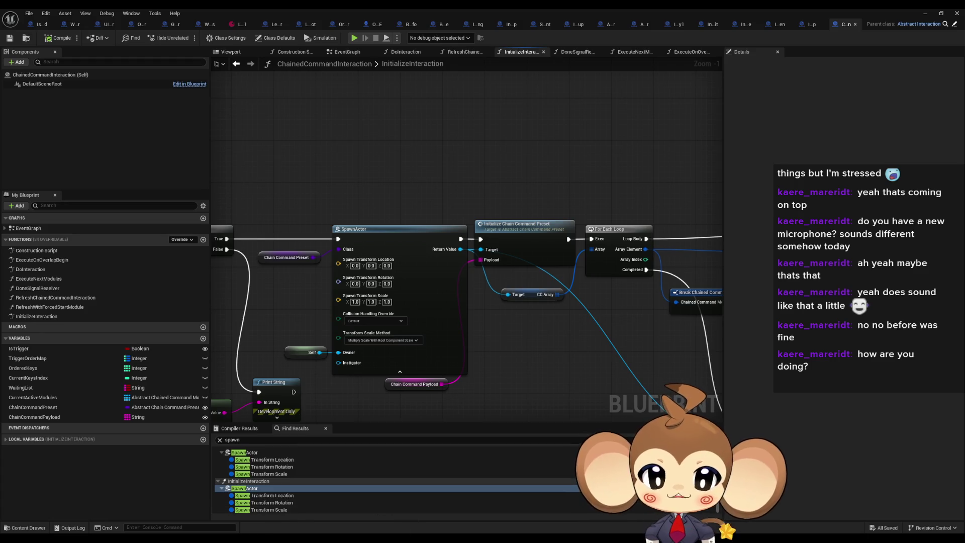
{"action": "double_click", "coordinate": [532, 8]}
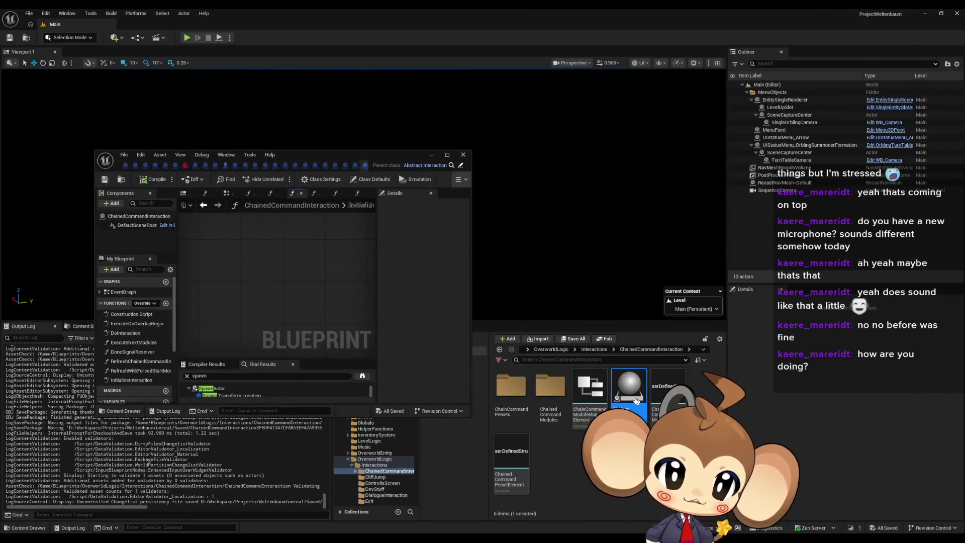
Step: Open CCM_SwitchToPlayerCamera from the ChainedCommandModules folder and search it for 'spawn'
{"action": "double_click", "coordinate": [553, 397]}
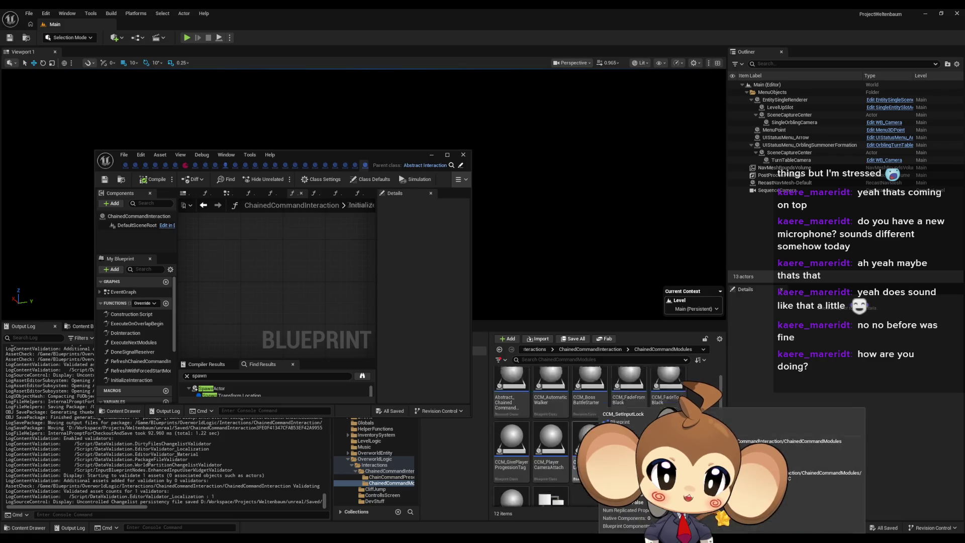
{"action": "scroll", "coordinate": [513, 453], "scroll_direction": "down", "scroll_amount": 1}
{"action": "left_click", "coordinate": [513, 475]}
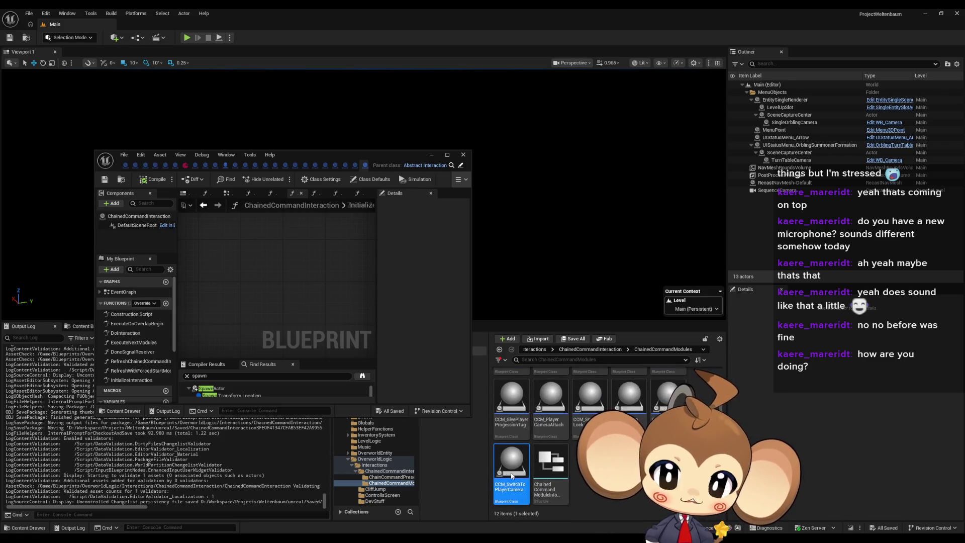
{"action": "double_click", "coordinate": [513, 476]}
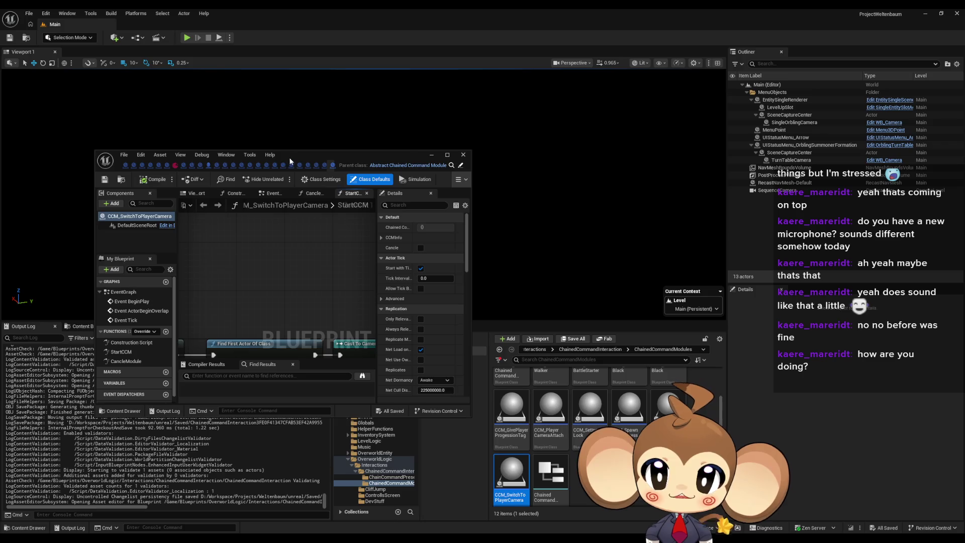
{"action": "left_click", "coordinate": [231, 376]}
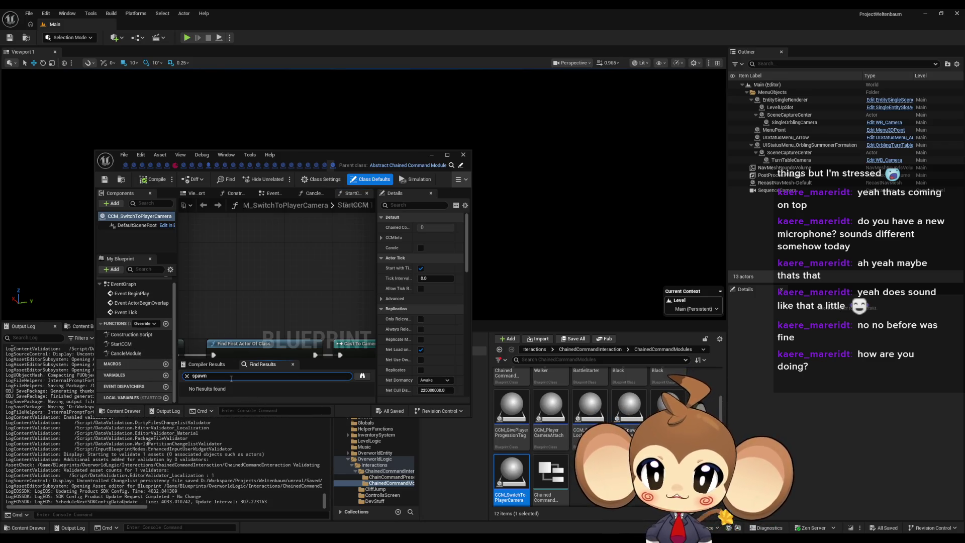
{"action": "type", "text": "spawn"}
Step: Search CCM_SwitchToCave for 'spawn', check the Switch Cave Level node, then minimize the editor
{"action": "double_click", "coordinate": [669, 402]}
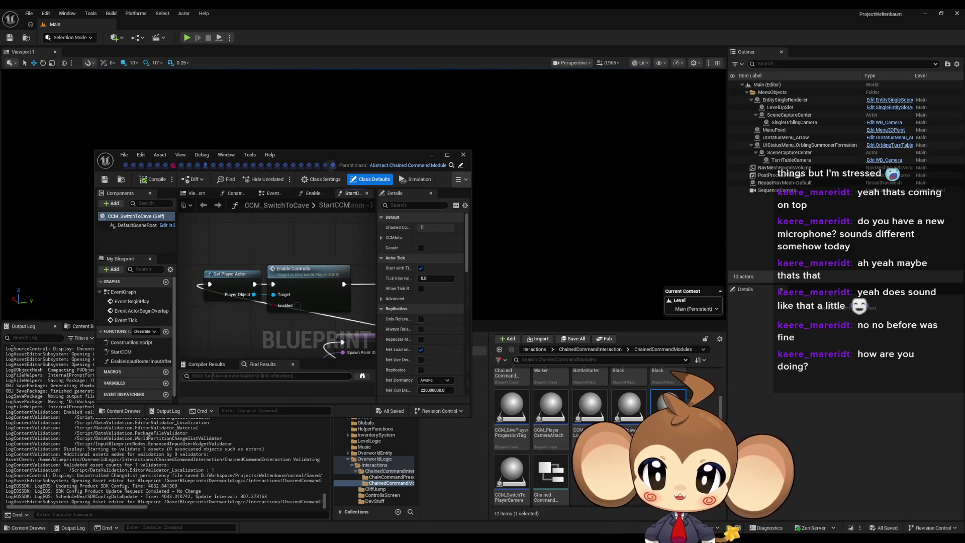
{"action": "type", "text": "spawn"}
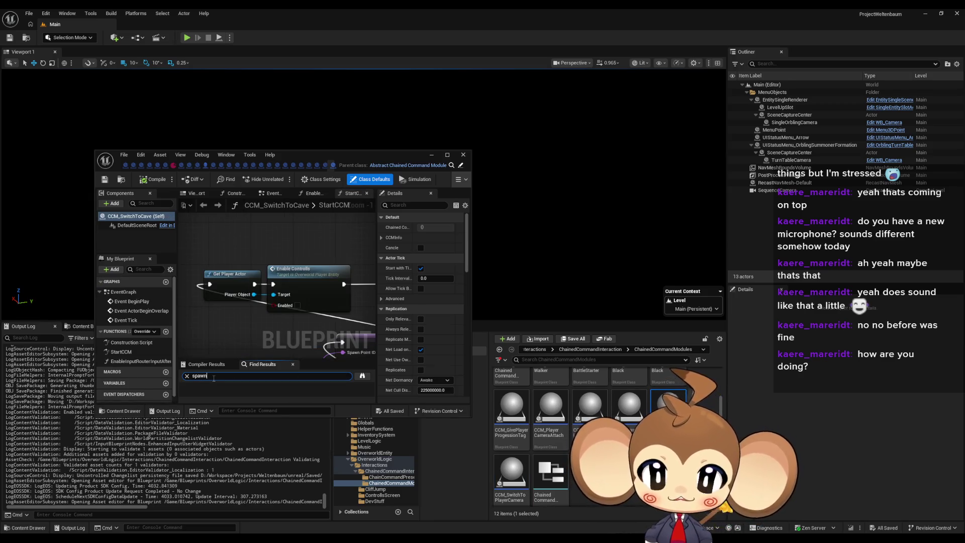
{"action": "key", "text": "Return"}
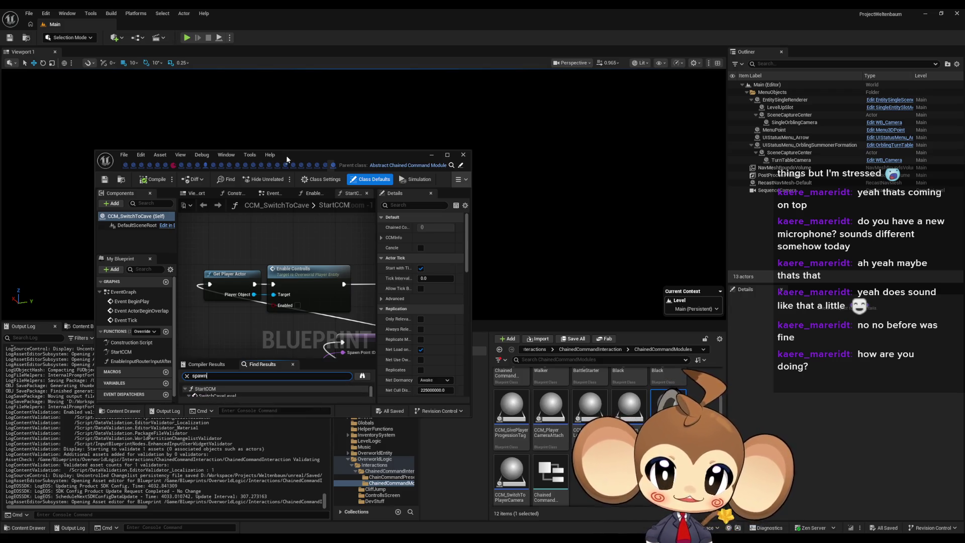
{"action": "double_click", "coordinate": [286, 156]}
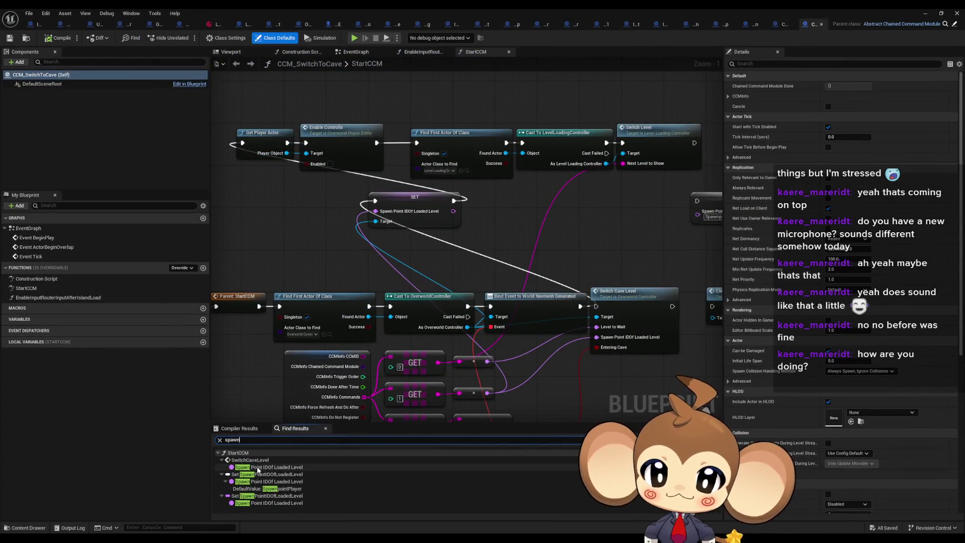
{"action": "left_click", "coordinate": [251, 460]}
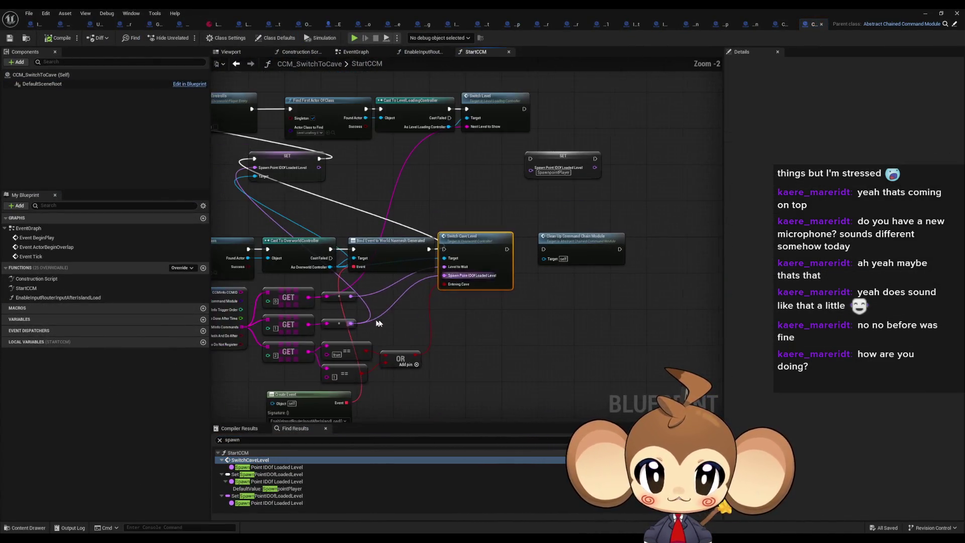
{"action": "left_click", "coordinate": [924, 14]}
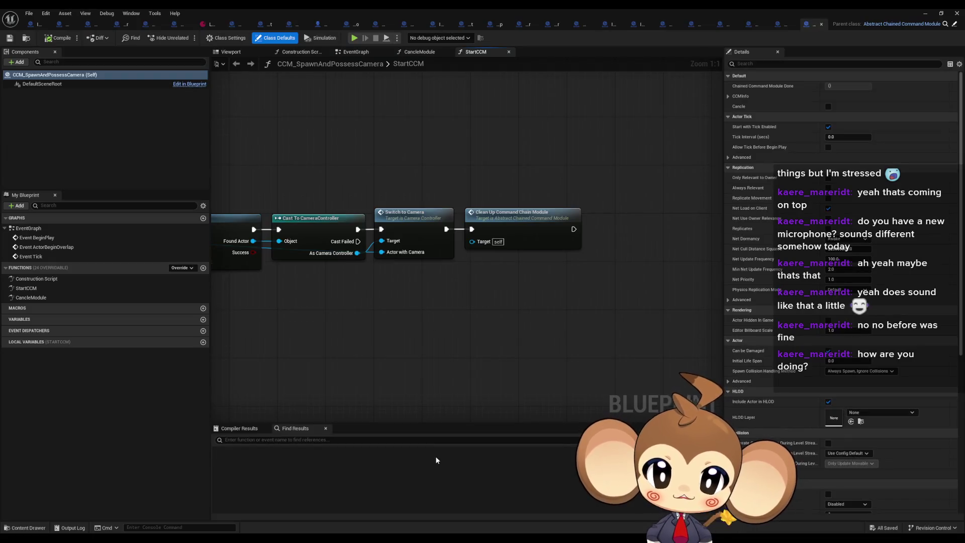
Step: Open CCM_SpawnAndPossessCamera and locate its SpawnActor node in StartCCM via a 'spawn' search
{"action": "double_click", "coordinate": [300, 440]}
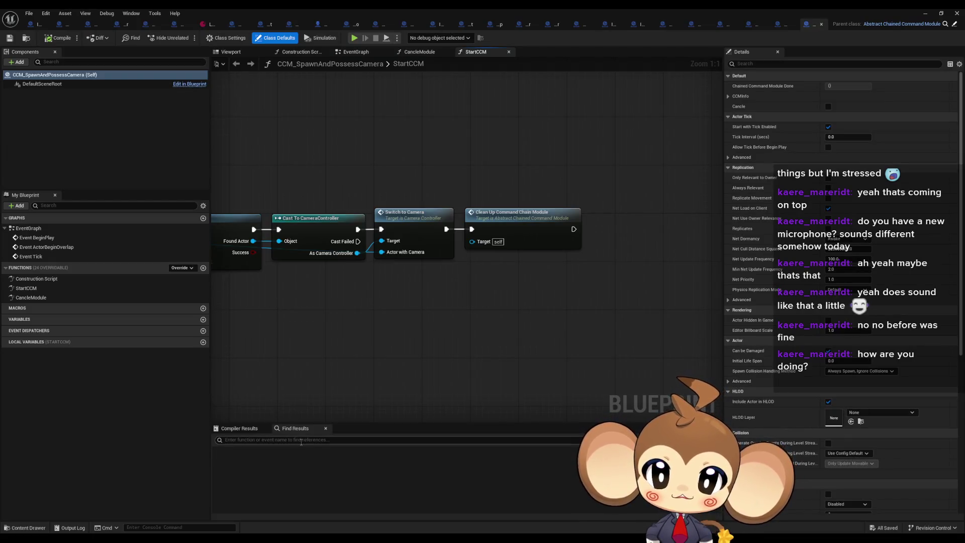
{"action": "type", "text": "spawn"}
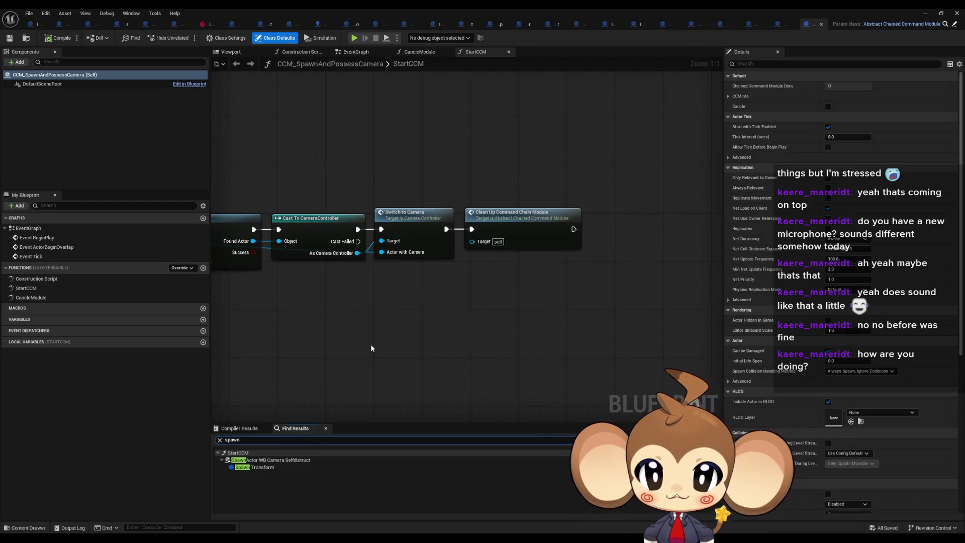
{"action": "double_click", "coordinate": [264, 460]}
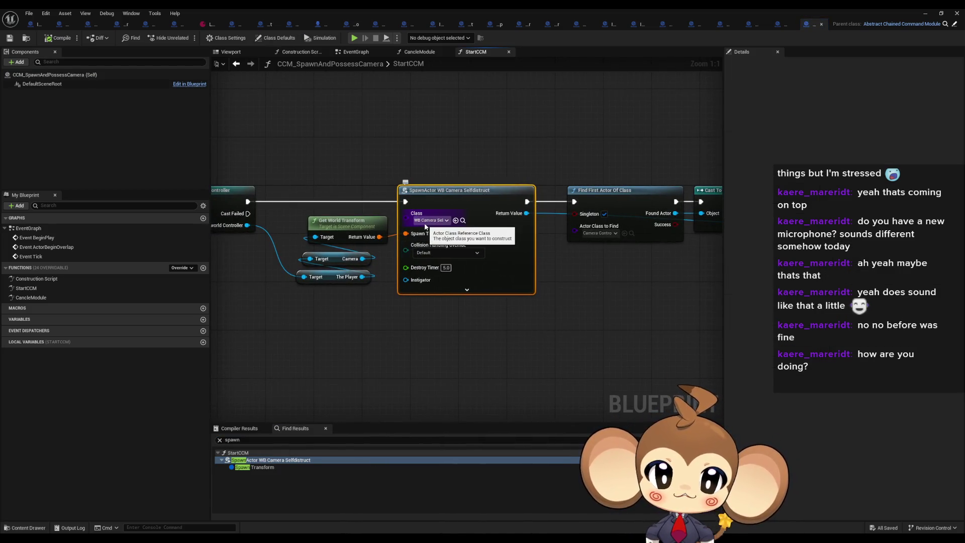
{"action": "mouse_move", "coordinate": [425, 226]}
{"action": "left_mouse_down"}
{"action": "mouse_move", "coordinate": [721, 226]}
{"action": "mouse_move", "coordinate": [713, 230]}
{"action": "left_mouse_up"}
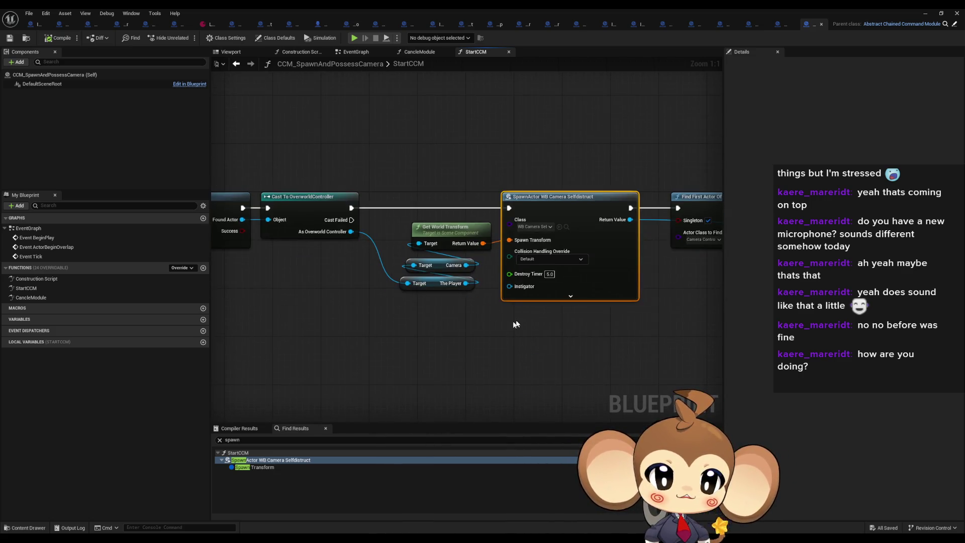
Step: Expand SpawnActor WB Camera Selfdestruct, wire a Self node into Owner, then compile and save
{"action": "left_click", "coordinate": [540, 300]}
{"action": "right_click", "coordinate": [396, 333]}
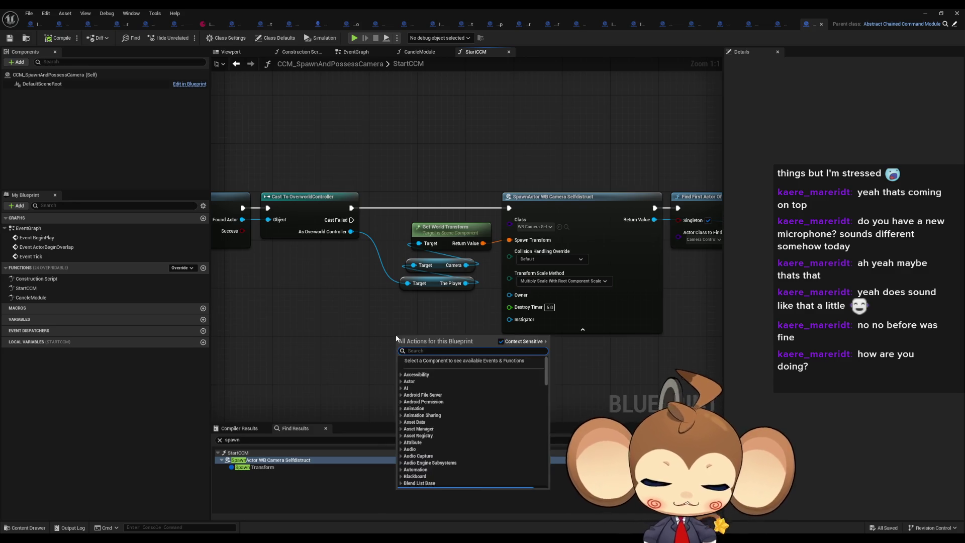
{"action": "type", "text": "sp"}
{"action": "key", "text": "BackSpace"}
{"action": "key", "text": "BackSpace"}
{"action": "type", "text": "self"}
{"action": "key", "text": "Return"}
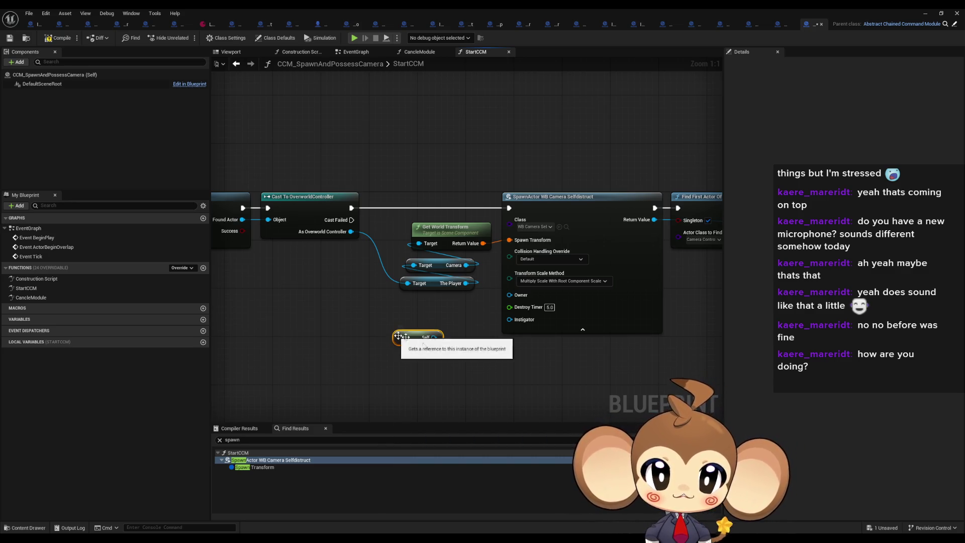
{"action": "mouse_move", "coordinate": [434, 339]}
{"action": "left_mouse_down"}
{"action": "mouse_move", "coordinate": [515, 301]}
{"action": "mouse_move", "coordinate": [447, 330]}
{"action": "mouse_move", "coordinate": [456, 317]}
{"action": "left_mouse_up"}
{"action": "left_click", "coordinate": [427, 369]}
{"action": "key", "text": "F7"}
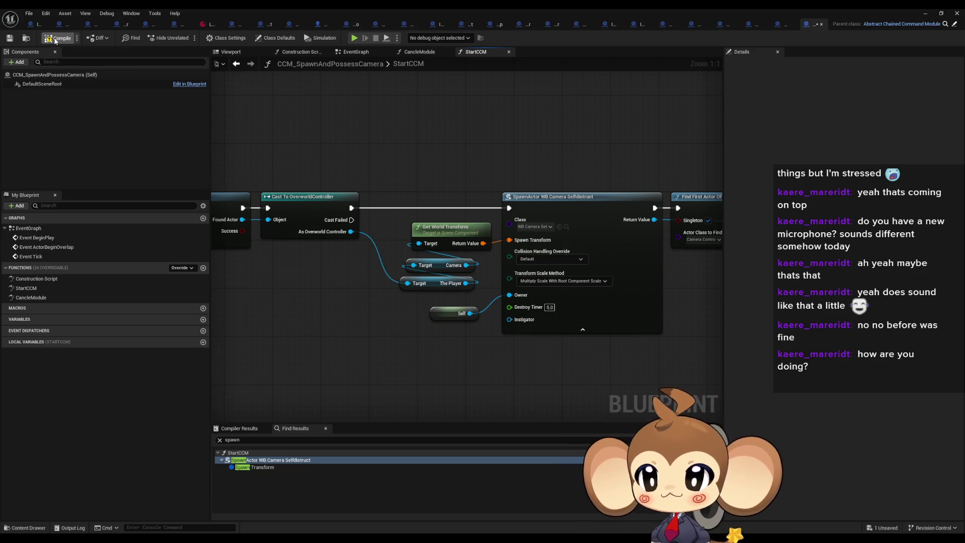
Step: Open CCM_SetInputLock and search its nodes for 'spawn'
{"action": "double_click", "coordinate": [666, 8]}
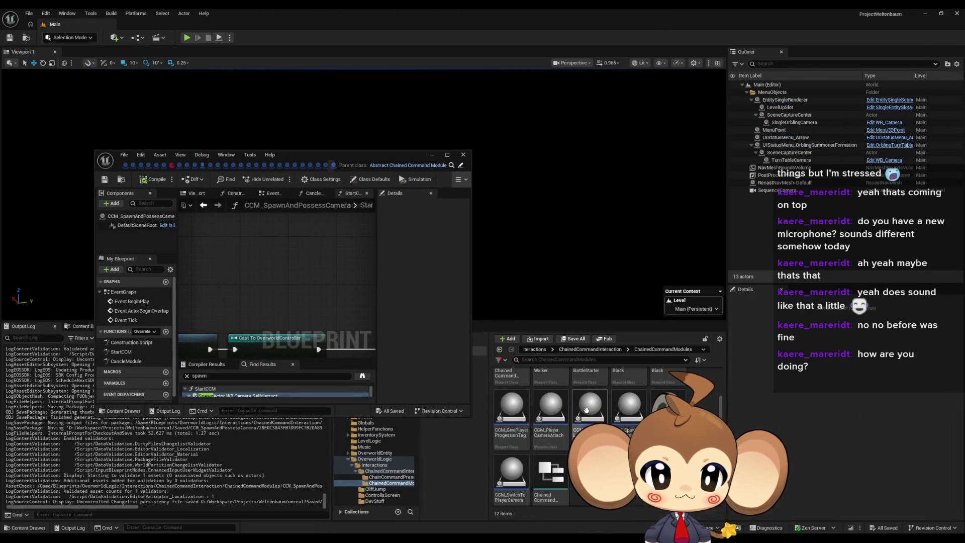
{"action": "left_click", "coordinate": [333, 166]}
{"action": "double_click", "coordinate": [300, 152]}
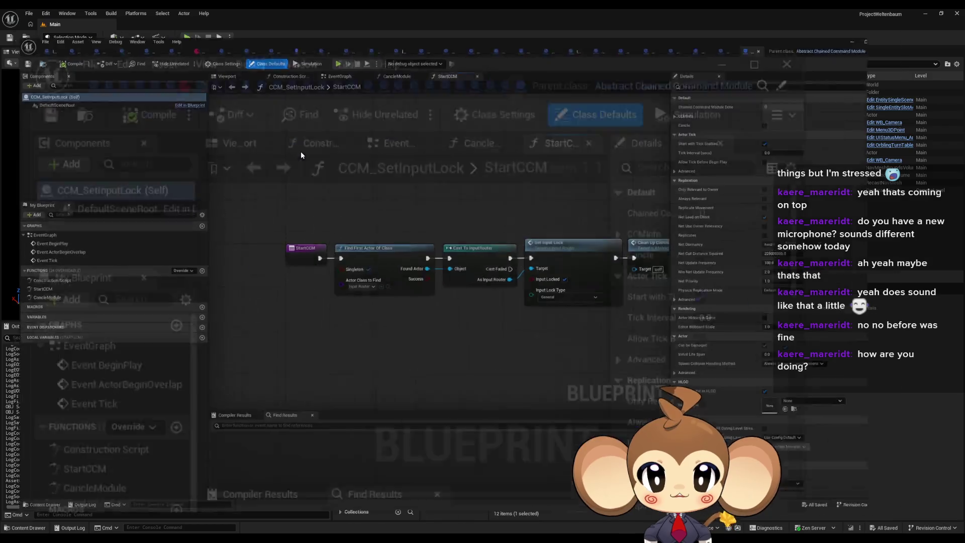
{"action": "left_click", "coordinate": [291, 439]}
{"action": "type", "text": "spawn"}
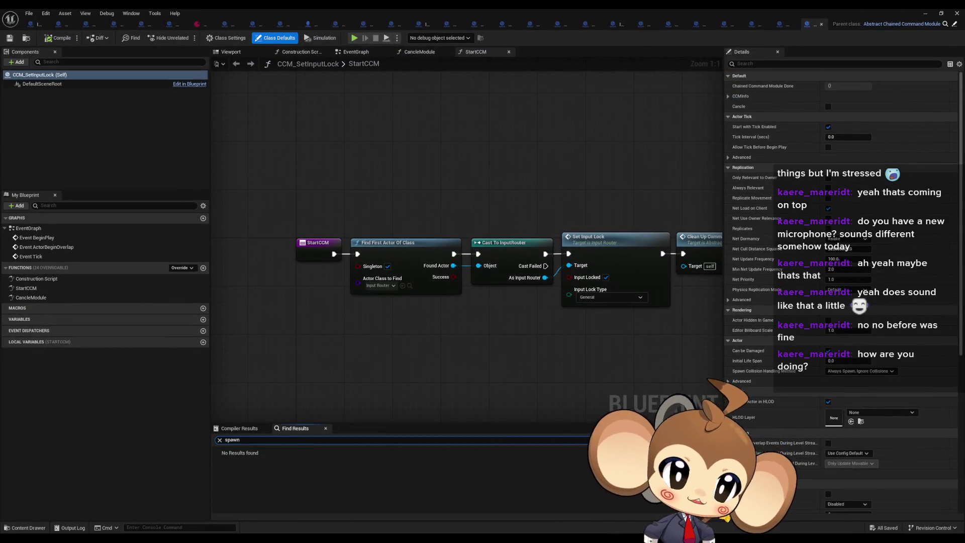
{"action": "double_click", "coordinate": [463, 8]}
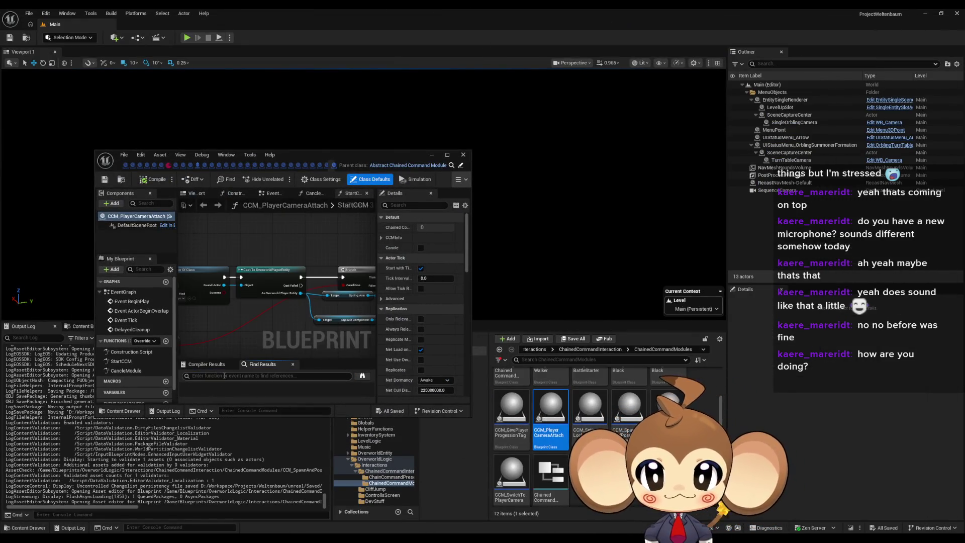
{"action": "type", "text": "spawn"}
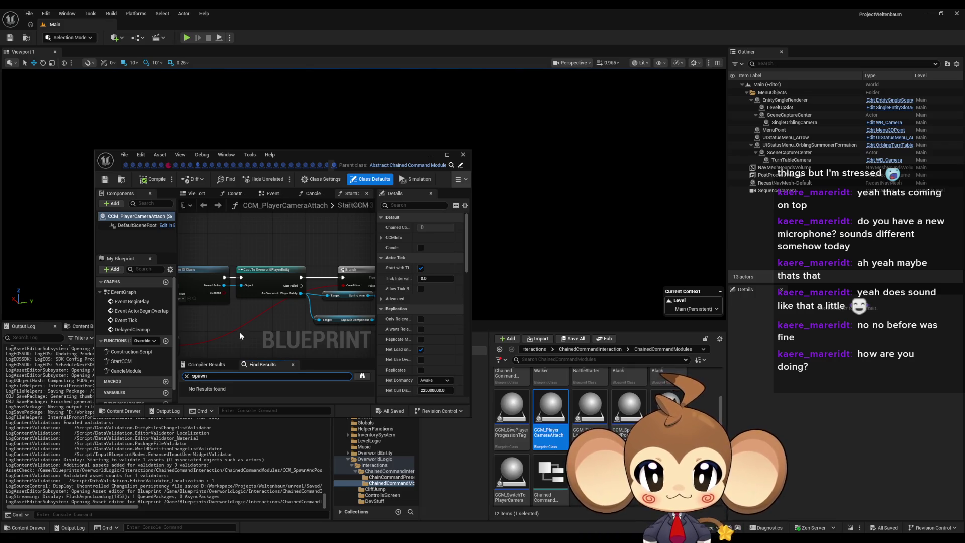
Step: Search CCM_GivePlayerProgessionTag and CCM_FadeToBlack for spawn nodes
{"action": "left_click", "coordinate": [509, 419]}
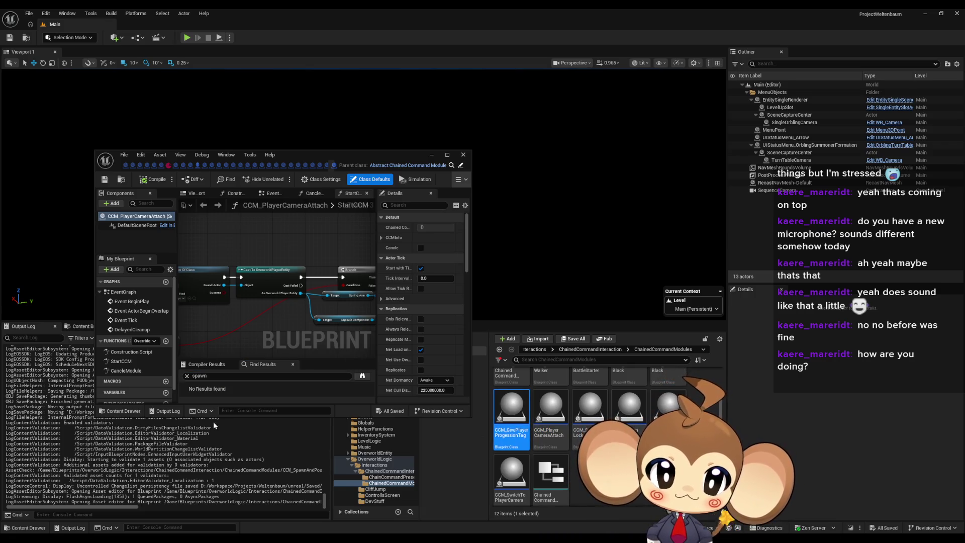
{"action": "left_click", "coordinate": [211, 377]}
{"action": "type", "text": "s"}
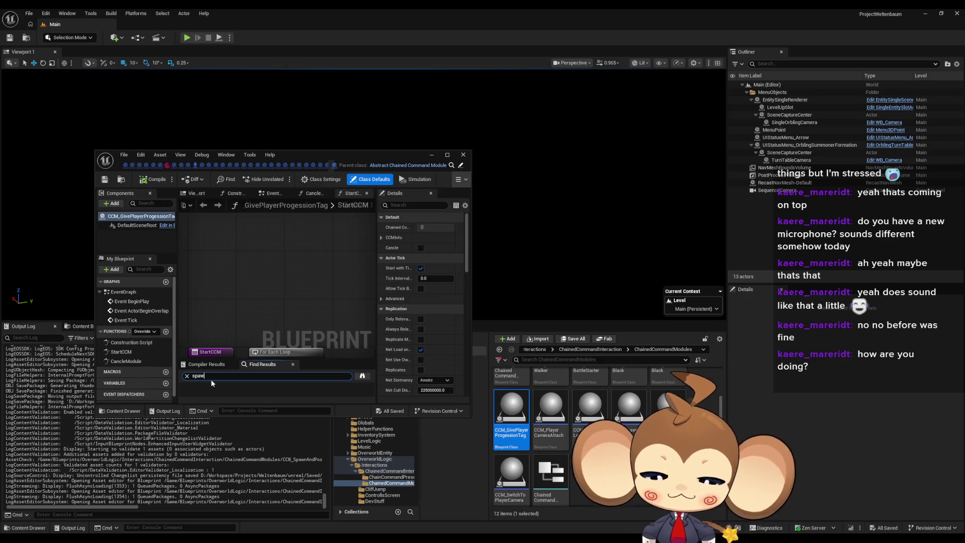
{"action": "scroll", "coordinate": [513, 437], "scroll_direction": "up", "scroll_amount": 2}
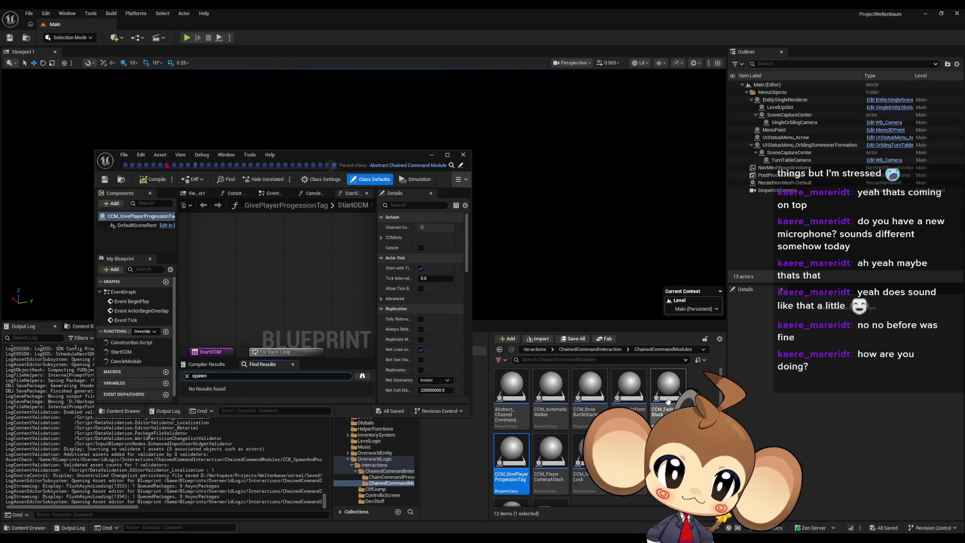
{"action": "left_click", "coordinate": [667, 401]}
{"action": "left_click", "coordinate": [218, 377]}
{"action": "type", "text": "s"}
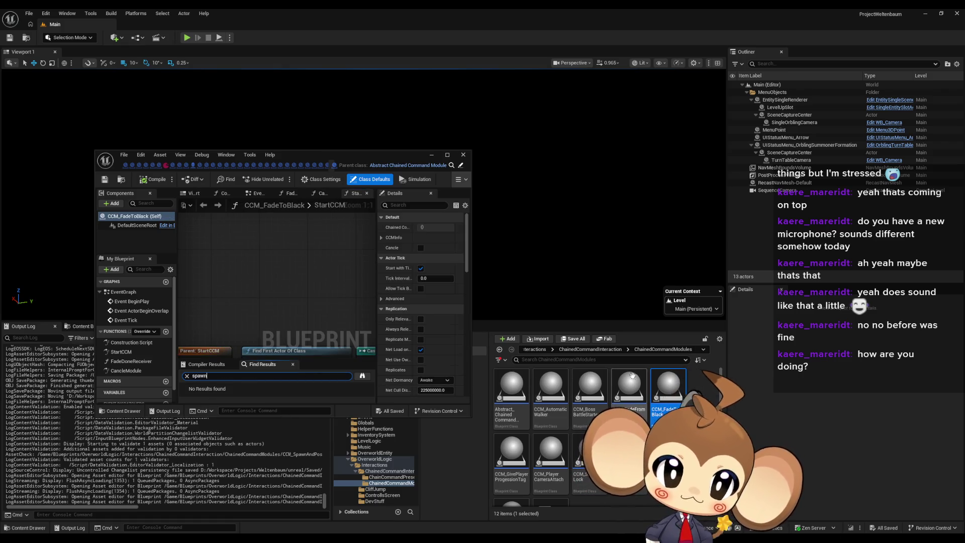
Step: Search CCM_FadeFromBlack and CCM_BossBattleStarter for spawn nodes, showing BossBattleStarter full-screen
{"action": "double_click", "coordinate": [628, 389]}
{"action": "left_click", "coordinate": [212, 377]}
{"action": "type", "text": "s"}
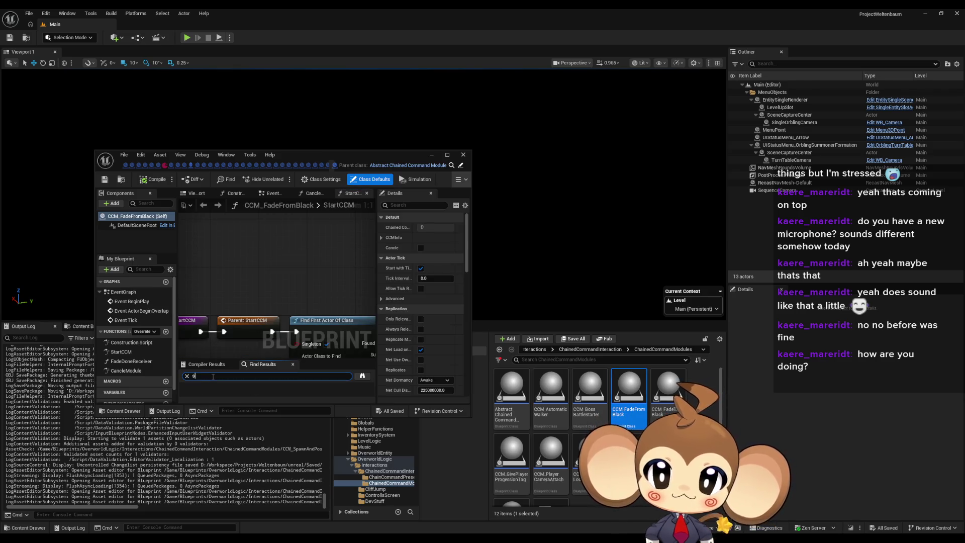
{"action": "left_click", "coordinate": [581, 394]}
{"action": "left_click", "coordinate": [202, 376]}
{"action": "type", "text": "spawn"}
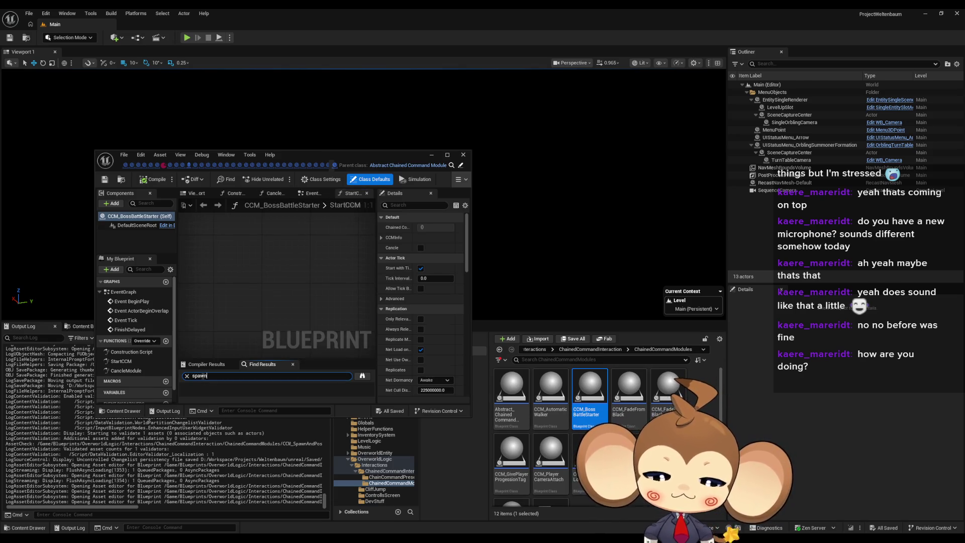
{"action": "key", "text": "Return"}
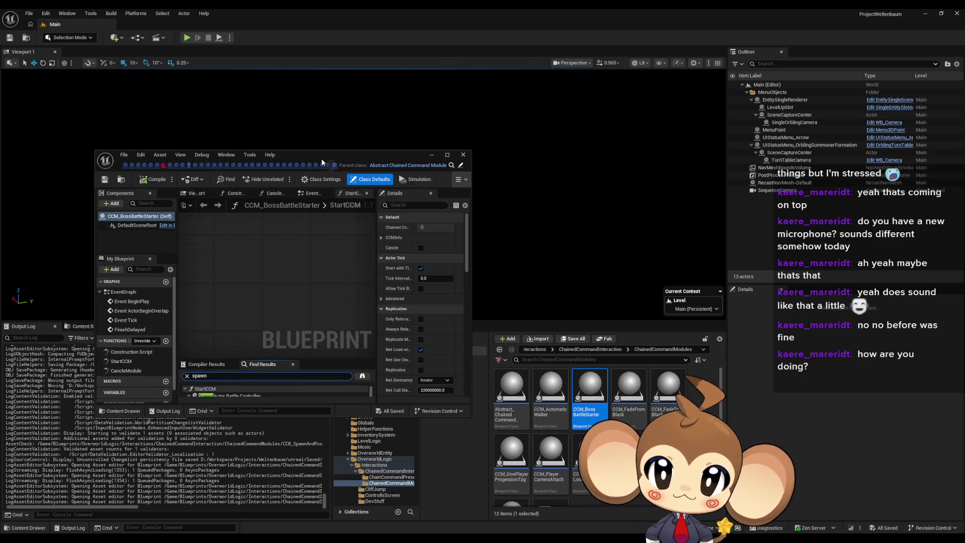
{"action": "double_click", "coordinate": [293, 152]}
{"action": "left_click", "coordinate": [257, 453]}
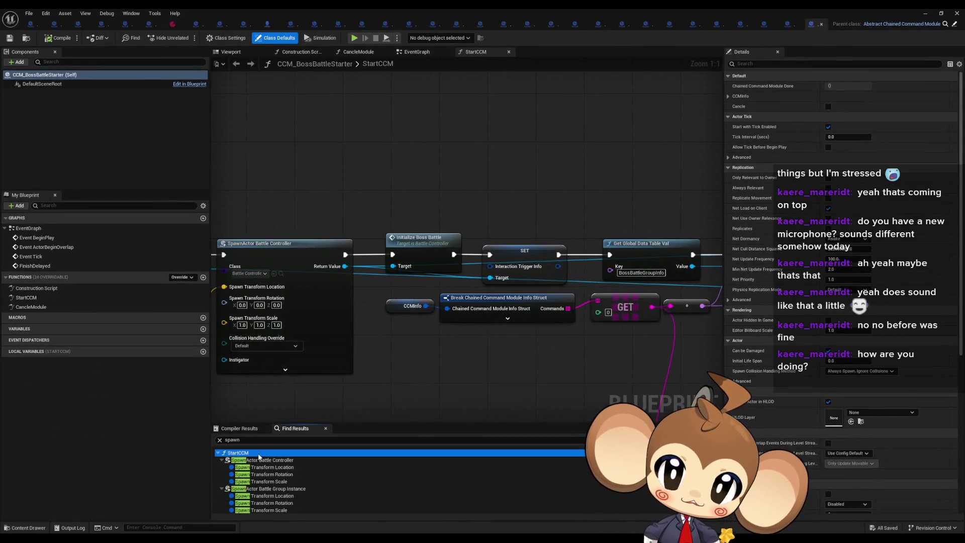
{"action": "left_click", "coordinate": [258, 461]}
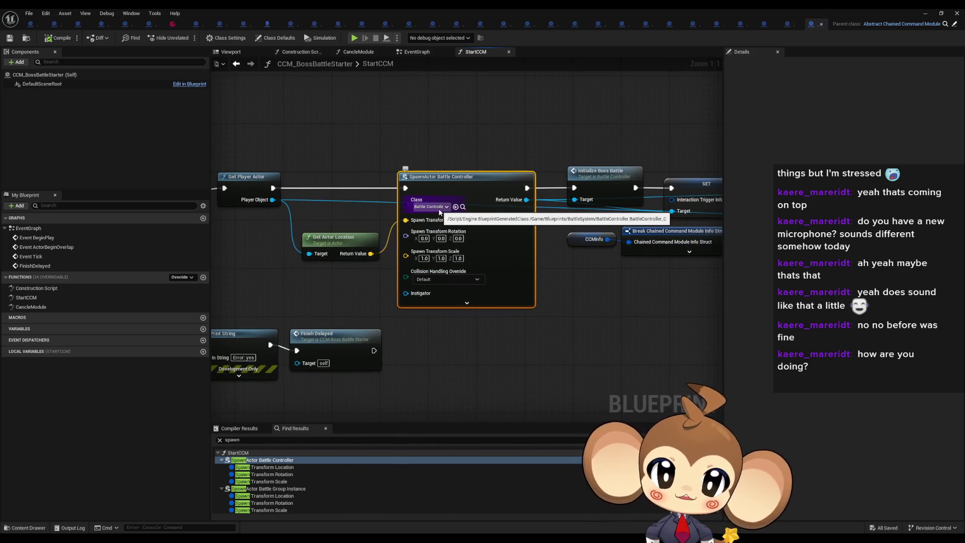
{"action": "mouse_move", "coordinate": [310, 285]}
{"action": "left_mouse_down"}
{"action": "mouse_move", "coordinate": [529, 315]}
{"action": "mouse_move", "coordinate": [785, 325]}
{"action": "left_mouse_up"}
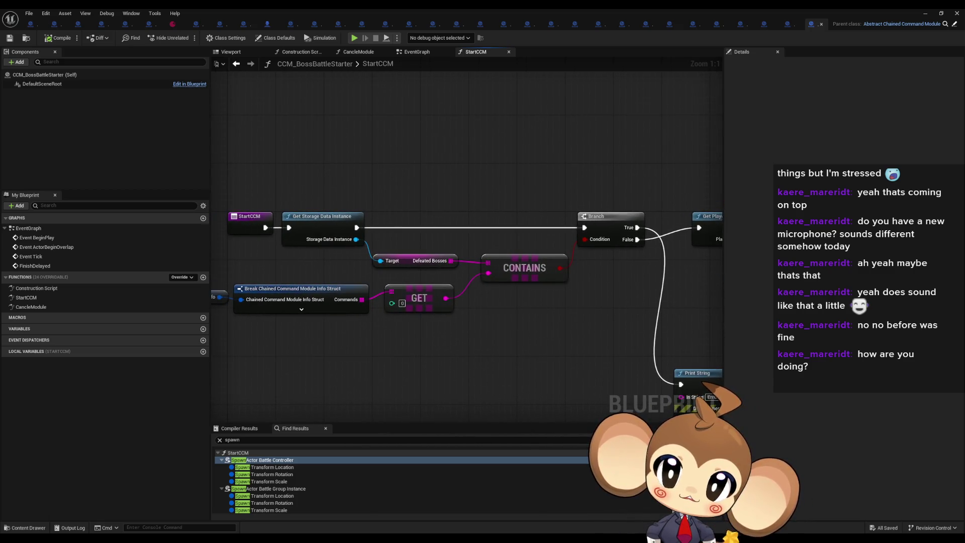
{"action": "left_click", "coordinate": [271, 460]}
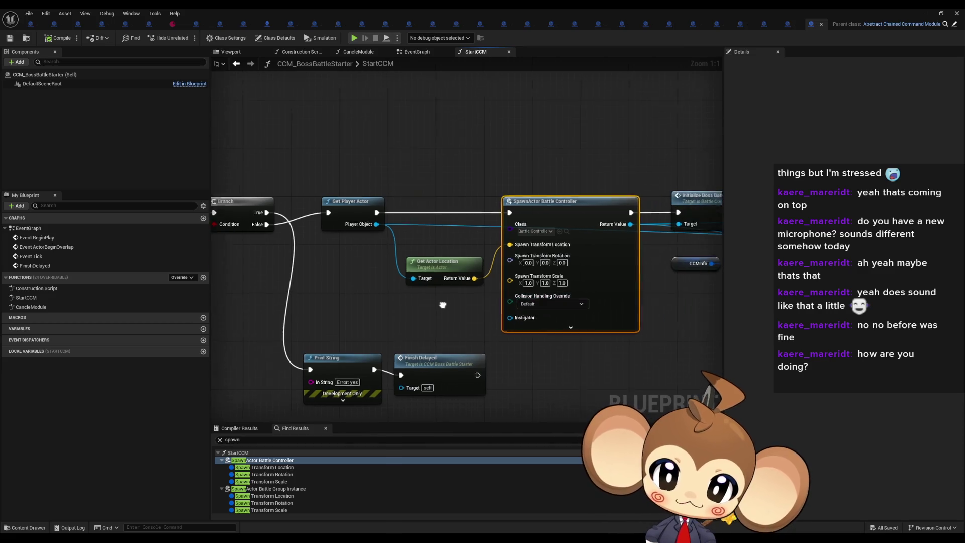
{"action": "left_click", "coordinate": [297, 489]}
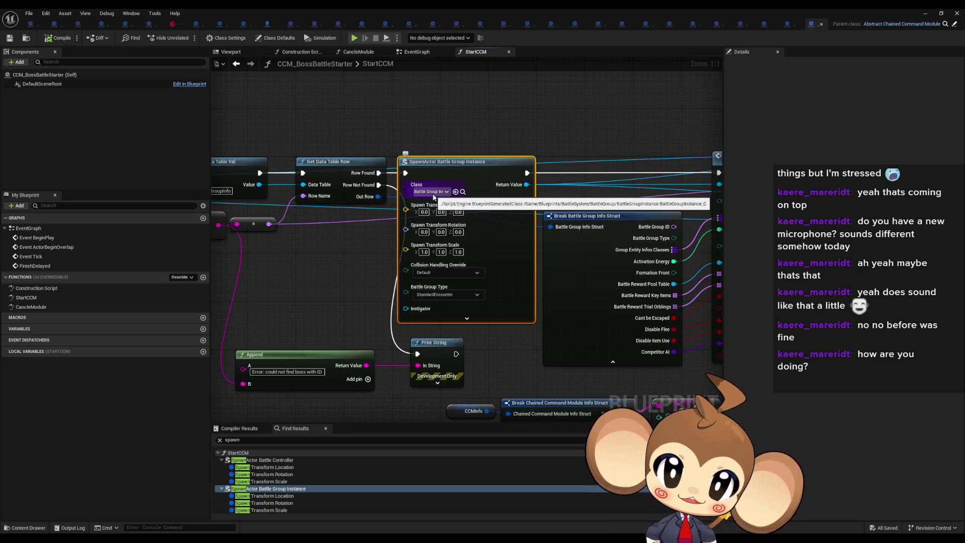
{"action": "scroll", "coordinate": [434, 196], "scroll_direction": "down", "scroll_amount": 3}
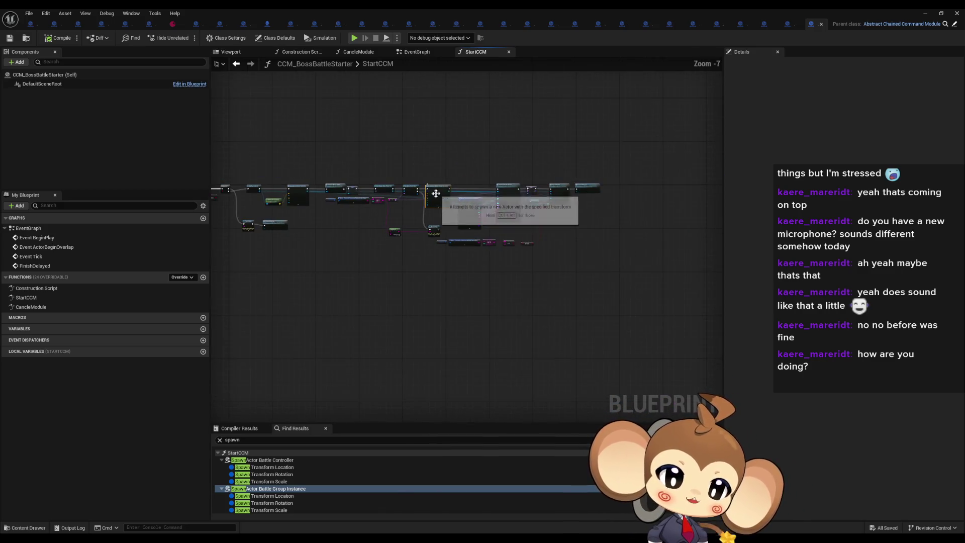
{"action": "mouse_move", "coordinate": [433, 206]}
{"action": "left_mouse_down"}
{"action": "mouse_move", "coordinate": [486, 256]}
{"action": "mouse_move", "coordinate": [624, 269]}
{"action": "left_mouse_up"}
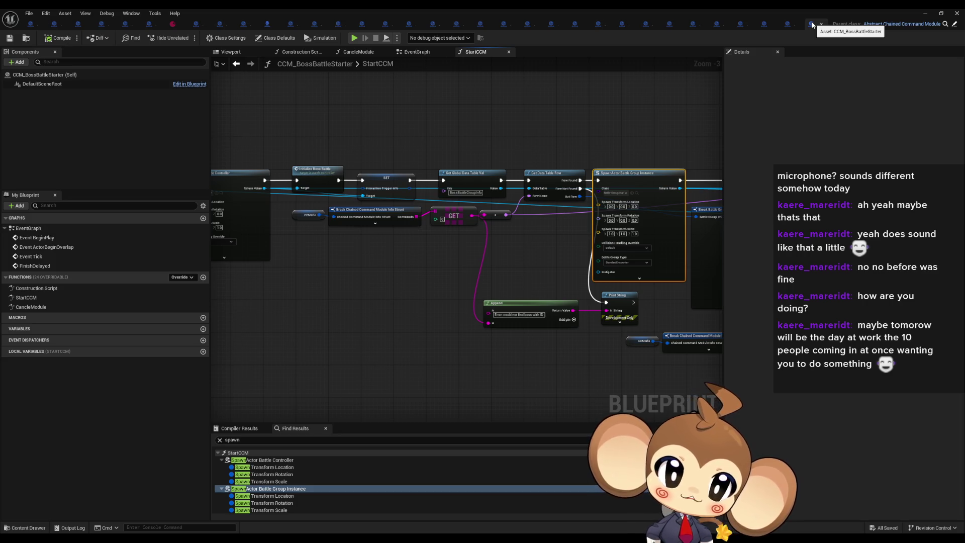
{"action": "left_click_drag", "start_coordinate": [560, 261], "coordinate": [507, 275]}
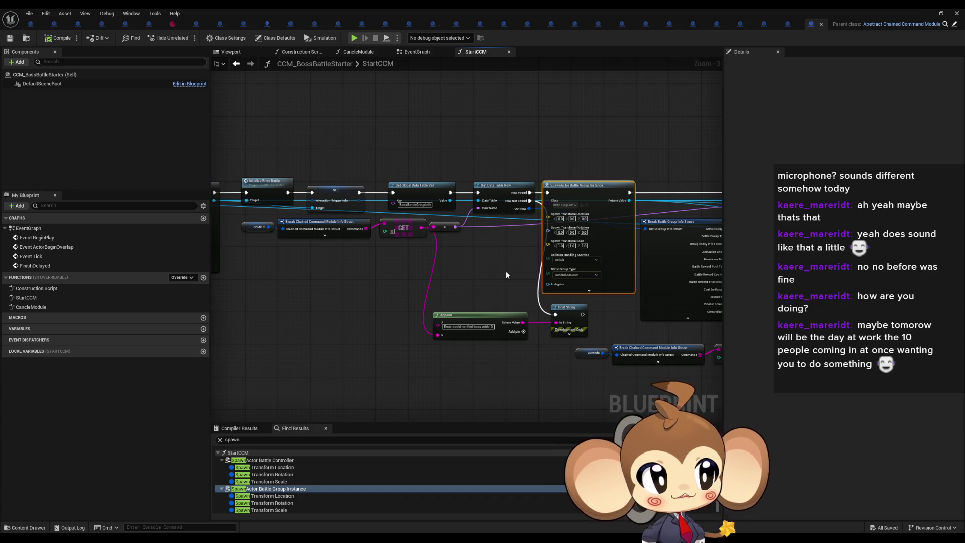
{"action": "left_click_drag", "start_coordinate": [514, 236], "coordinate": [372, 268]}
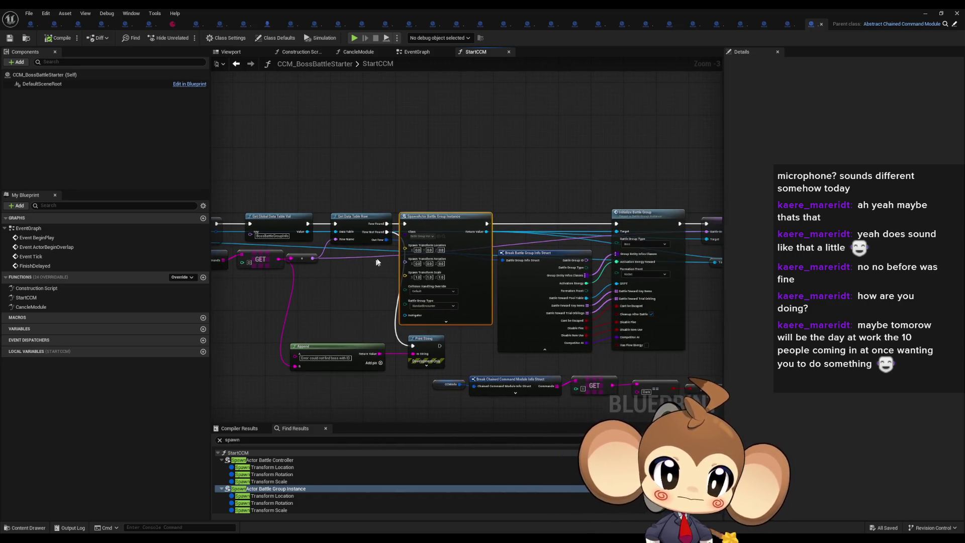
{"action": "double_click", "coordinate": [275, 460]}
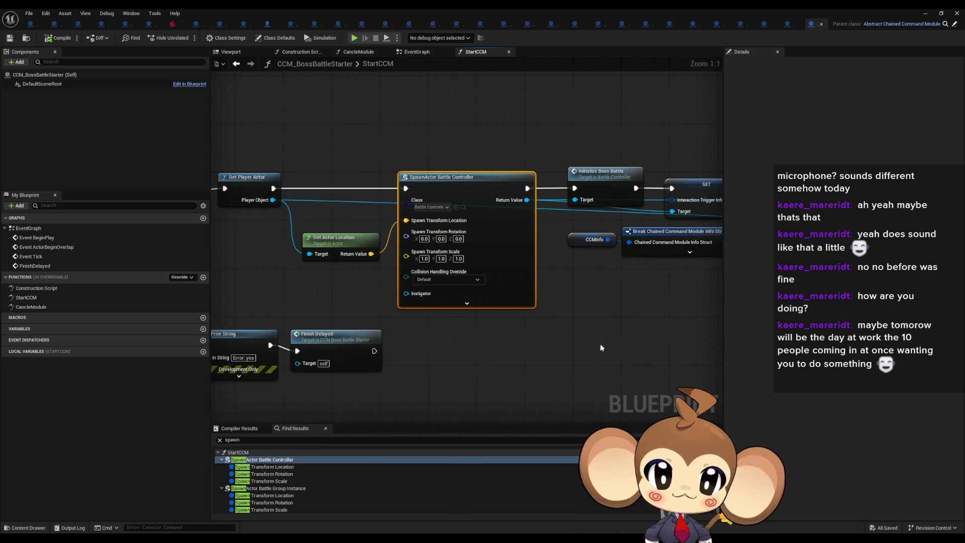
{"action": "left_click_drag", "start_coordinate": [598, 350], "coordinate": [646, 348]}
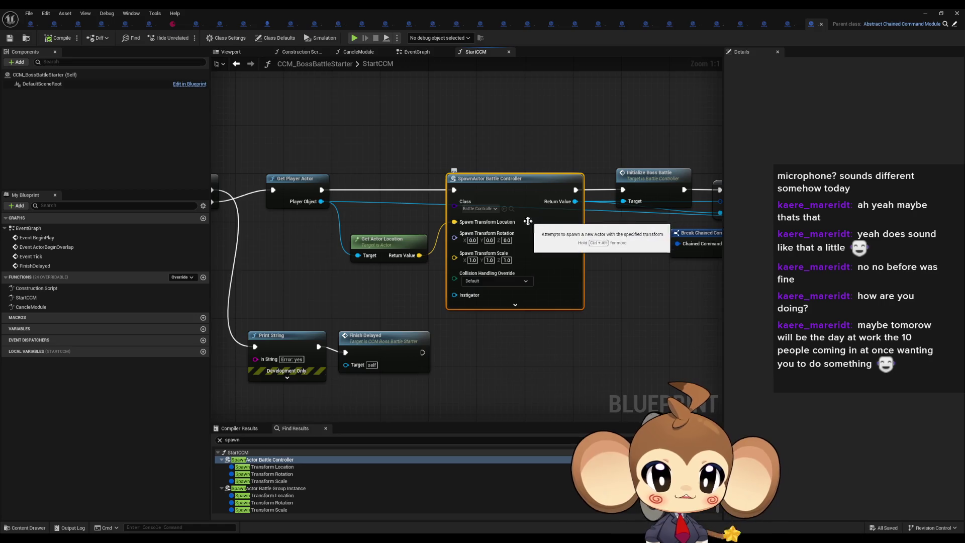
{"action": "double_click", "coordinate": [276, 490]}
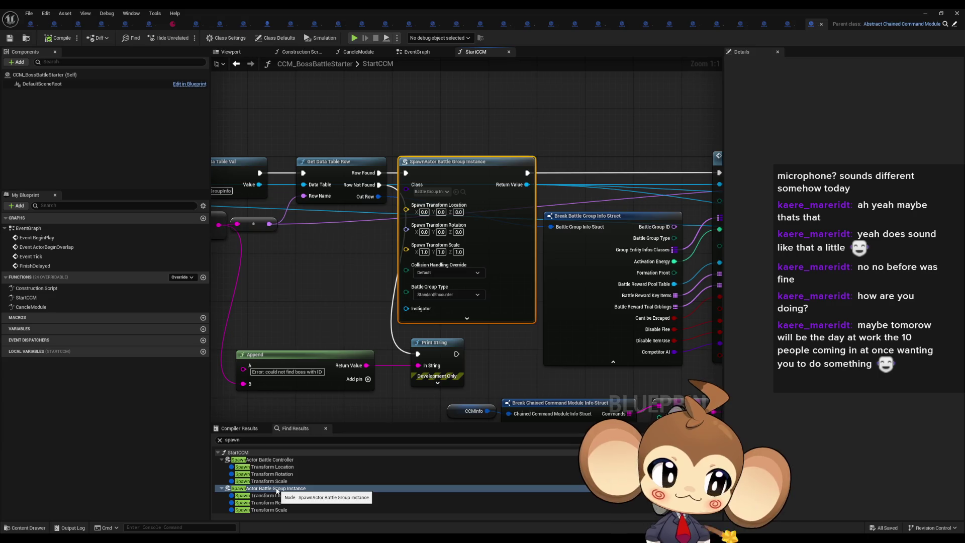
{"action": "double_click", "coordinate": [269, 459]}
{"action": "left_click_drag", "start_coordinate": [436, 317], "coordinate": [516, 318]}
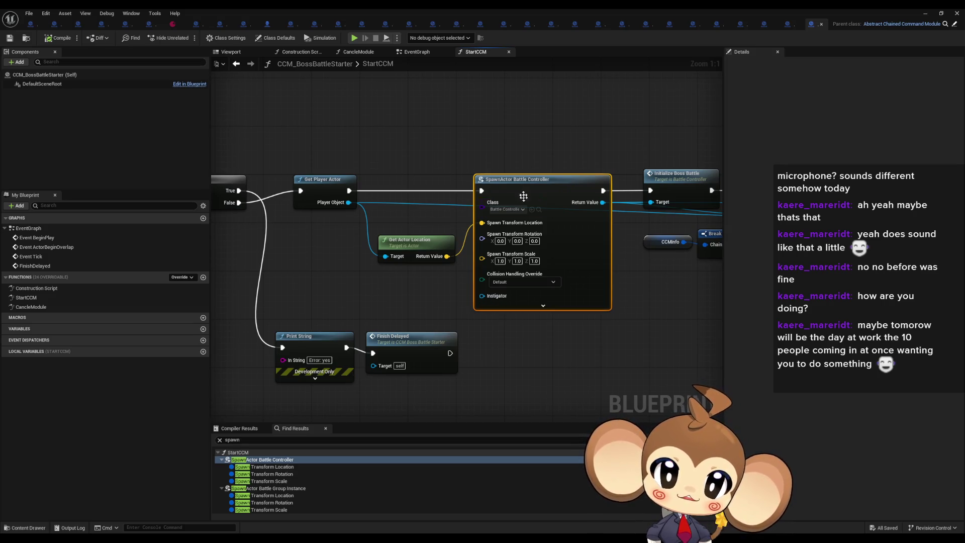
{"action": "mouse_move", "coordinate": [465, 259]}
{"action": "left_mouse_down"}
{"action": "mouse_move", "coordinate": [598, 252]}
{"action": "mouse_move", "coordinate": [524, 282]}
{"action": "left_mouse_up"}
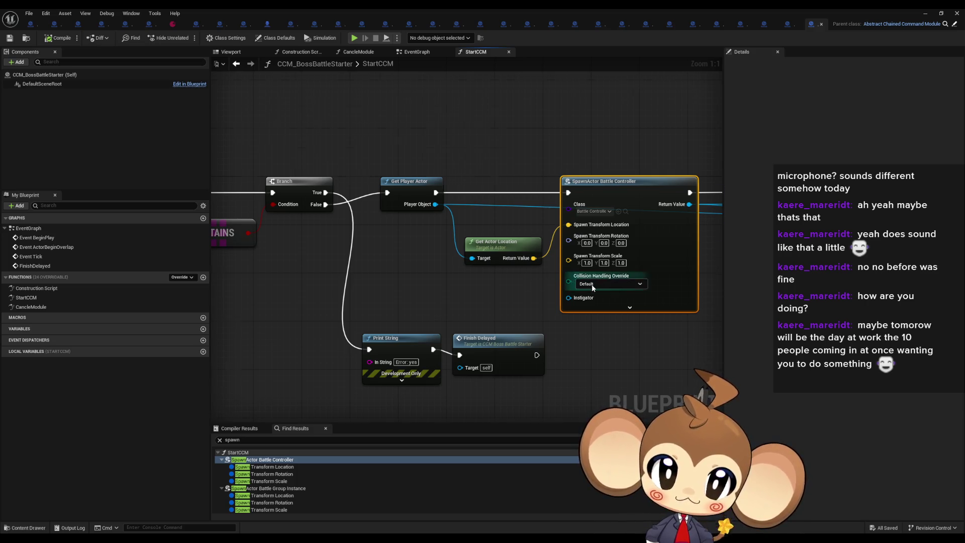
{"action": "scroll", "coordinate": [523, 281], "scroll_direction": "down", "scroll_amount": 5}
{"action": "scroll", "coordinate": [354, 271], "scroll_direction": "up", "scroll_amount": 5}
{"action": "left_click", "coordinate": [405, 317]}
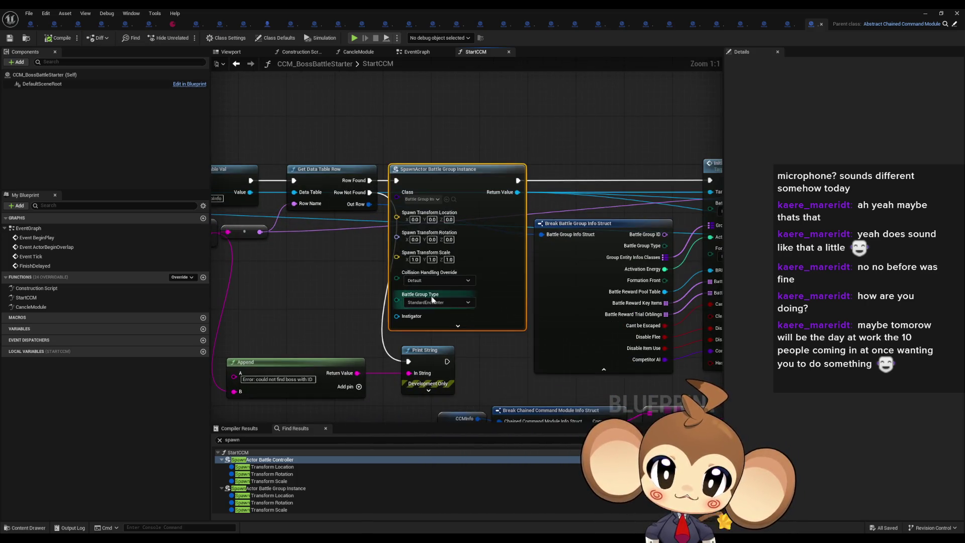
{"action": "left_click_drag", "start_coordinate": [326, 311], "coordinate": [367, 313]}
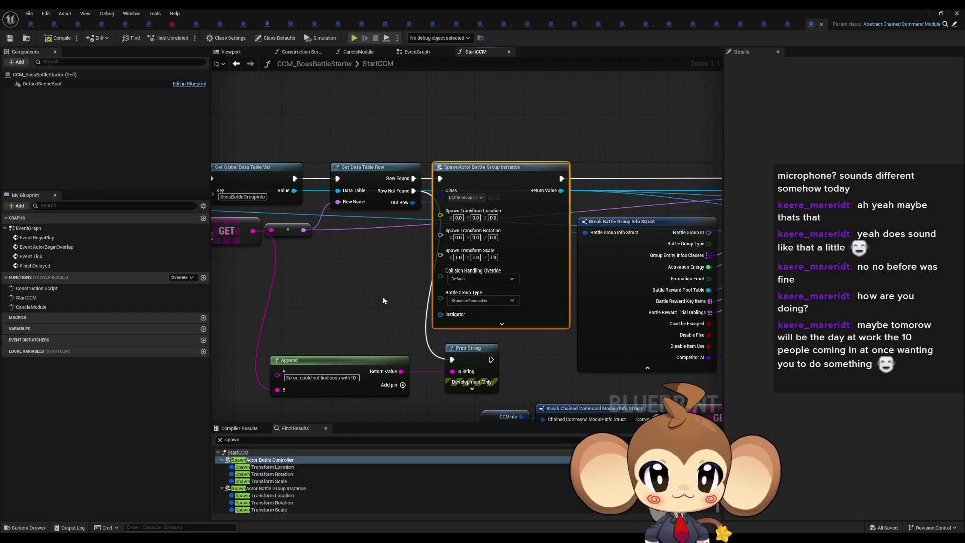
{"action": "left_click", "coordinate": [281, 488]}
{"action": "left_click", "coordinate": [263, 460]}
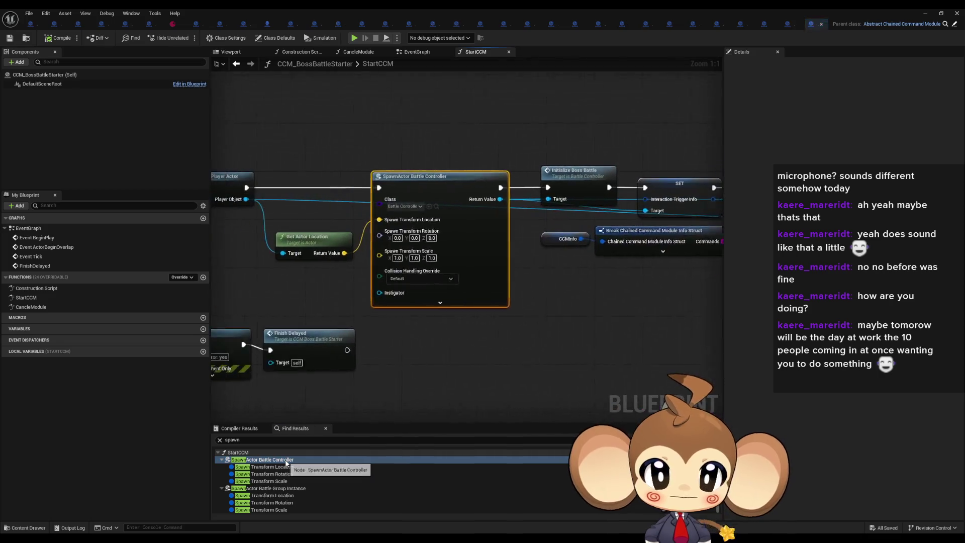
{"action": "mouse_move", "coordinate": [599, 342]}
{"action": "left_mouse_down"}
{"action": "mouse_move", "coordinate": [303, 361]}
{"action": "mouse_move", "coordinate": [145, 390]}
{"action": "left_mouse_up"}
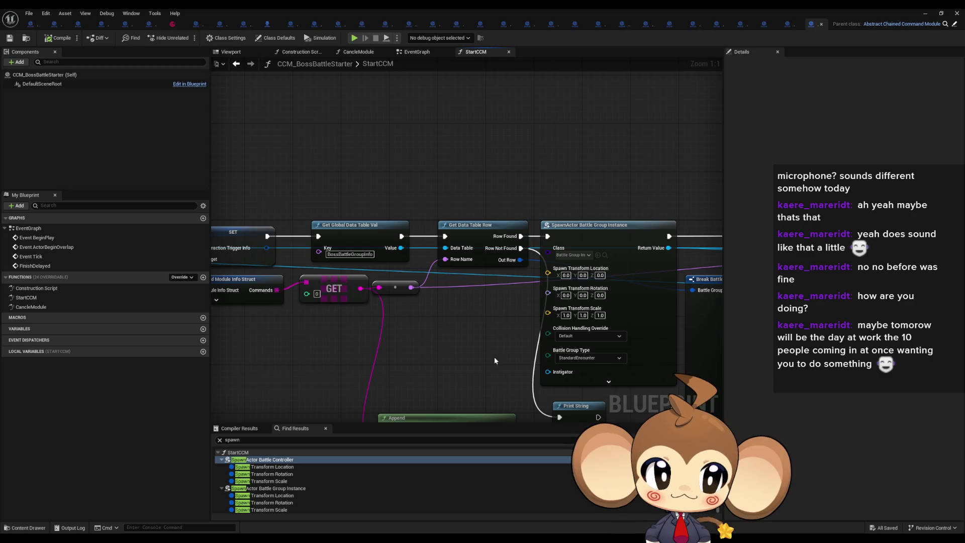
{"action": "left_click_drag", "start_coordinate": [489, 360], "coordinate": [385, 371]}
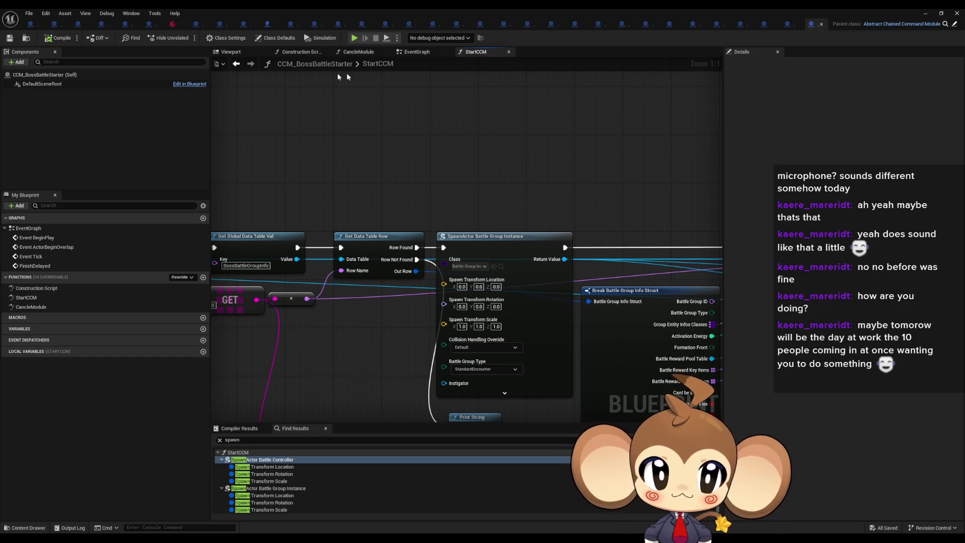
{"action": "double_click", "coordinate": [368, 8]}
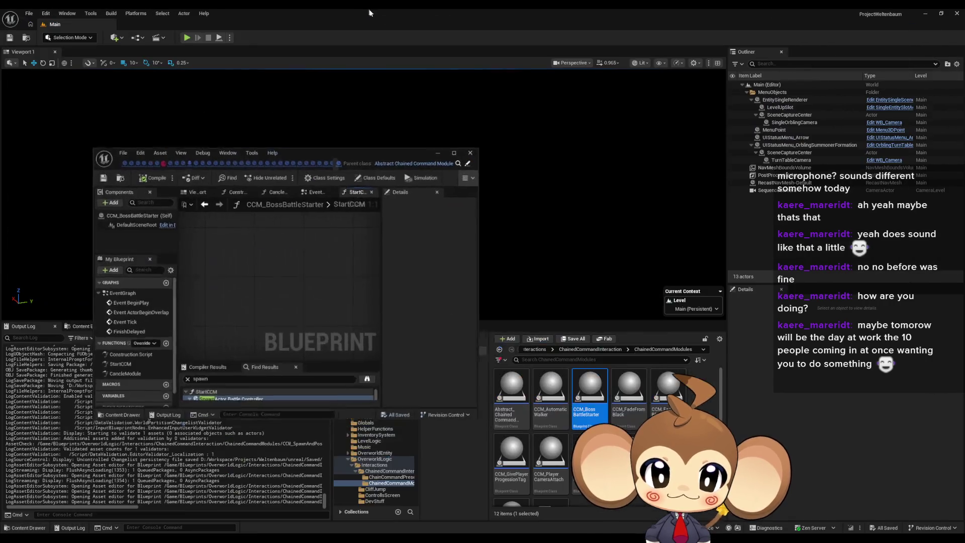
Step: Open CCM_AutomaticWalker full-screen and search it for 'spawn'
{"action": "double_click", "coordinate": [560, 392]}
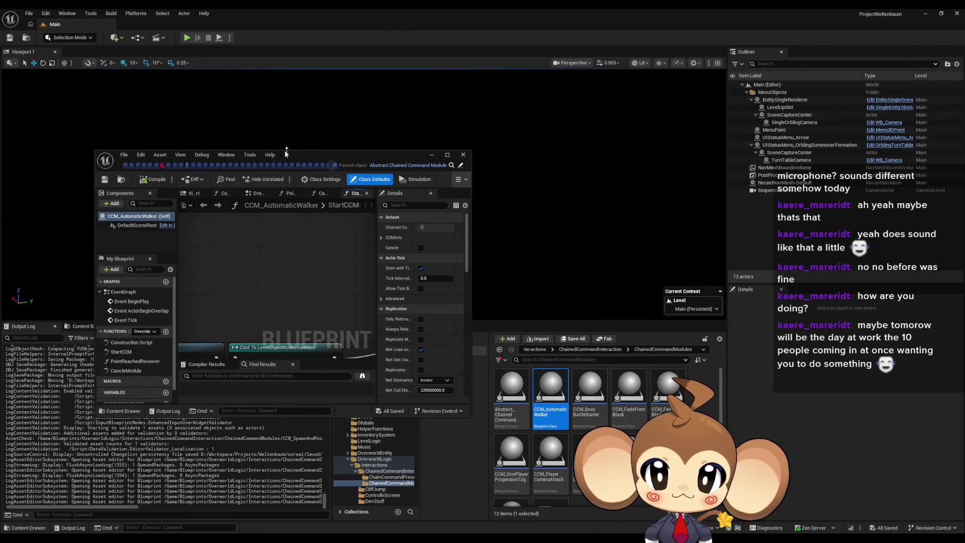
{"action": "double_click", "coordinate": [302, 155]}
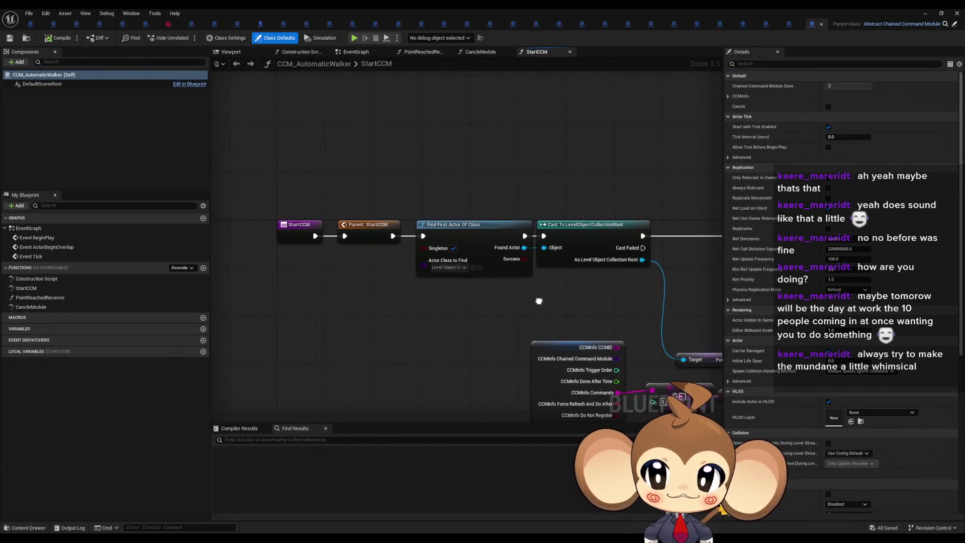
{"action": "left_click", "coordinate": [283, 440]}
{"action": "type", "text": "spawn"}
{"action": "key", "text": "Return"}
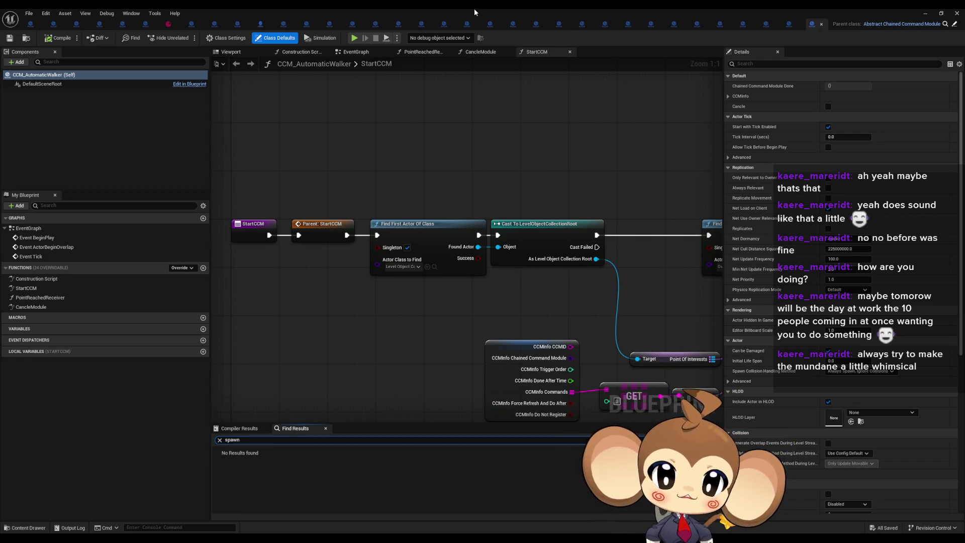
{"action": "double_click", "coordinate": [474, 8]}
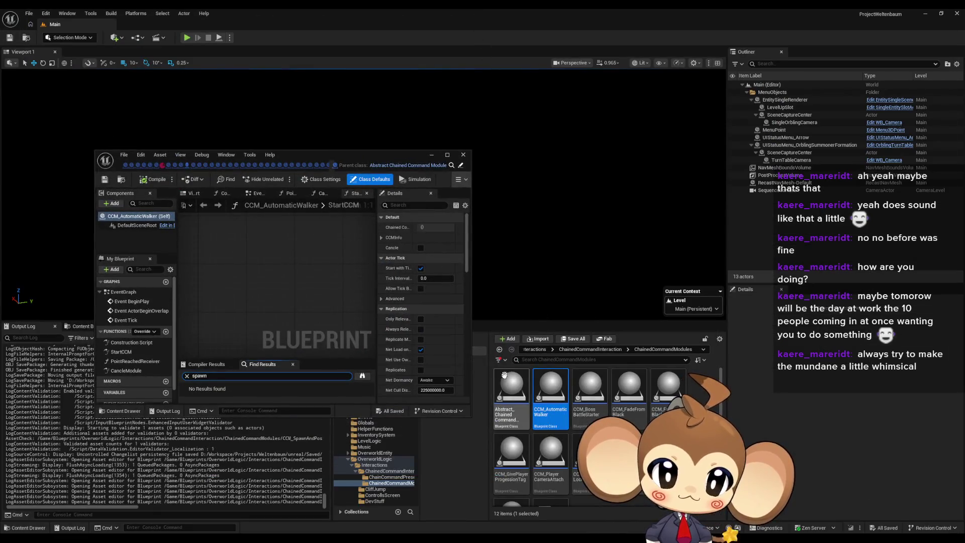
Step: Open Abstract_ChainedCommandModule and search it for 'spawn'
{"action": "double_click", "coordinate": [508, 394]}
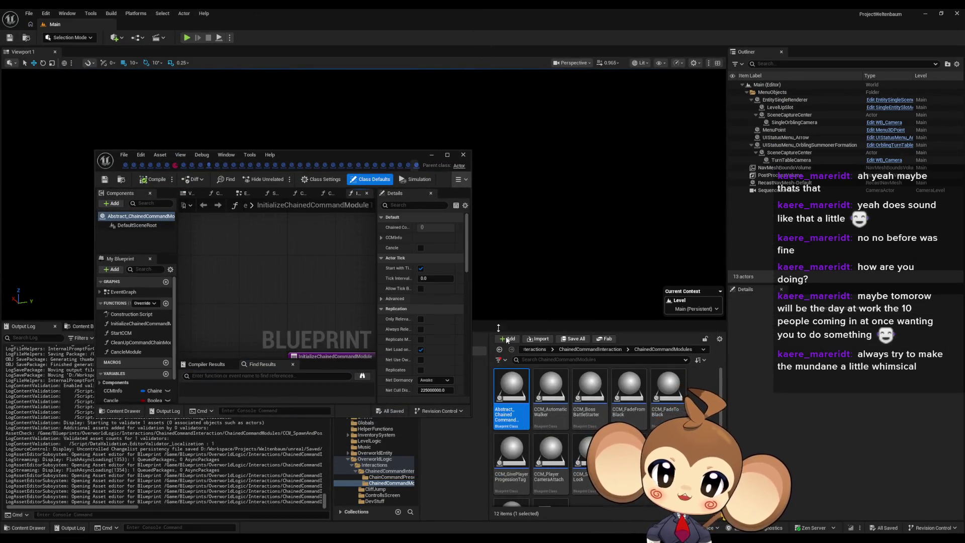
{"action": "left_click", "coordinate": [607, 348]}
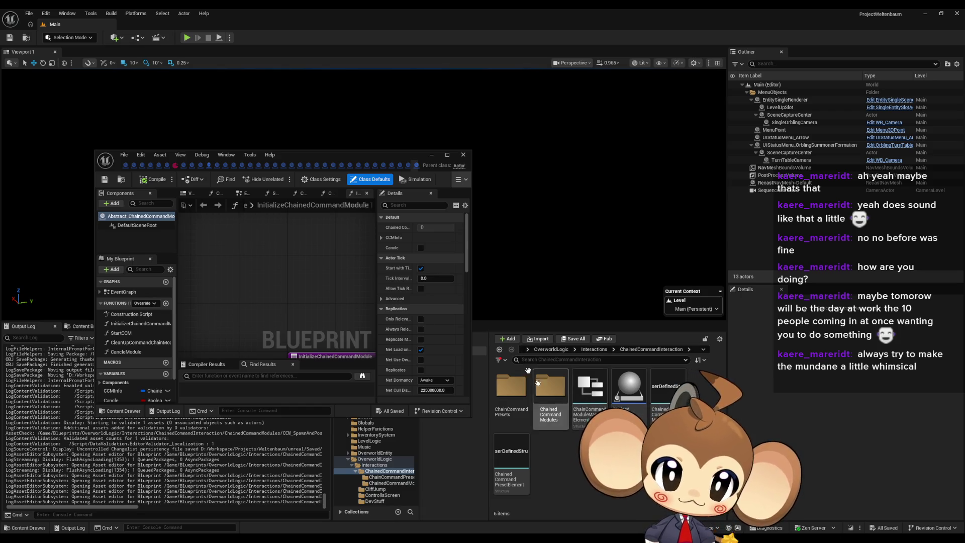
{"action": "left_click", "coordinate": [261, 376]}
{"action": "type", "text": "spawn"}
{"action": "key", "text": "Return"}
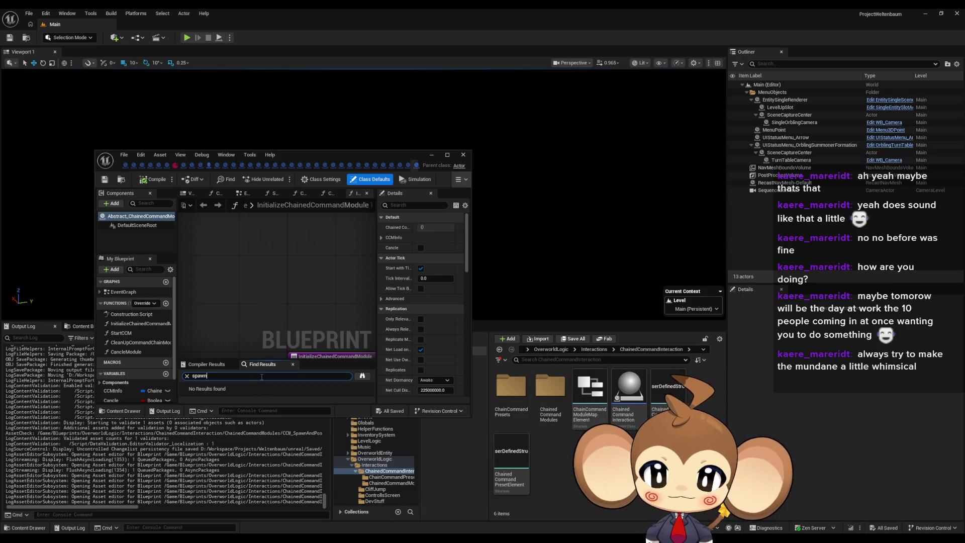
Step: In the ChainCommandPresets folder, try 'spawn' as asset filter and CCP_SwitchToCave search, then clear both
{"action": "double_click", "coordinate": [514, 392]}
{"action": "left_click", "coordinate": [538, 360]}
{"action": "type", "text": "spawn"}
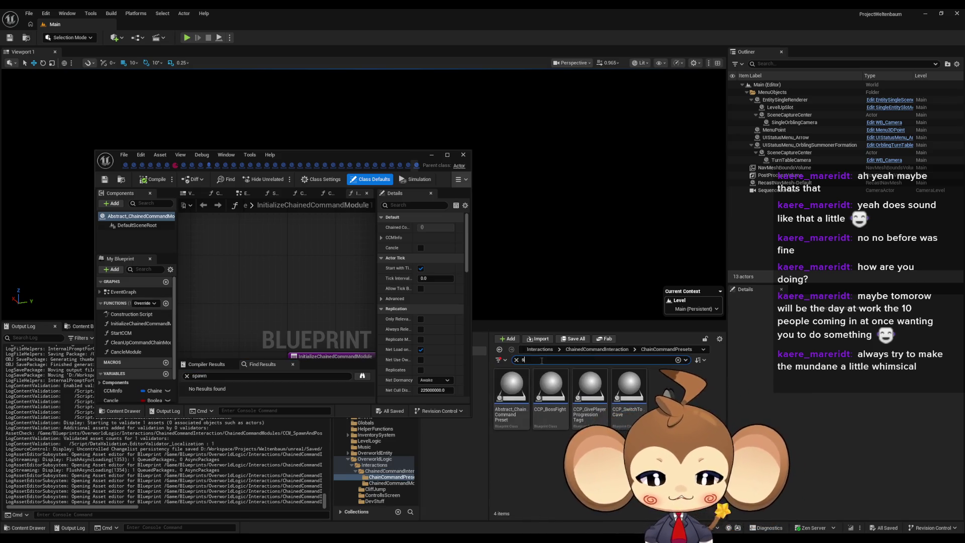
{"action": "key", "text": "ctrl+a"}
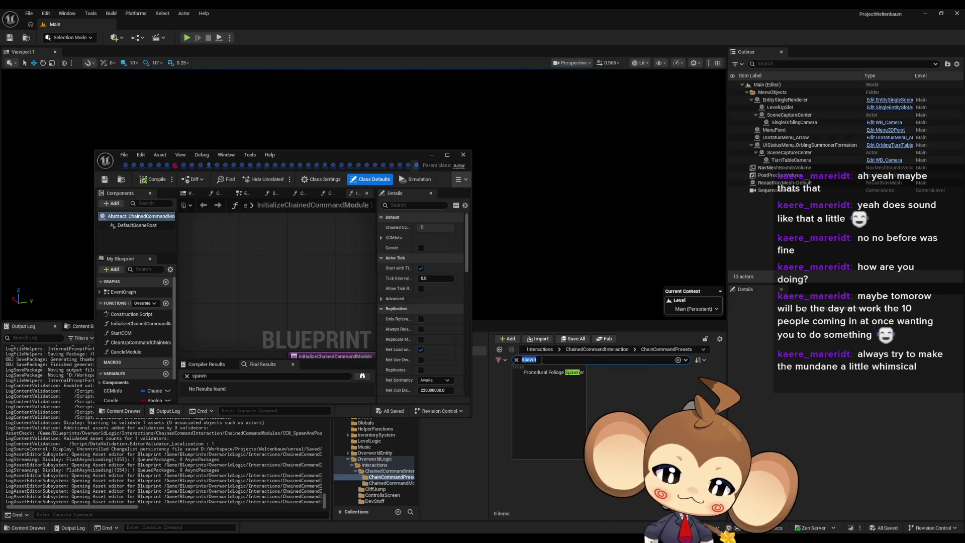
{"action": "key", "text": "BackSpace"}
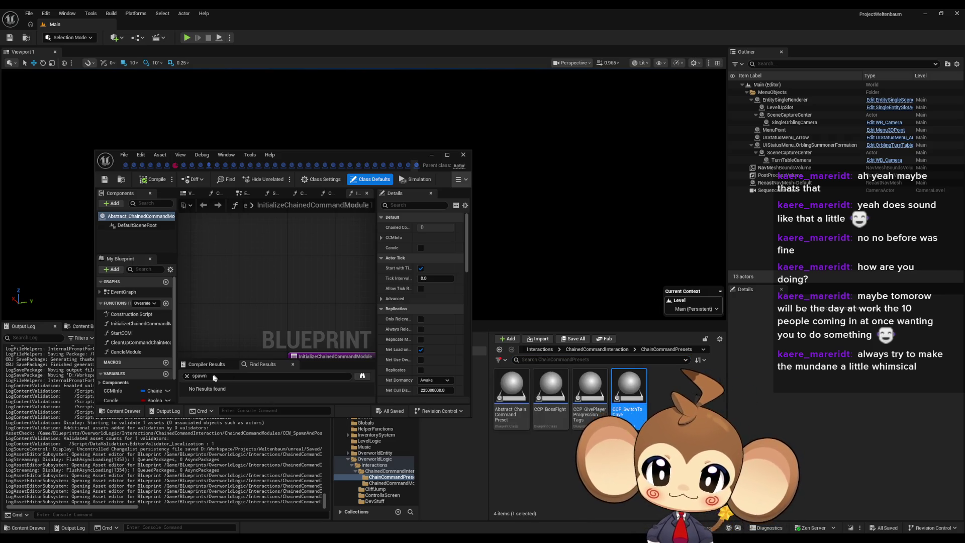
{"action": "left_click", "coordinate": [214, 376]}
{"action": "type", "text": "sp"}
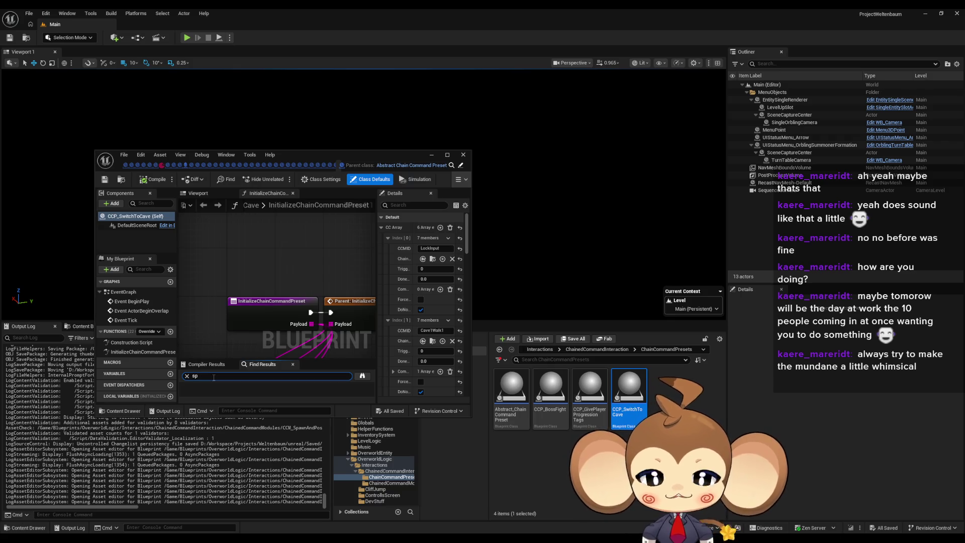
{"action": "type", "text": "awn"}
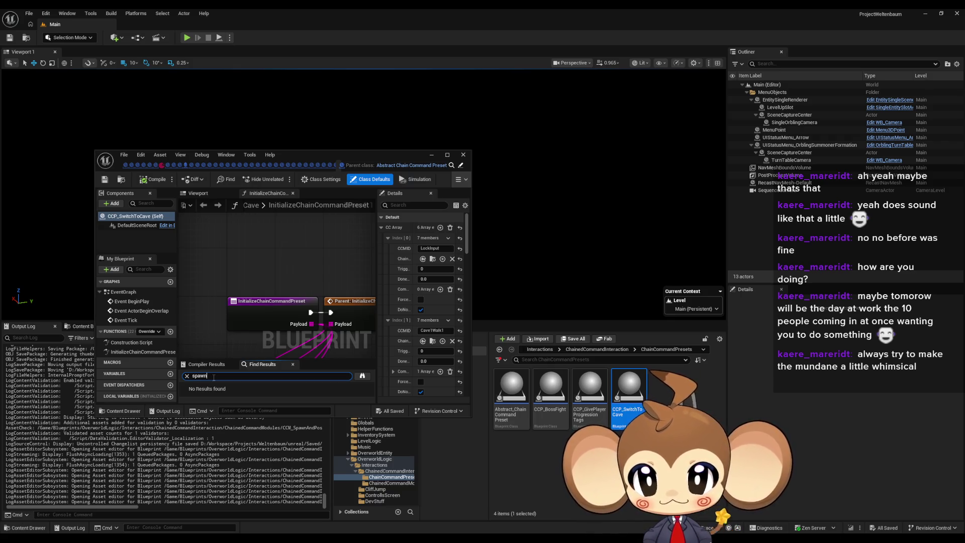
{"action": "key", "text": "ctrl+a"}
{"action": "key", "text": "BackSpace"}
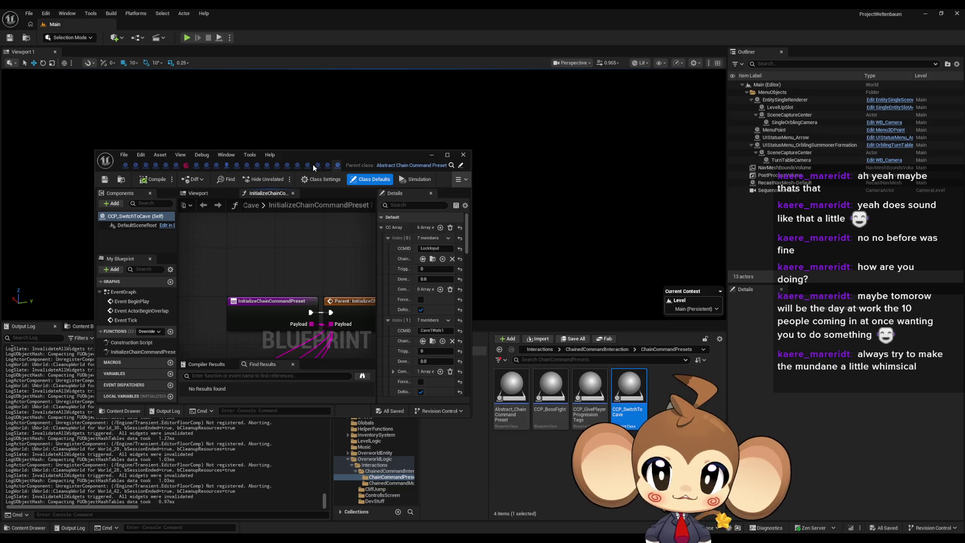
Step: Bring the Interaction_ItemPickup Blueprint forward and make its editor fill the screen
{"action": "left_click", "coordinate": [324, 164]}
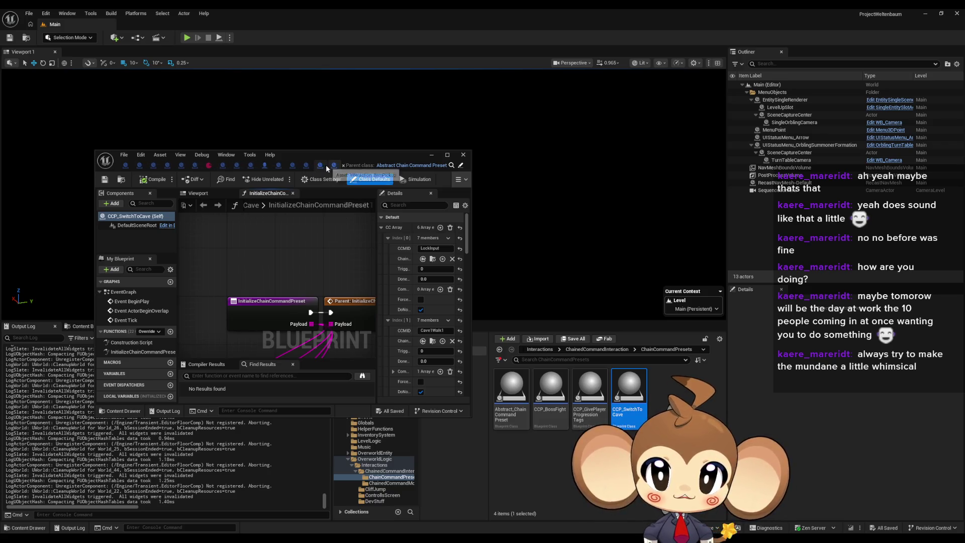
{"action": "mouse_move", "coordinate": [341, 159]}
{"action": "left_mouse_down"}
{"action": "mouse_move", "coordinate": [499, 140]}
{"action": "mouse_move", "coordinate": [366, 88]}
{"action": "left_mouse_up"}
{"action": "double_click", "coordinate": [360, 90]}
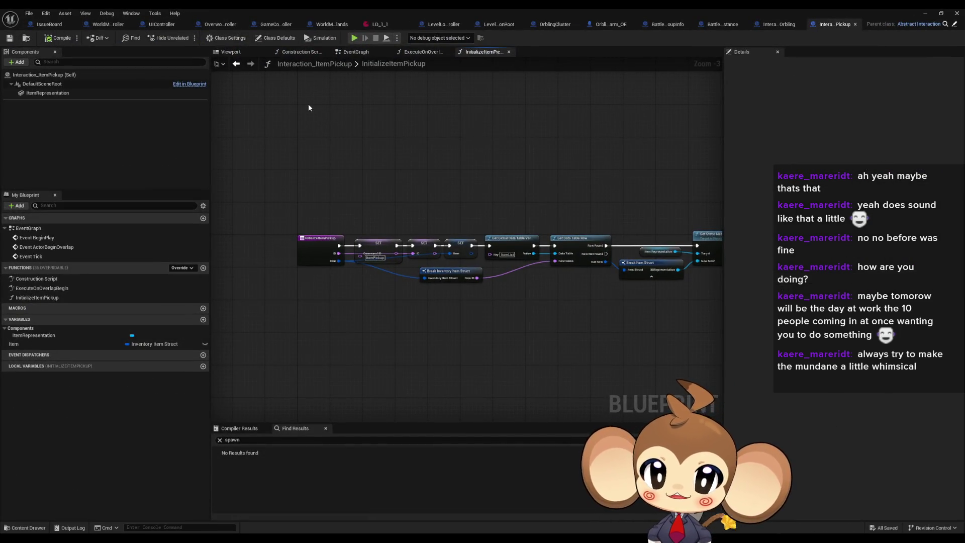
Step: Zoom out over LevelLoadingController's LoadLevel graph, then minimize the Blueprint editor
{"action": "left_click", "coordinate": [443, 24]}
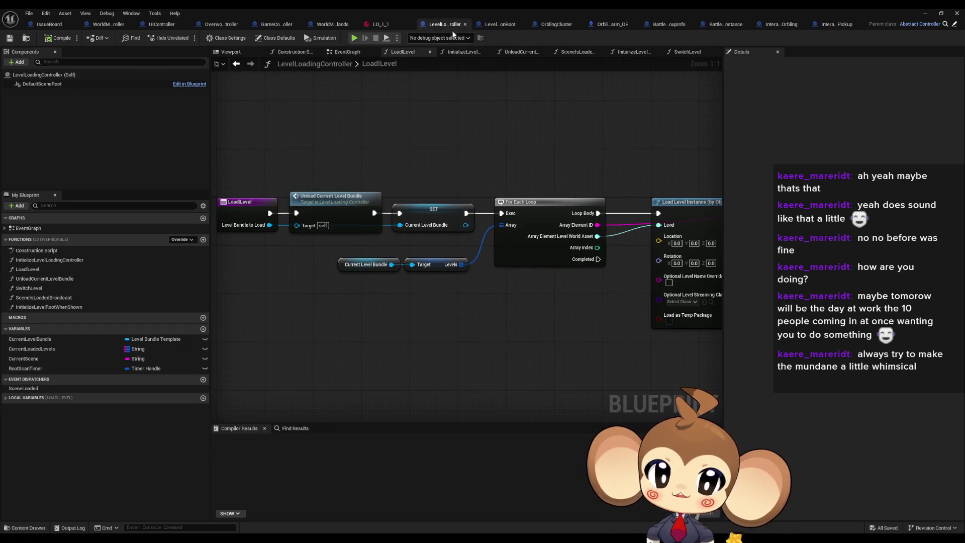
{"action": "scroll", "coordinate": [508, 171], "scroll_direction": "down", "scroll_amount": 2}
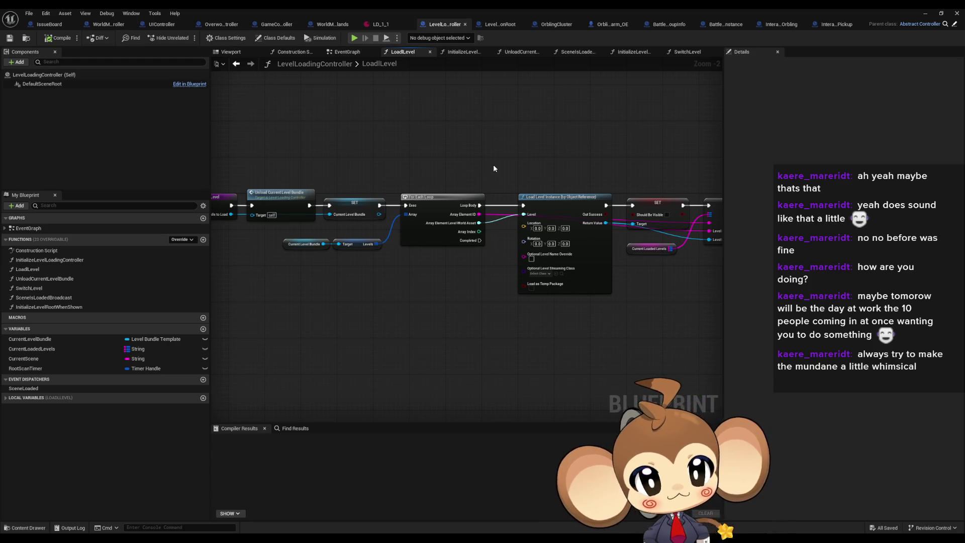
{"action": "scroll", "coordinate": [487, 176], "scroll_direction": "down", "scroll_amount": 2}
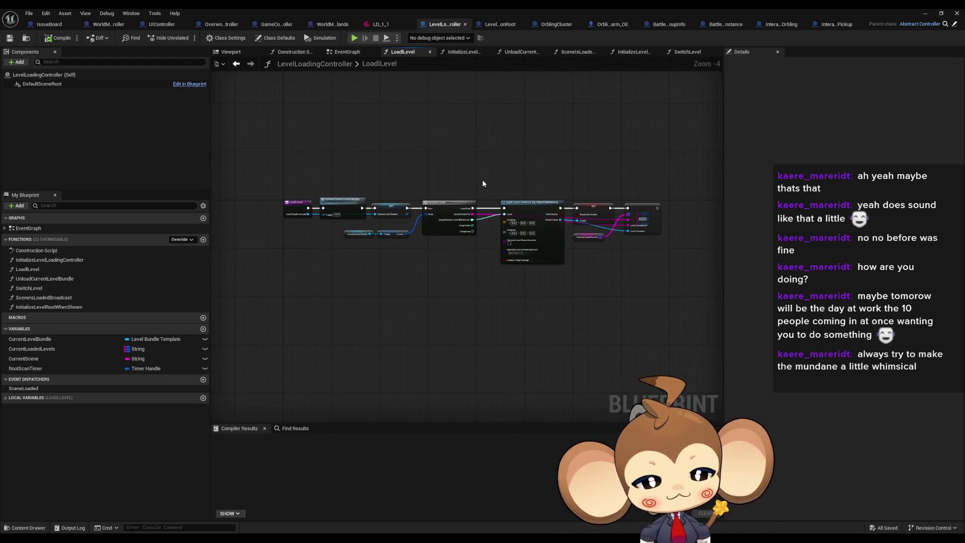
{"action": "scroll", "coordinate": [482, 180], "scroll_direction": "up", "scroll_amount": 1}
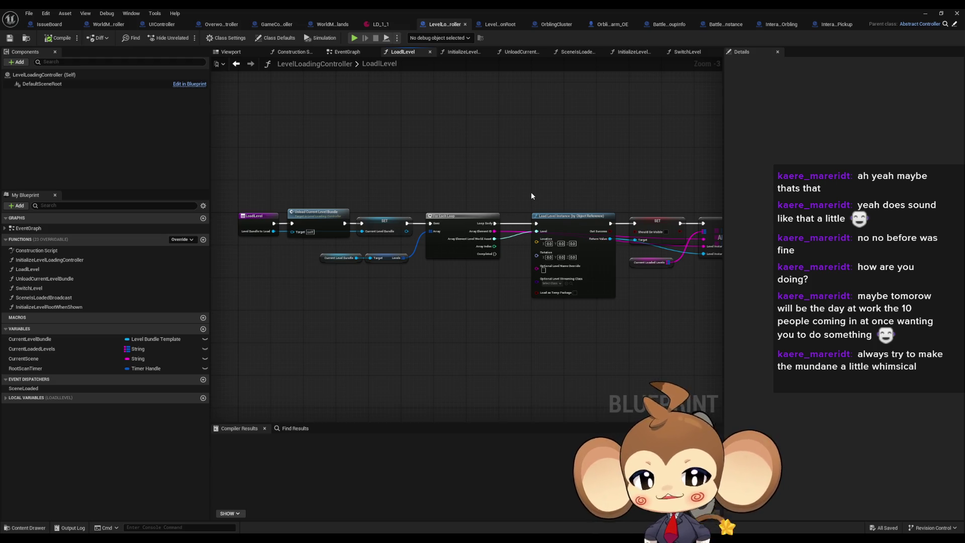
{"action": "left_click", "coordinate": [924, 13]}
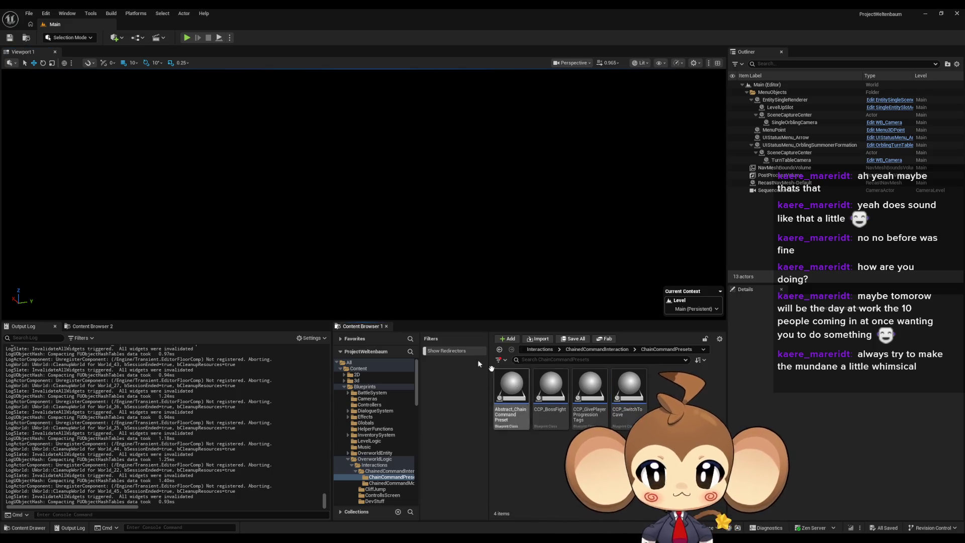
Step: Go from ChainCommandPresets up through Interactions and Blueprints to Content, then start Play In Editor
{"action": "left_click", "coordinate": [575, 430]}
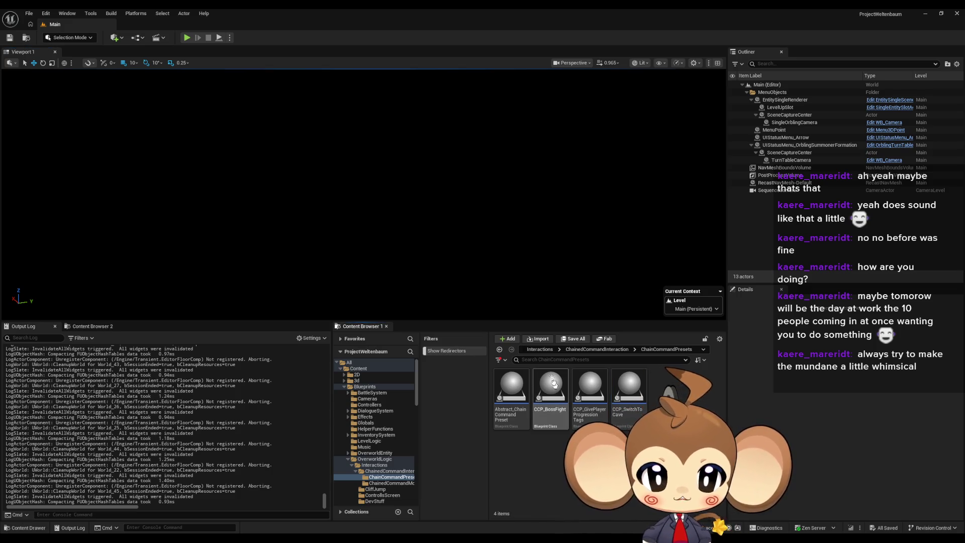
{"action": "left_click", "coordinate": [541, 351]}
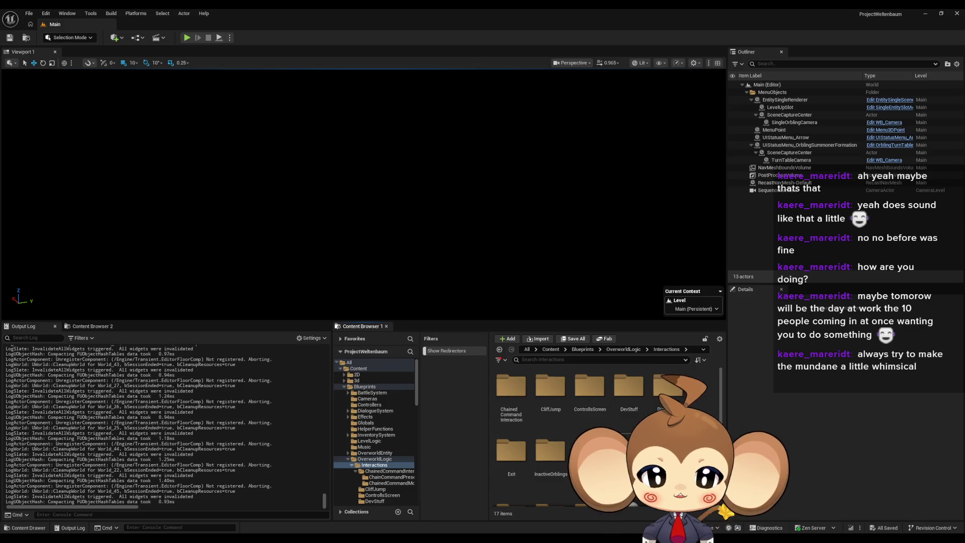
{"action": "scroll", "coordinate": [668, 402], "scroll_direction": "down", "scroll_amount": 2}
{"action": "left_click", "coordinate": [583, 349]}
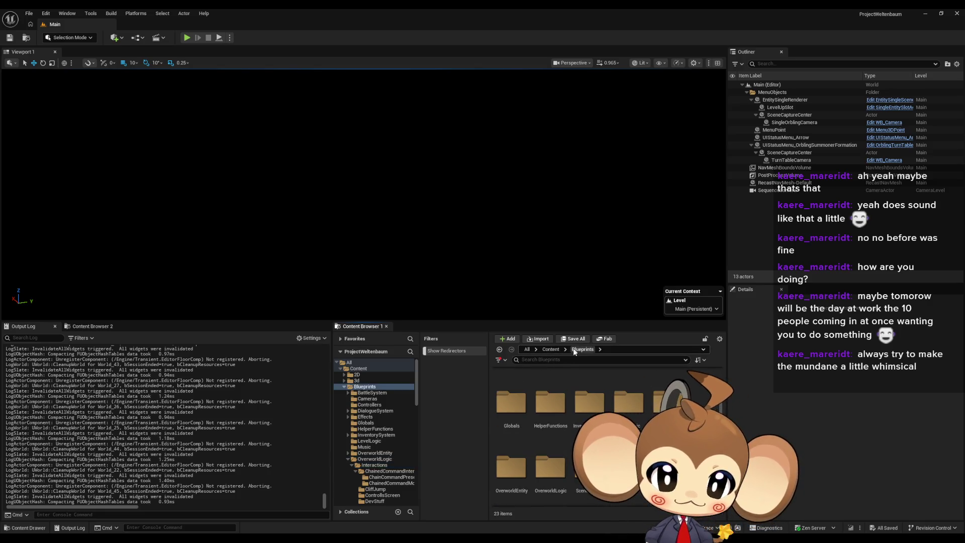
{"action": "left_click", "coordinate": [551, 350]}
{"action": "scroll", "coordinate": [553, 428], "scroll_direction": "down", "scroll_amount": 3}
{"action": "scroll", "coordinate": [553, 427], "scroll_direction": "down", "scroll_amount": 2}
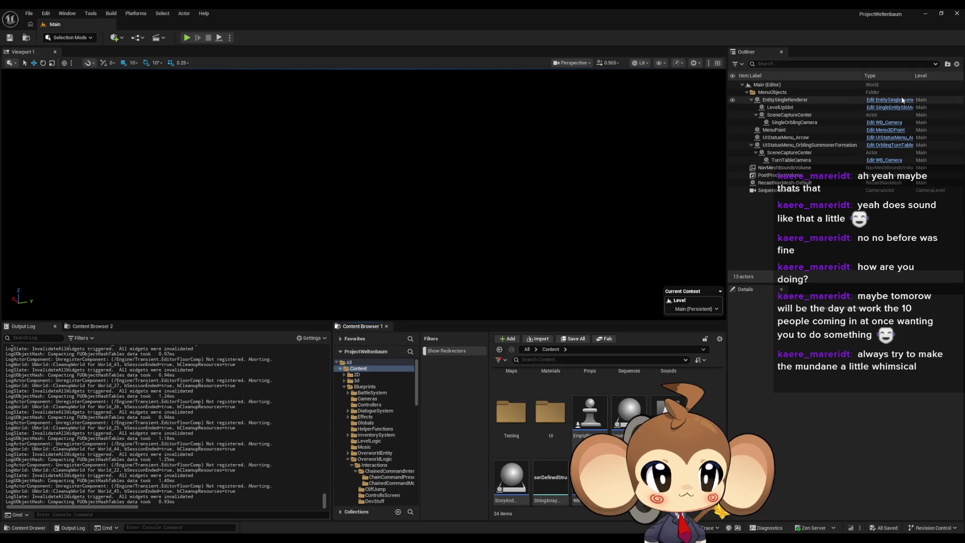
{"action": "left_click", "coordinate": [187, 38]}
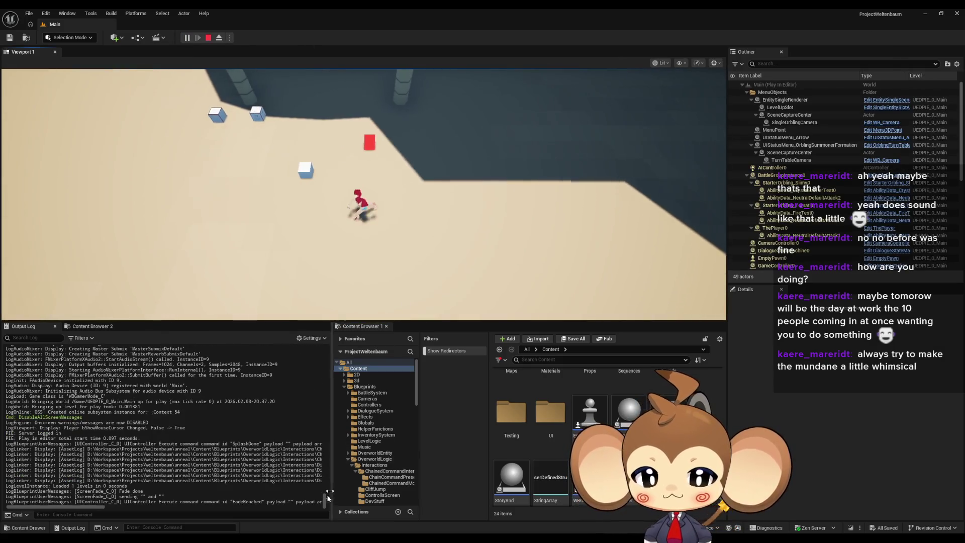
Step: Restart the Play In Editor session and walk the character through the door onto the island
{"action": "left_click_drag", "start_coordinate": [78, 508], "coordinate": [275, 511]}
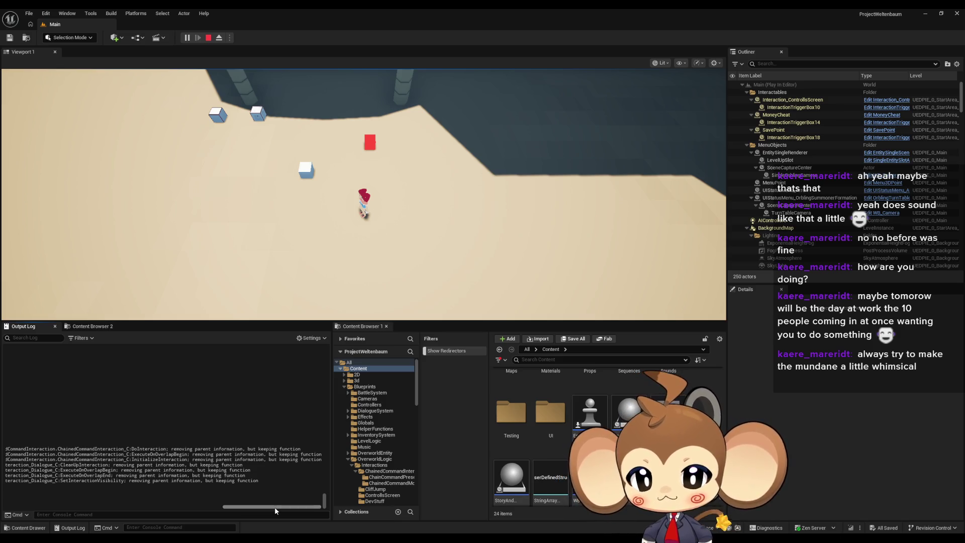
{"action": "left_click_drag", "start_coordinate": [275, 507], "coordinate": [49, 516]}
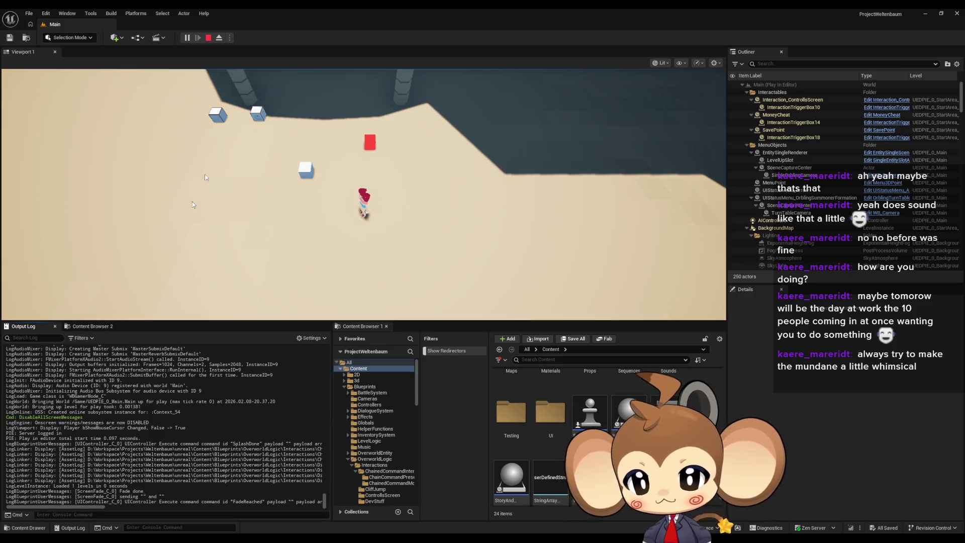
{"action": "left_click", "coordinate": [208, 37]}
{"action": "left_click", "coordinate": [189, 38]}
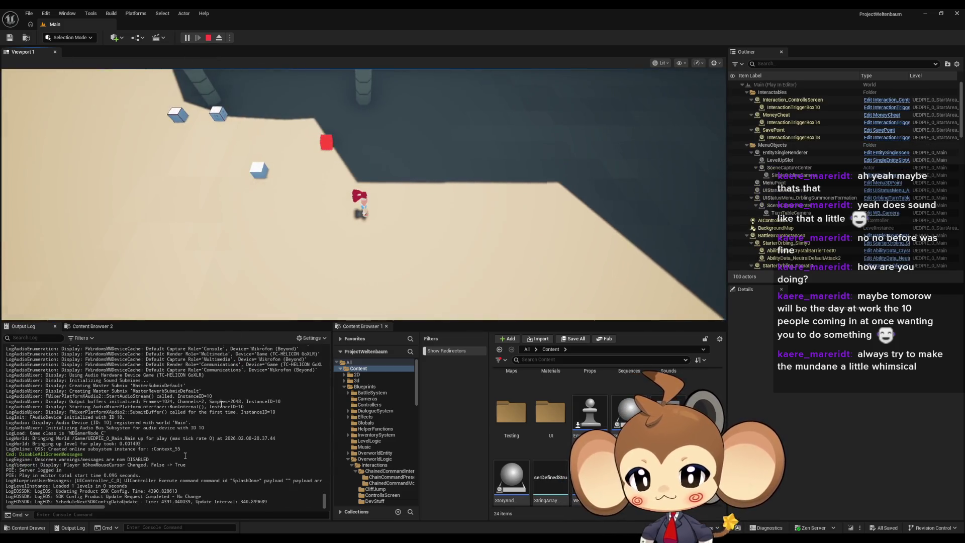
{"action": "key", "text": "w"}
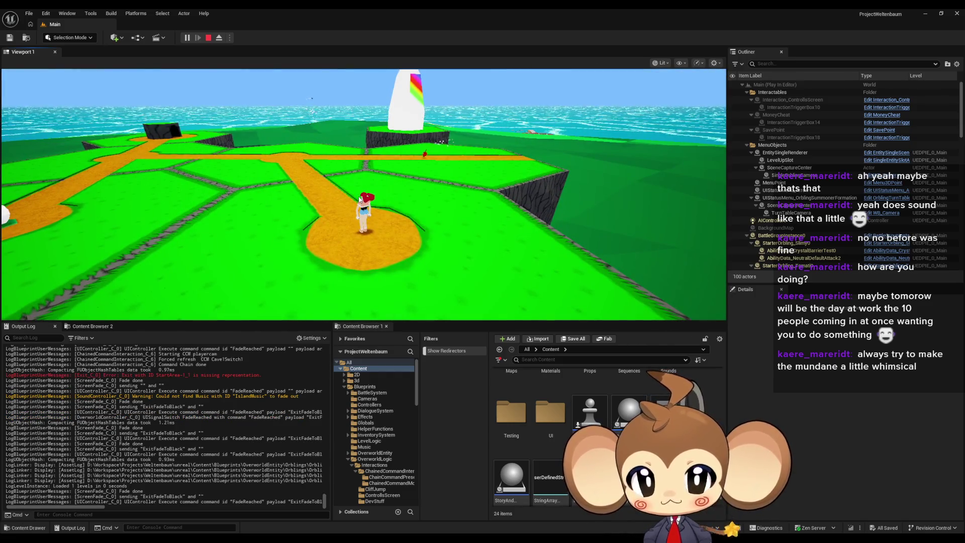
Step: Choose Return to Start Island from the in-game Tab menu, stop play, and dismiss the Message Log
{"action": "left_click", "coordinate": [358, 197]}
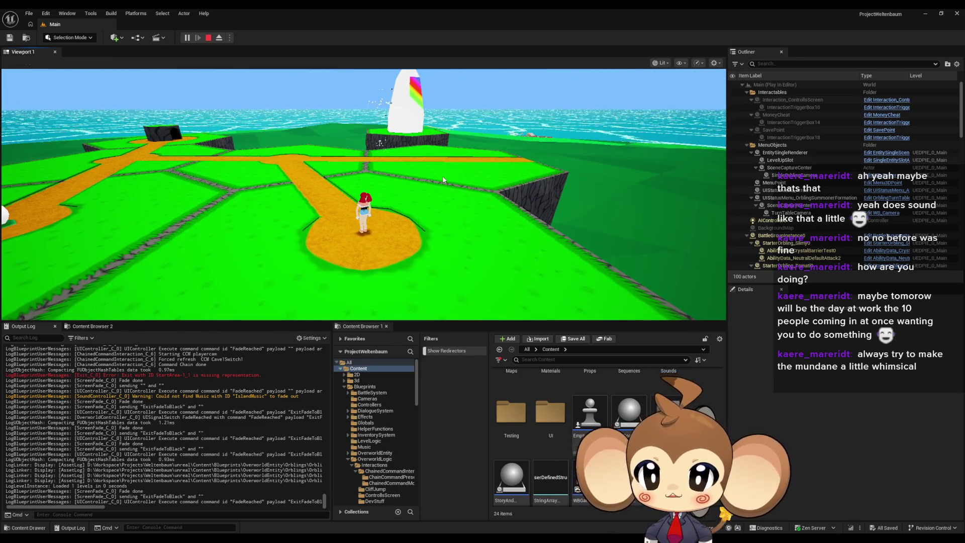
{"action": "key", "text": "Tab"}
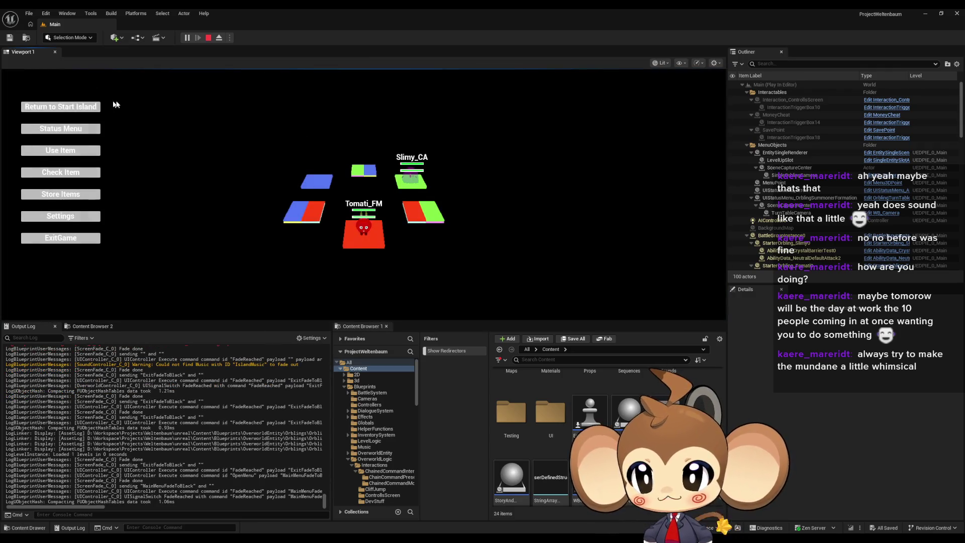
{"action": "left_click", "coordinate": [72, 109]}
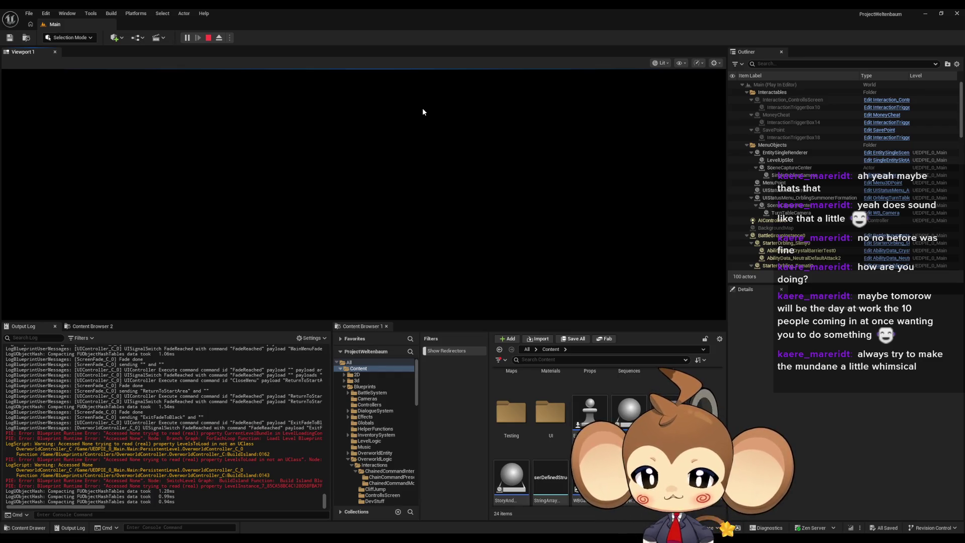
{"action": "left_click", "coordinate": [208, 38]}
{"action": "left_click", "coordinate": [705, 399]}
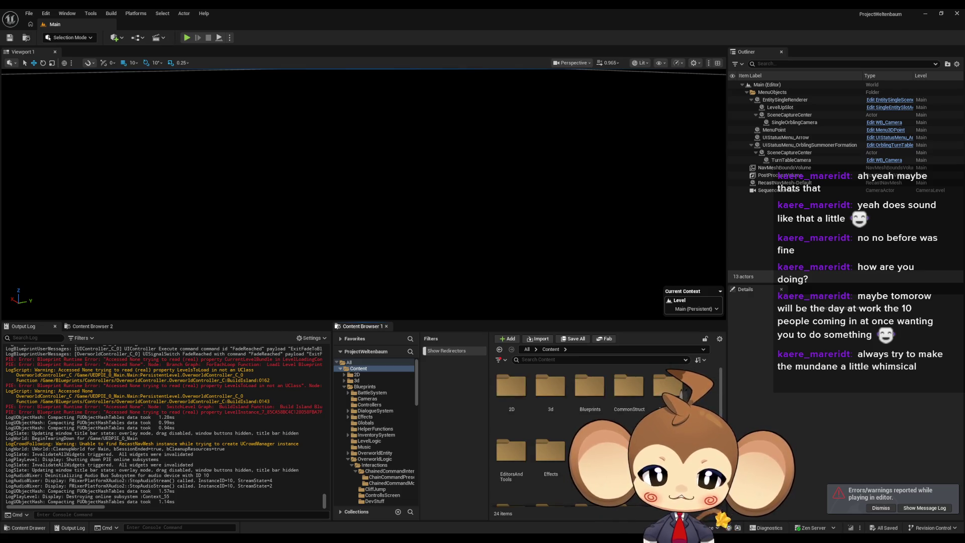
Step: Check the Blueprints folder, then return to Content and open the UI folder
{"action": "double_click", "coordinate": [601, 411]}
{"action": "scroll", "coordinate": [553, 402], "scroll_direction": "down", "scroll_amount": 2}
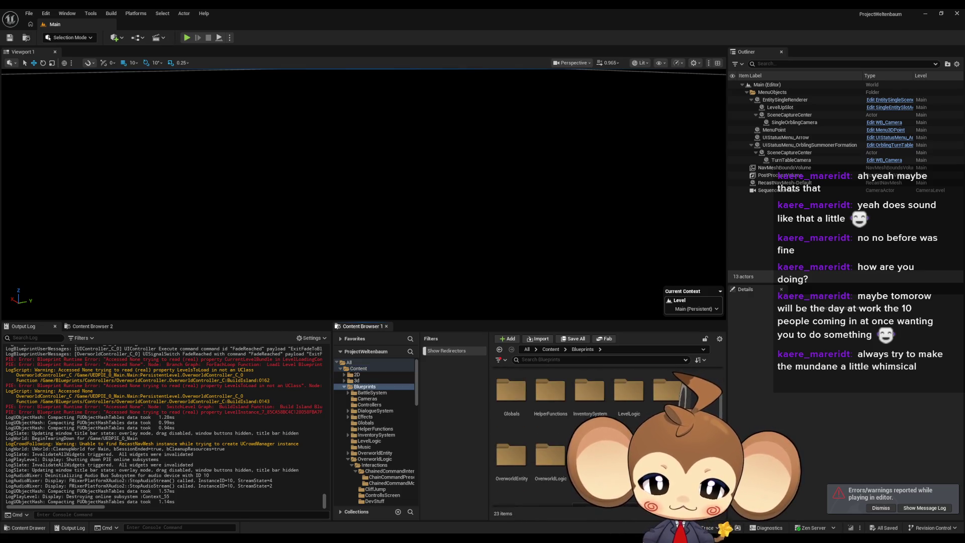
{"action": "left_click", "coordinate": [550, 349]}
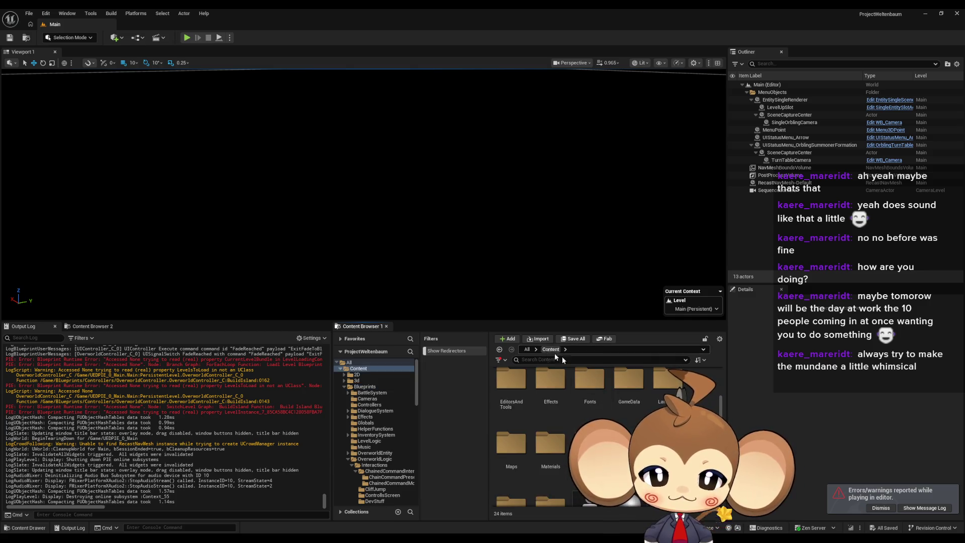
{"action": "double_click", "coordinate": [550, 442]}
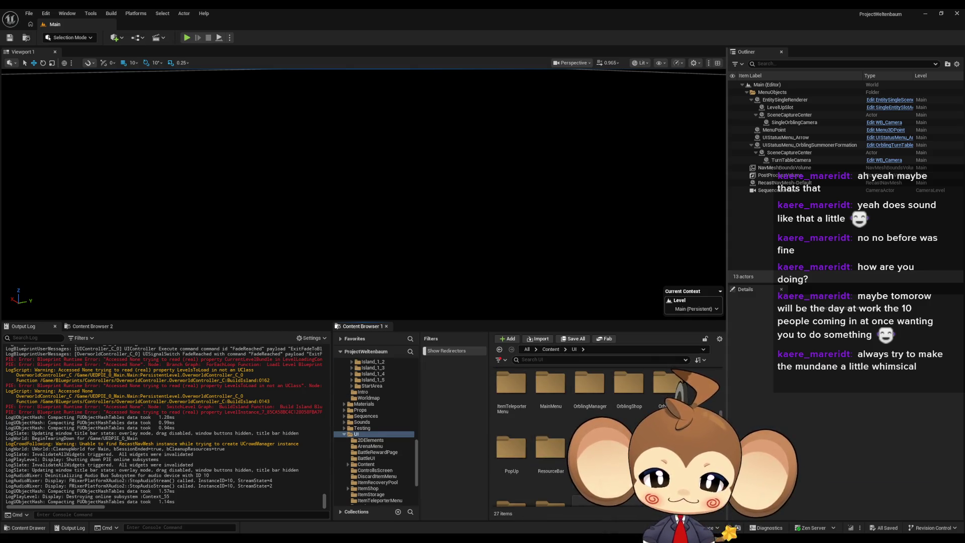
Step: Open the UI/MainMenu folder and its MainMenu widget blueprint
{"action": "left_click", "coordinate": [588, 389]}
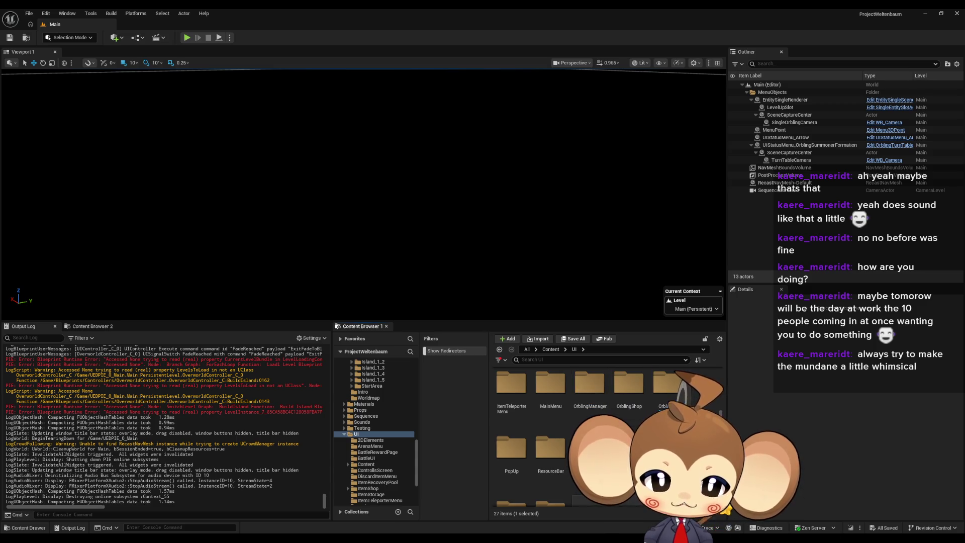
{"action": "scroll", "coordinate": [603, 427], "scroll_direction": "down", "scroll_amount": 1}
{"action": "scroll", "coordinate": [589, 394], "scroll_direction": "up", "scroll_amount": 3}
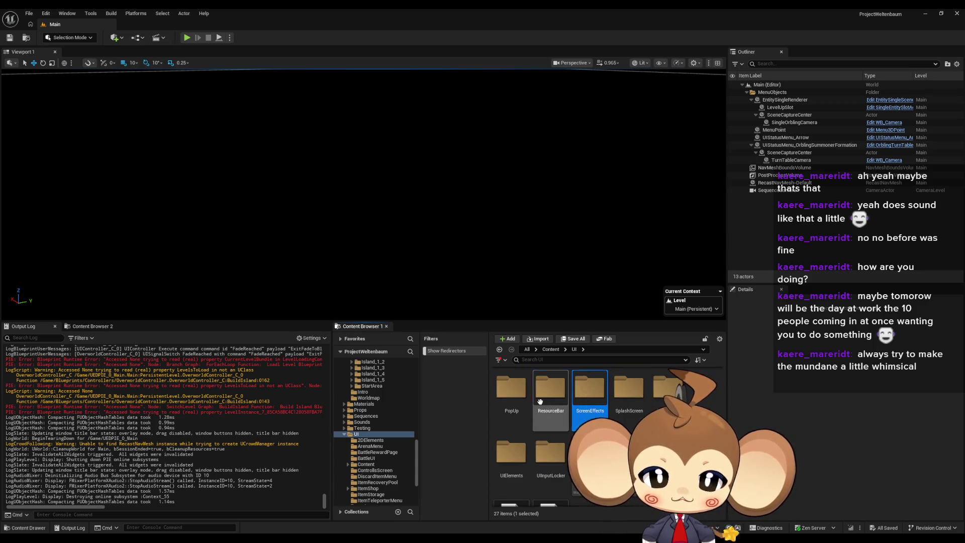
{"action": "scroll", "coordinate": [632, 398], "scroll_direction": "up", "scroll_amount": 2}
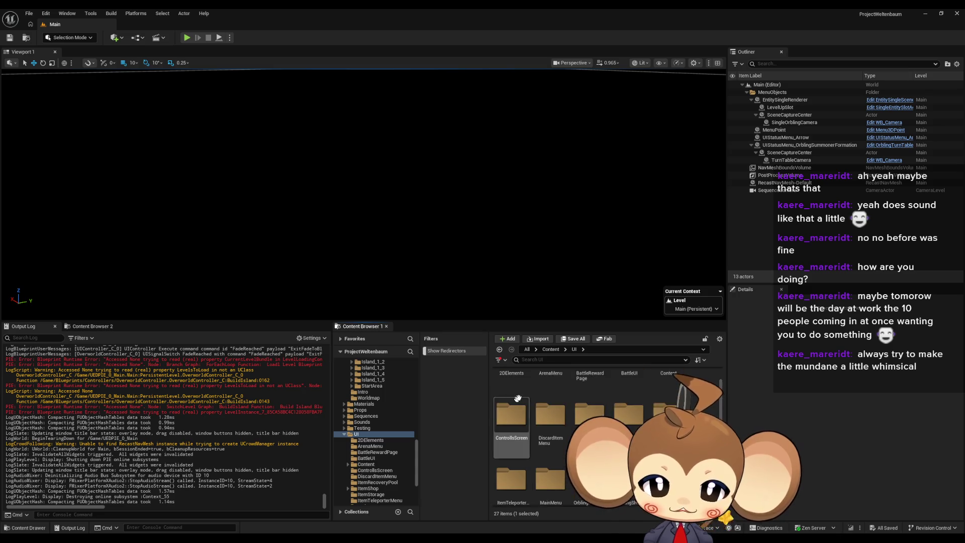
{"action": "scroll", "coordinate": [565, 439], "scroll_direction": "down", "scroll_amount": 2}
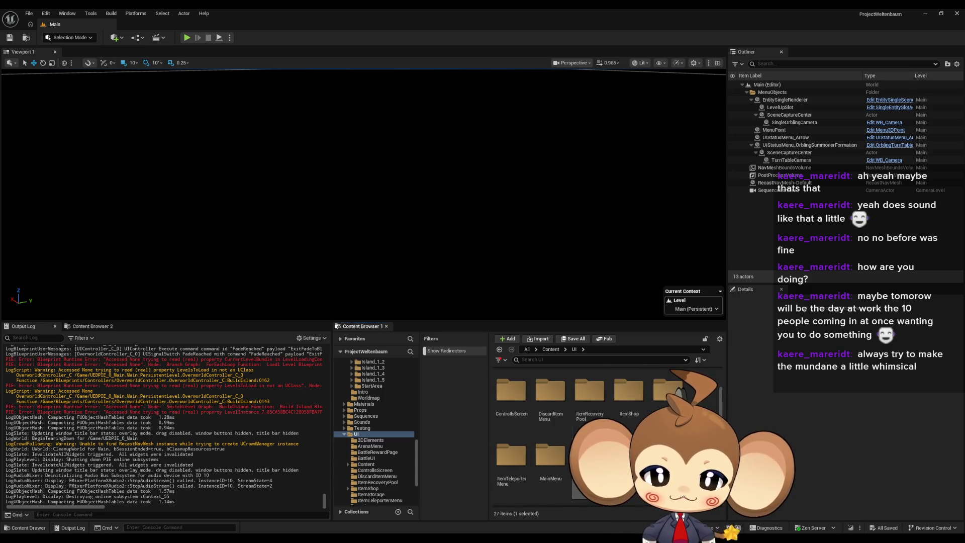
{"action": "double_click", "coordinate": [550, 455]}
{"action": "left_click", "coordinate": [668, 392]}
{"action": "double_click", "coordinate": [550, 389]}
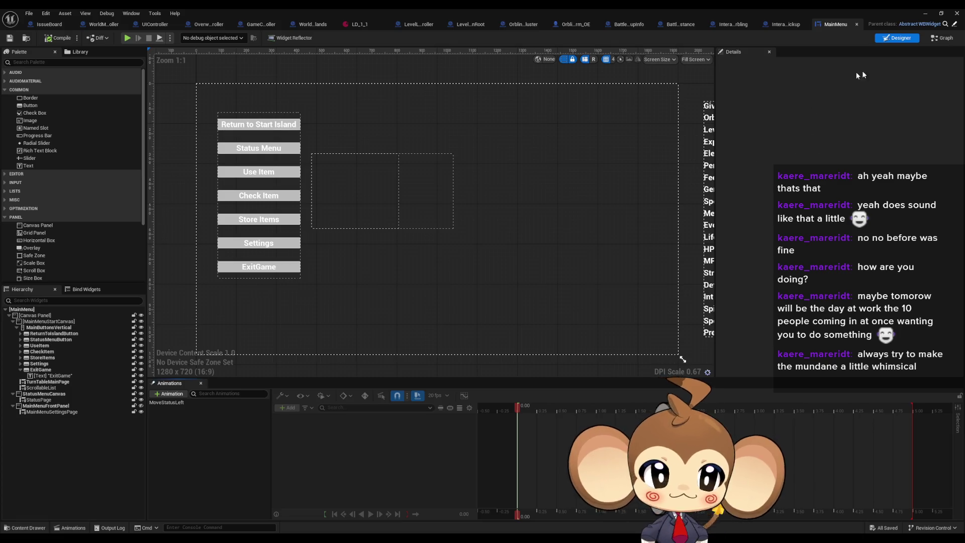
Step: Show MainMenu's EventGraph centered on ReturnToIslandButton's Call Widget Command Dispatcher node
{"action": "left_click", "coordinate": [941, 38]}
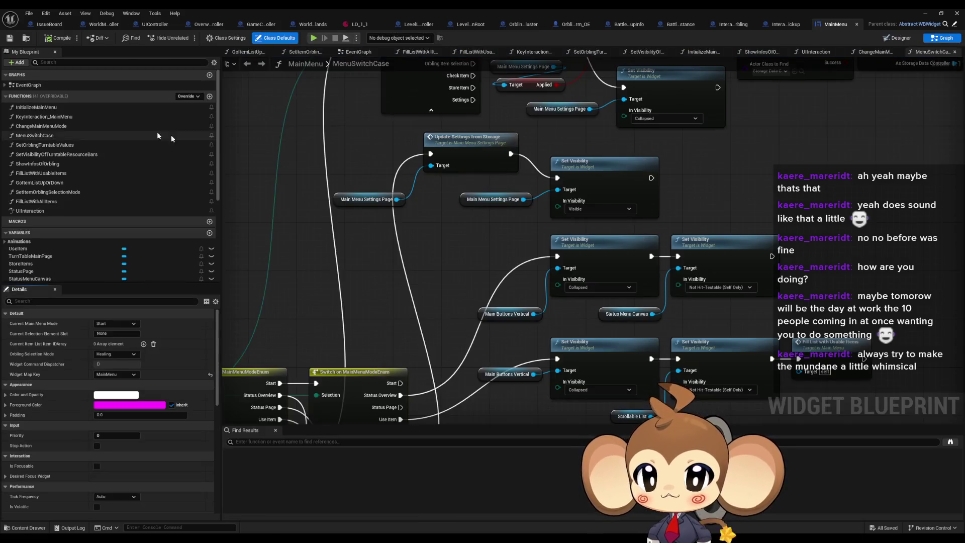
{"action": "scroll", "coordinate": [331, 241], "scroll_direction": "down", "scroll_amount": 5}
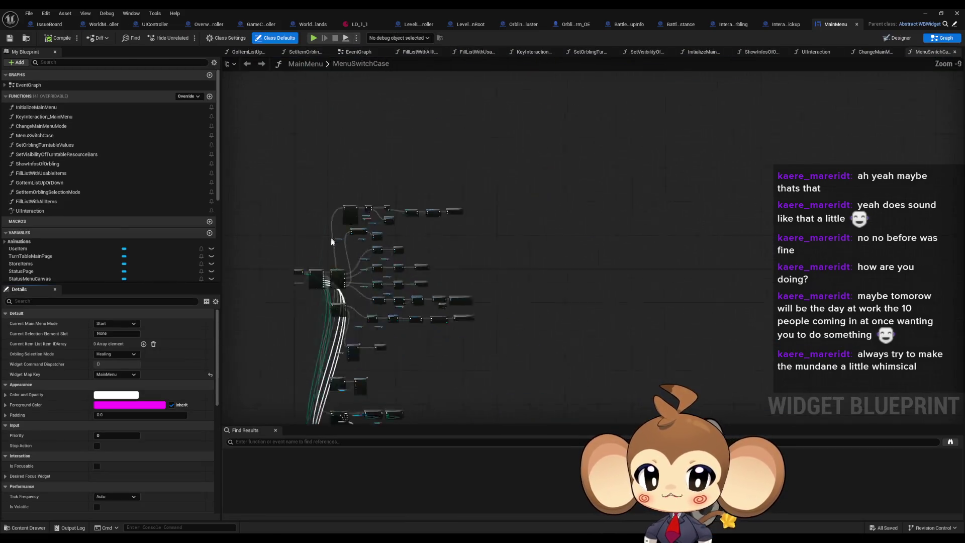
{"action": "double_click", "coordinate": [29, 85]}
{"action": "scroll", "coordinate": [508, 136], "scroll_direction": "up", "scroll_amount": 2}
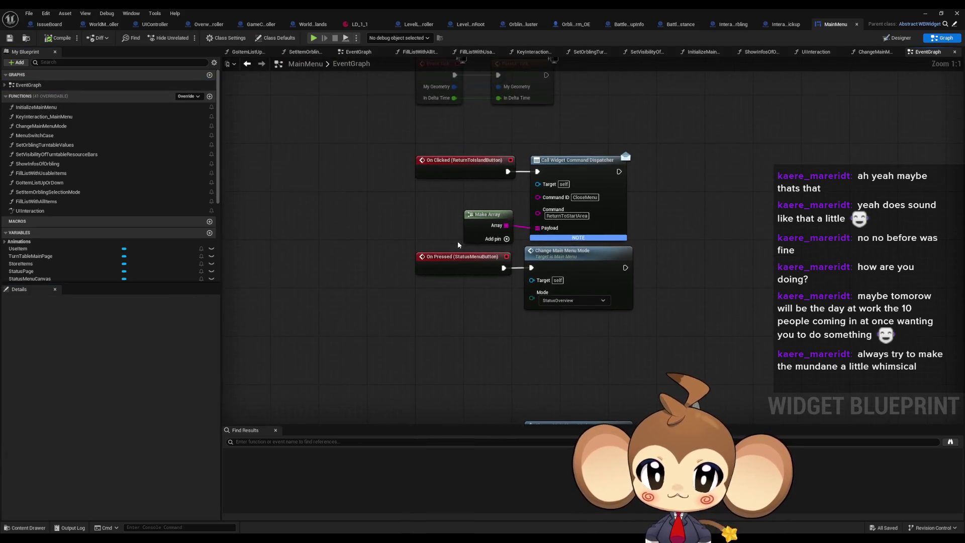
{"action": "scroll", "coordinate": [452, 246], "scroll_direction": "down", "scroll_amount": 5}
{"action": "scroll", "coordinate": [395, 156], "scroll_direction": "up", "scroll_amount": 4}
{"action": "left_click_drag", "start_coordinate": [486, 197], "coordinate": [395, 231]}
{"action": "left_click", "coordinate": [532, 206]}
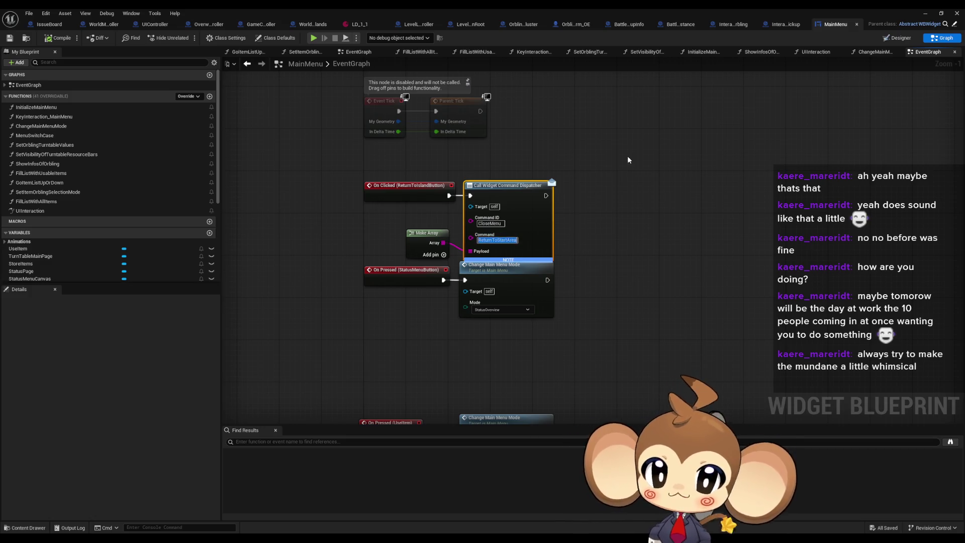
{"action": "left_click", "coordinate": [155, 25]}
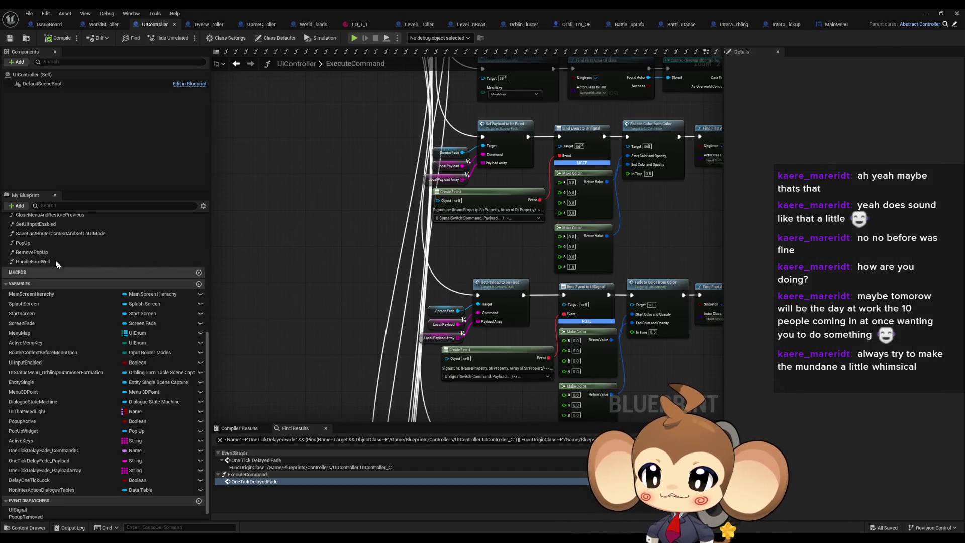
{"action": "scroll", "coordinate": [59, 269], "scroll_direction": "up", "scroll_amount": 7}
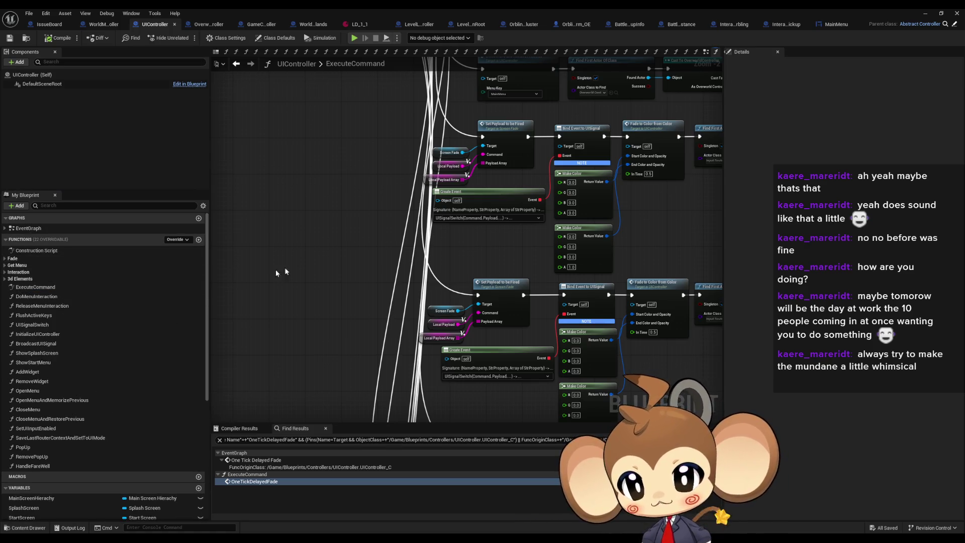
{"action": "scroll", "coordinate": [426, 174], "scroll_direction": "down", "scroll_amount": 4}
{"action": "scroll", "coordinate": [407, 207], "scroll_direction": "up", "scroll_amount": 8}
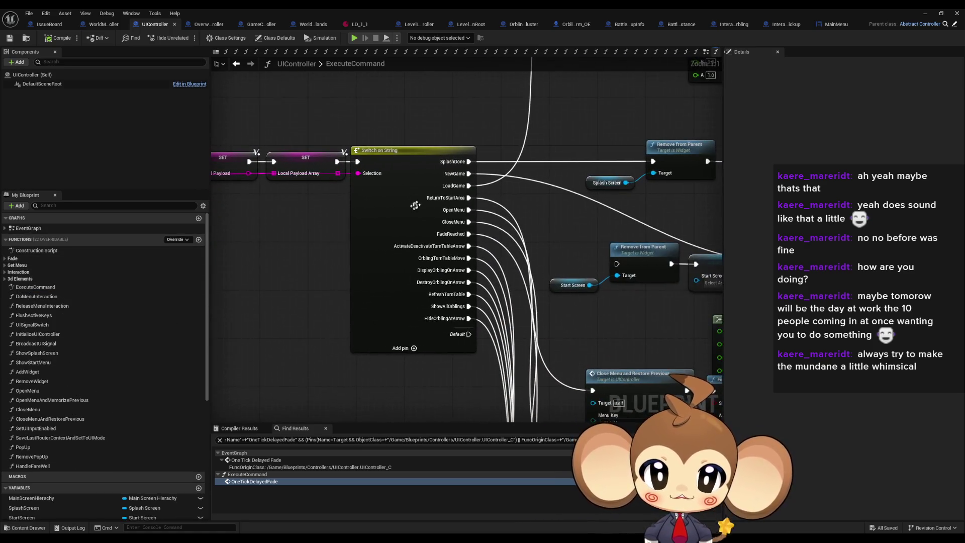
{"action": "left_click_drag", "start_coordinate": [481, 226], "coordinate": [331, 152]}
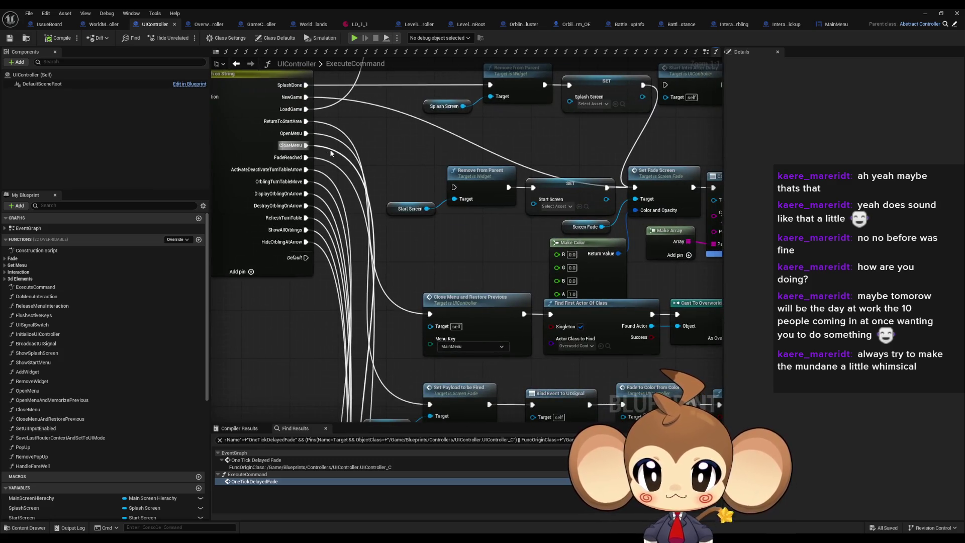
{"action": "scroll", "coordinate": [332, 149], "scroll_direction": "down", "scroll_amount": 3}
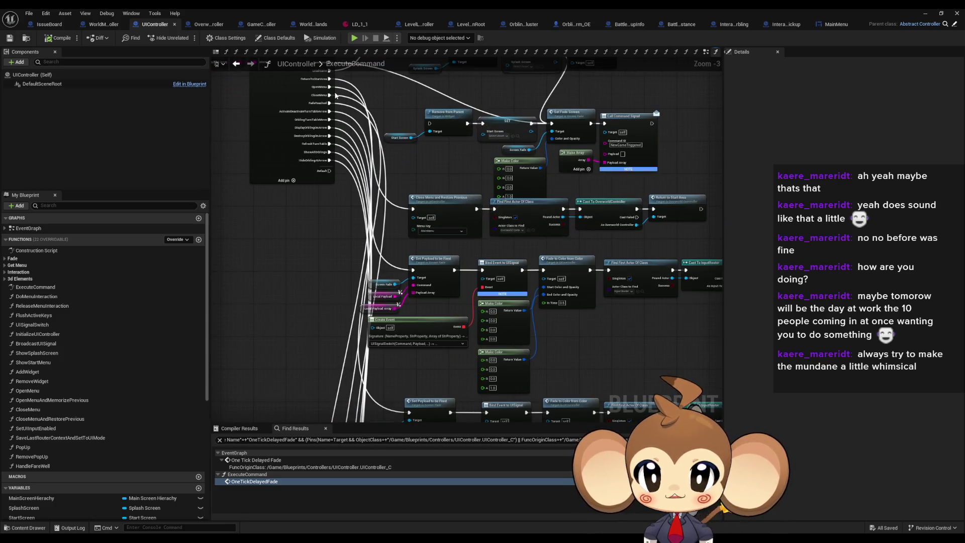
{"action": "left_click_drag", "start_coordinate": [392, 387], "coordinate": [262, 245]}
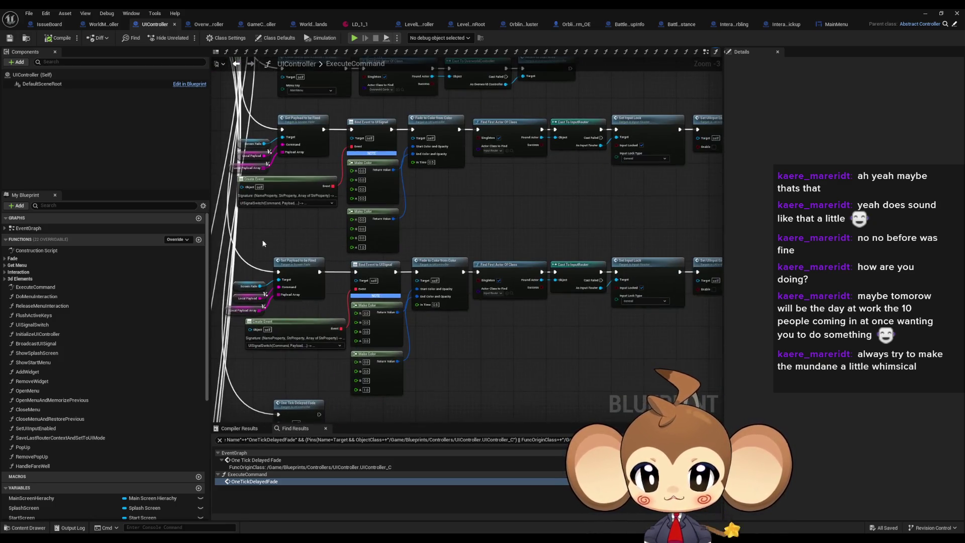
{"action": "left_click", "coordinate": [296, 270]}
{"action": "scroll", "coordinate": [346, 219], "scroll_direction": "up", "scroll_amount": 3}
{"action": "left_click_drag", "start_coordinate": [420, 207], "coordinate": [315, 207]}
{"action": "left_click", "coordinate": [436, 245]}
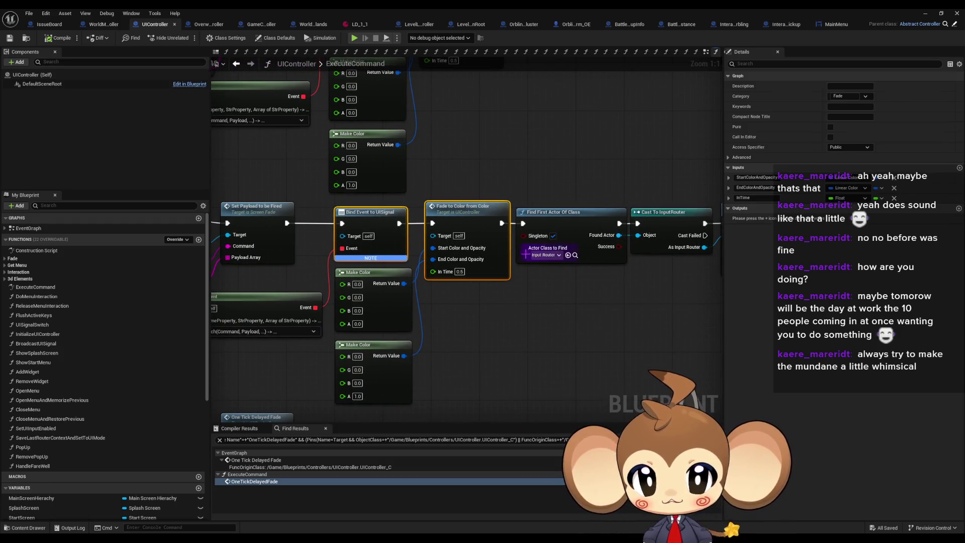
{"action": "left_click_drag", "start_coordinate": [437, 245], "coordinate": [316, 235]}
{"action": "left_click_drag", "start_coordinate": [568, 242], "coordinate": [442, 237]}
{"action": "mouse_move", "coordinate": [542, 250]}
{"action": "left_mouse_down"}
{"action": "mouse_move", "coordinate": [484, 245]}
{"action": "mouse_move", "coordinate": [502, 269]}
{"action": "mouse_move", "coordinate": [339, 180]}
{"action": "left_mouse_up"}
{"action": "left_click", "coordinate": [339, 180]}
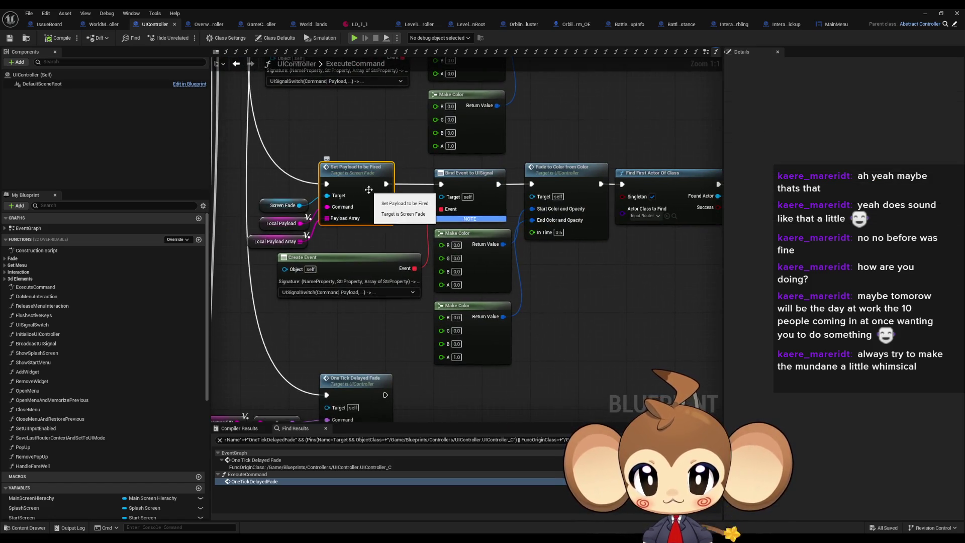
{"action": "mouse_move", "coordinate": [364, 190]}
{"action": "left_mouse_down"}
{"action": "mouse_move", "coordinate": [50, 213]}
{"action": "mouse_move", "coordinate": [357, 198]}
{"action": "left_mouse_up"}
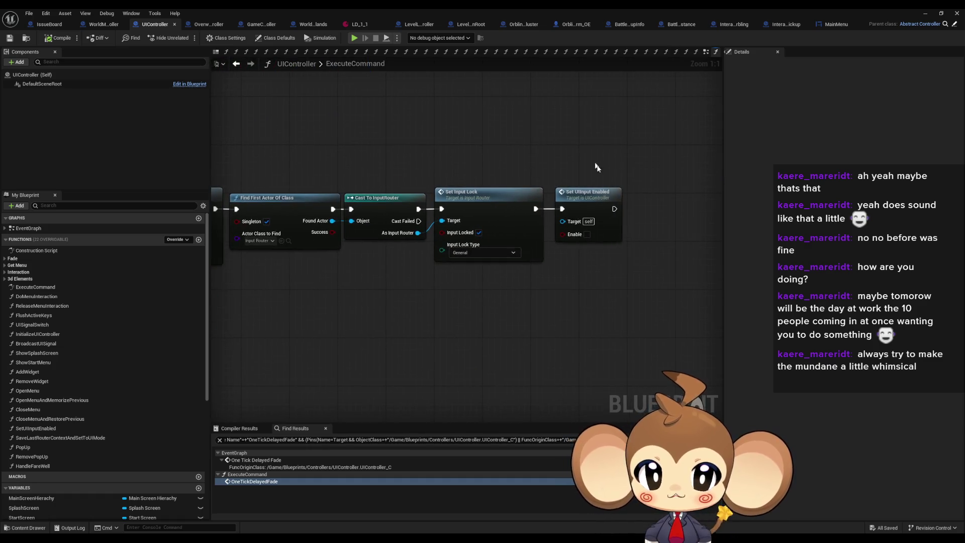
{"action": "left_click", "coordinate": [615, 199]}
{"action": "left_click_drag", "start_coordinate": [392, 254], "coordinate": [789, 264]}
{"action": "left_click", "coordinate": [392, 211]}
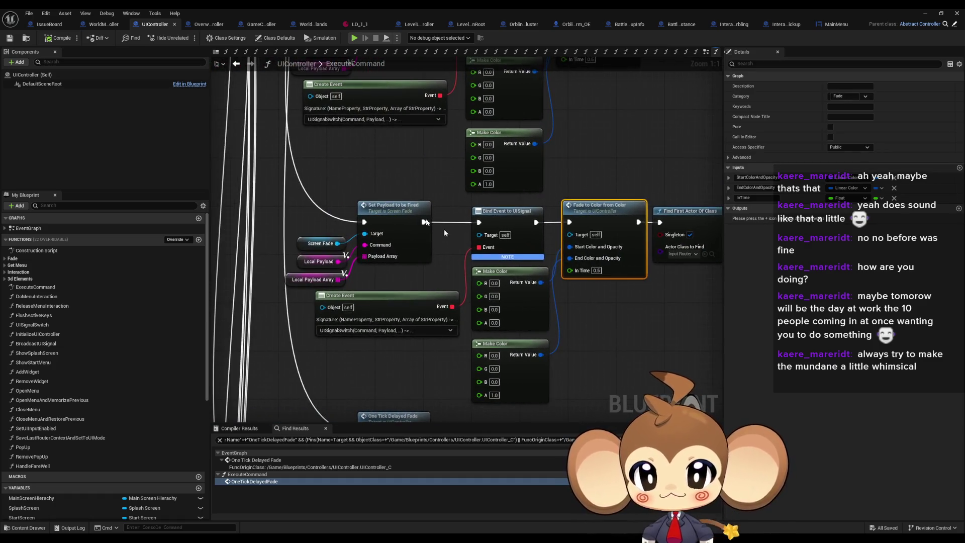
{"action": "left_click", "coordinate": [40, 326]}
{"action": "double_click", "coordinate": [40, 325]}
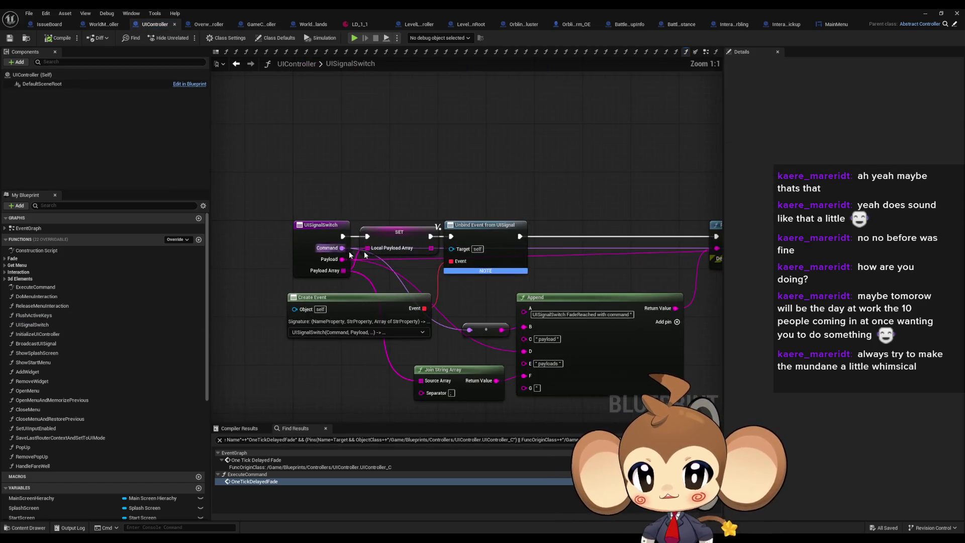
Step: Trace UISignalSwitch's Switch on Name through the visibility nodes to Close Menu and Restore Previous
{"action": "left_click", "coordinate": [450, 231]}
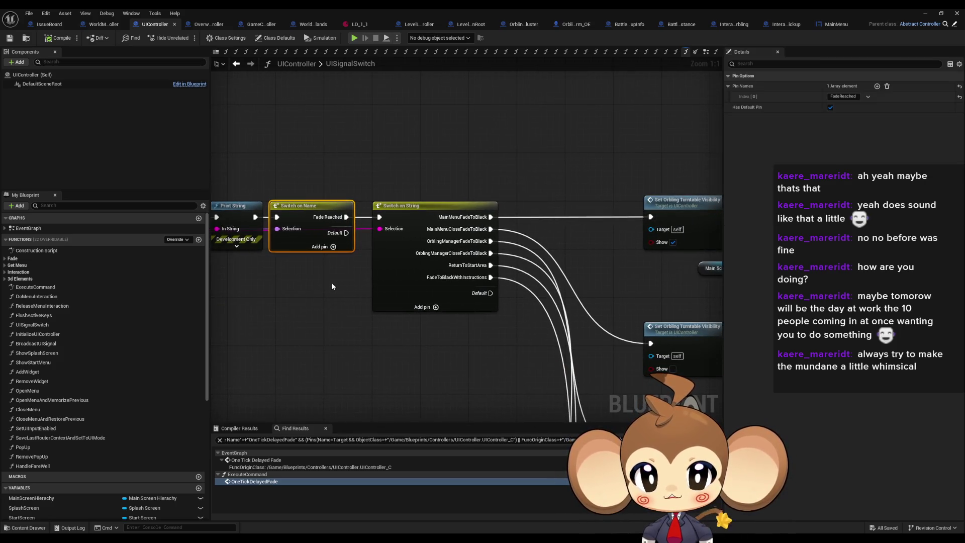
{"action": "scroll", "coordinate": [478, 270], "scroll_direction": "down", "scroll_amount": 8}
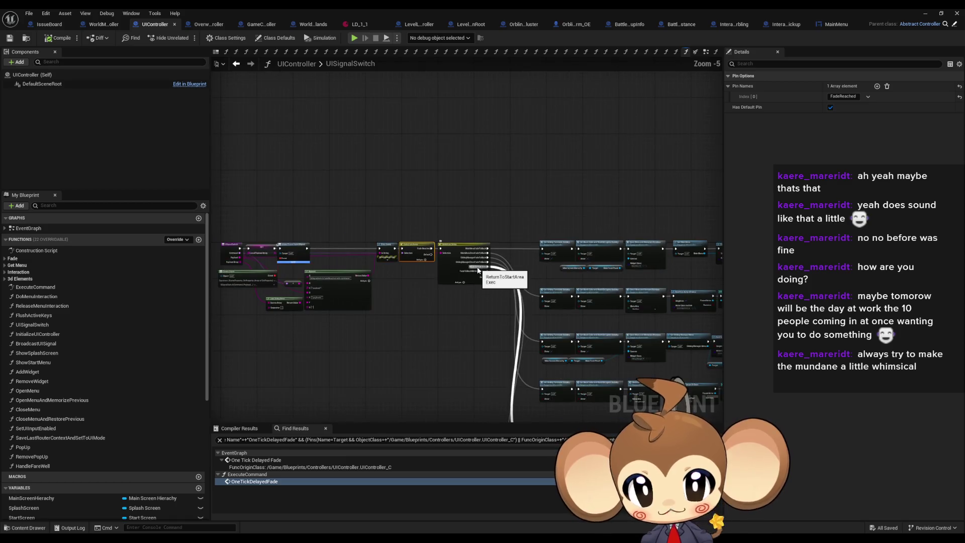
{"action": "left_click_drag", "start_coordinate": [420, 304], "coordinate": [424, 294]}
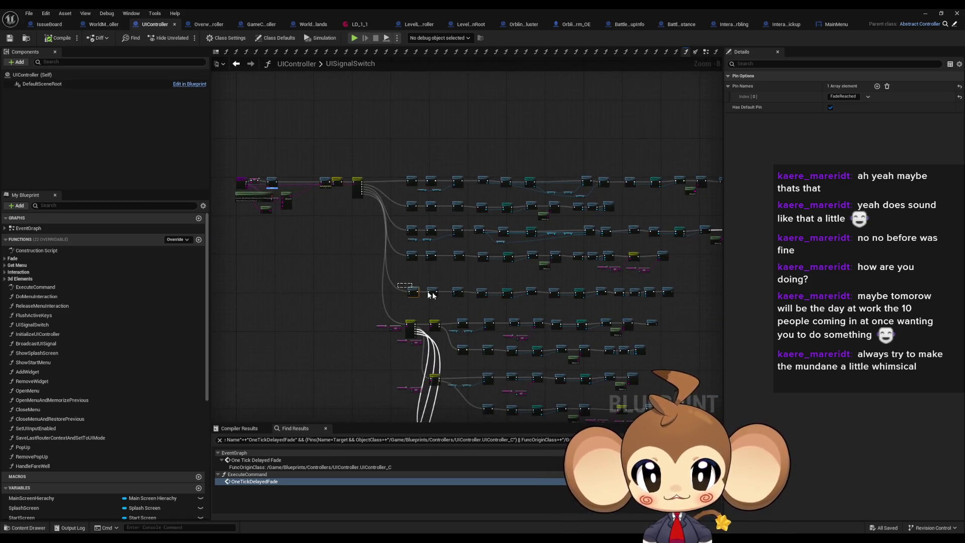
{"action": "left_click_drag", "start_coordinate": [581, 315], "coordinate": [629, 308]}
{"action": "scroll", "coordinate": [397, 293], "scroll_direction": "up", "scroll_amount": 8}
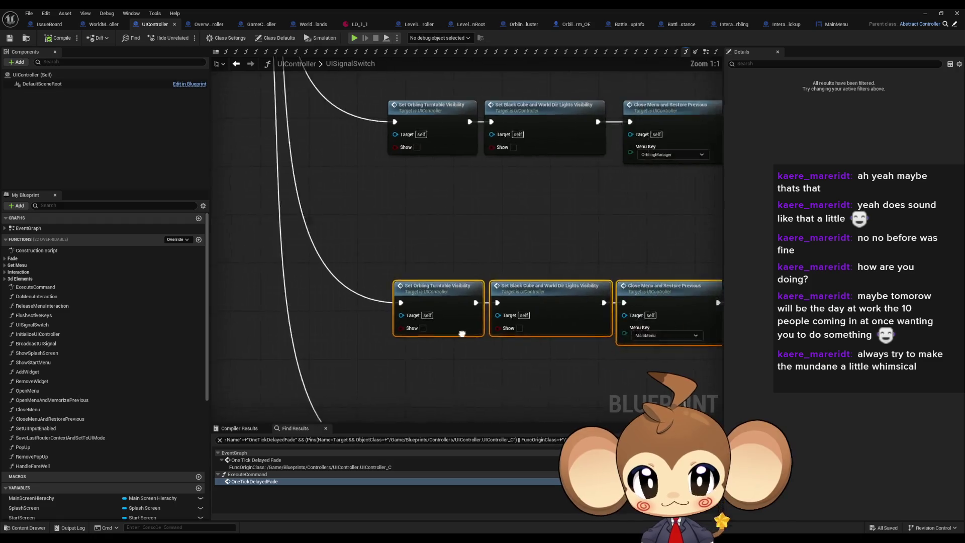
{"action": "left_click", "coordinate": [332, 322]}
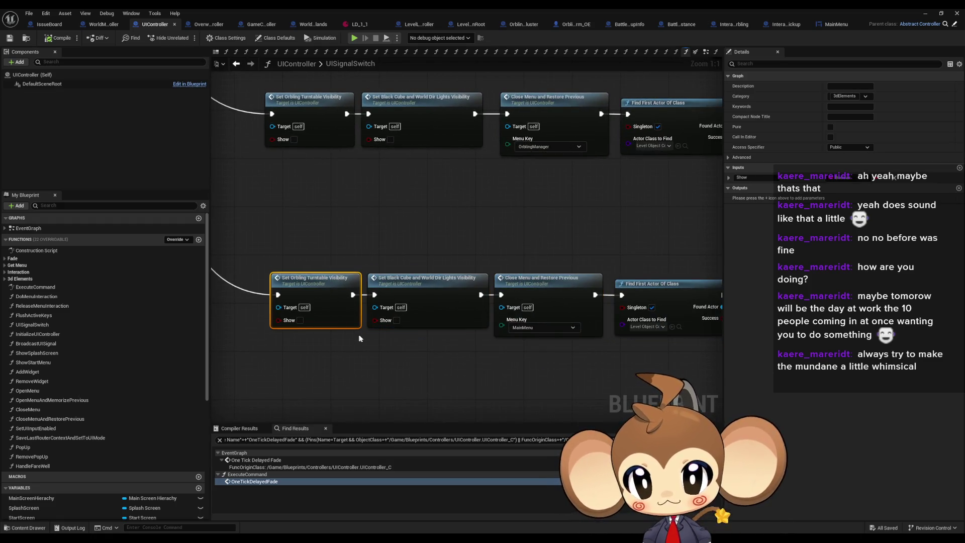
{"action": "left_click_drag", "start_coordinate": [359, 339], "coordinate": [348, 297]}
{"action": "left_click", "coordinate": [383, 251]}
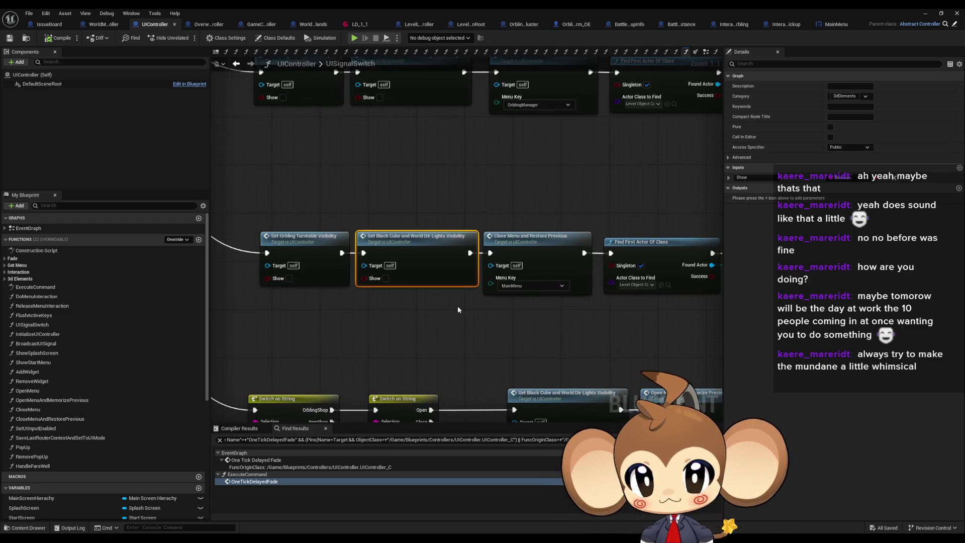
{"action": "left_click_drag", "start_coordinate": [457, 306], "coordinate": [393, 317]}
{"action": "left_click", "coordinate": [472, 303]}
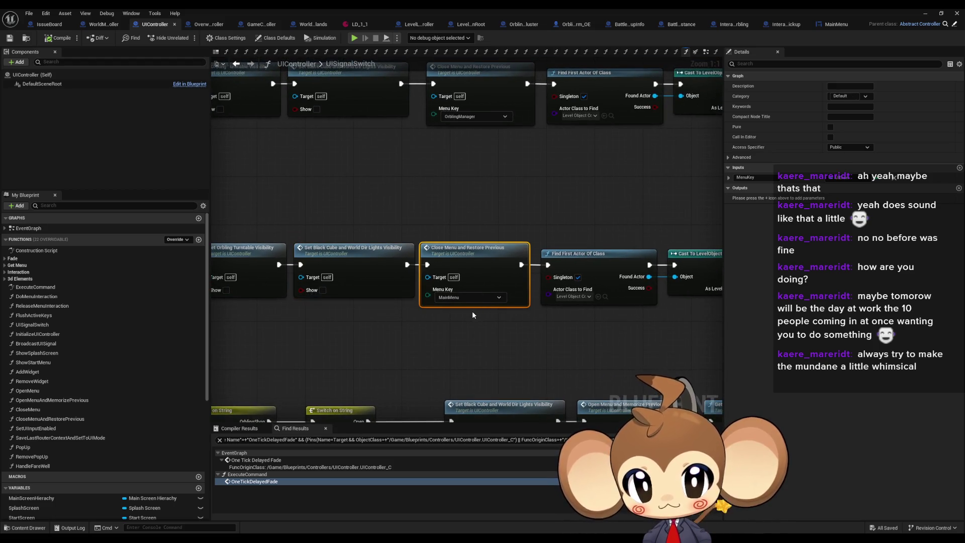
{"action": "left_click_drag", "start_coordinate": [465, 311], "coordinate": [339, 303]}
Step: Follow Find First Actor, Resume World Logic and the Overworld Controller cast into Return to Start Area
{"action": "left_click", "coordinate": [488, 294]}
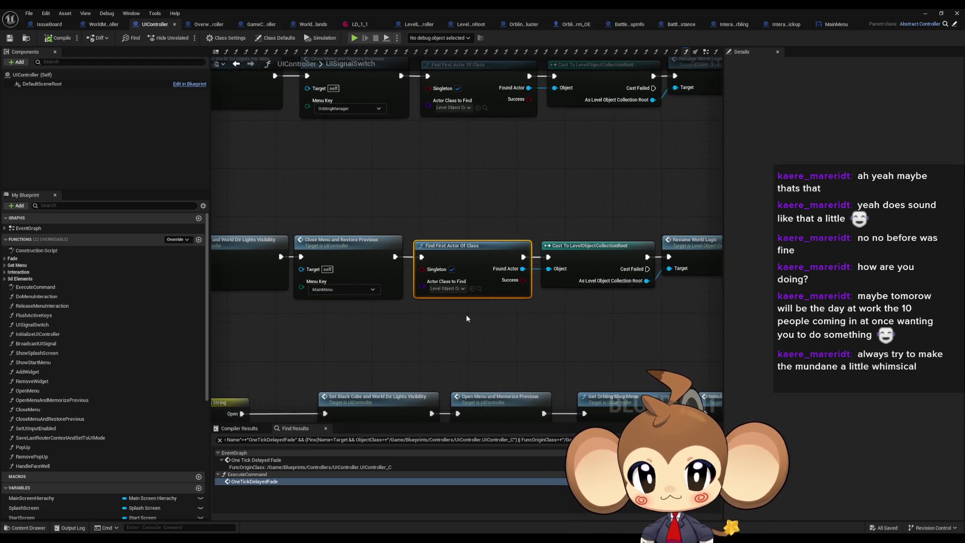
{"action": "left_click_drag", "start_coordinate": [456, 313], "coordinate": [335, 305]}
{"action": "mouse_move", "coordinate": [332, 205]}
{"action": "left_mouse_down"}
{"action": "mouse_move", "coordinate": [499, 291]}
{"action": "mouse_move", "coordinate": [344, 295]}
{"action": "left_mouse_up"}
{"action": "left_click", "coordinate": [442, 249]}
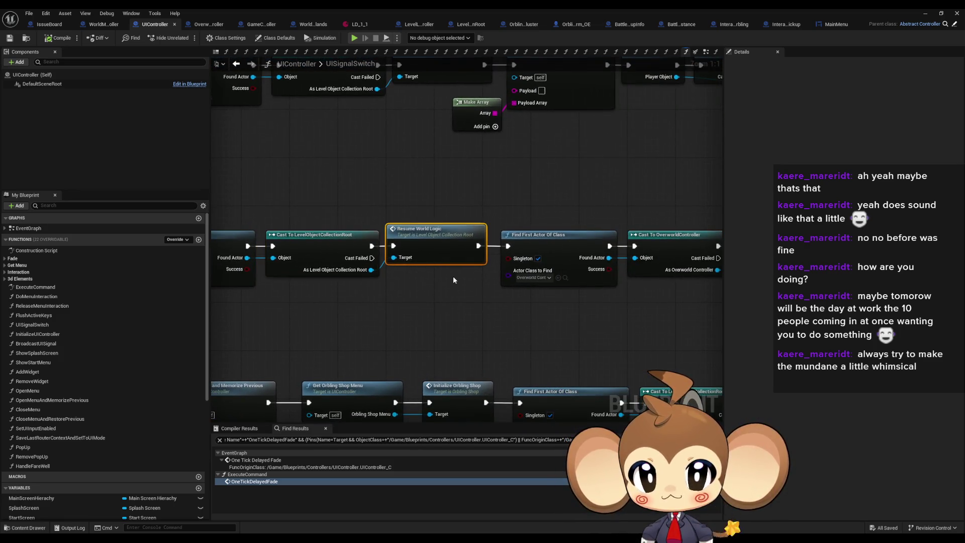
{"action": "left_click_drag", "start_coordinate": [453, 280], "coordinate": [367, 292]}
{"action": "left_click", "coordinate": [467, 272]}
{"action": "left_click_drag", "start_coordinate": [505, 314], "coordinate": [469, 317]}
{"action": "mouse_move", "coordinate": [622, 212]}
{"action": "left_mouse_down"}
{"action": "mouse_move", "coordinate": [469, 207]}
{"action": "mouse_move", "coordinate": [560, 288]}
{"action": "mouse_move", "coordinate": [413, 284]}
{"action": "left_mouse_up"}
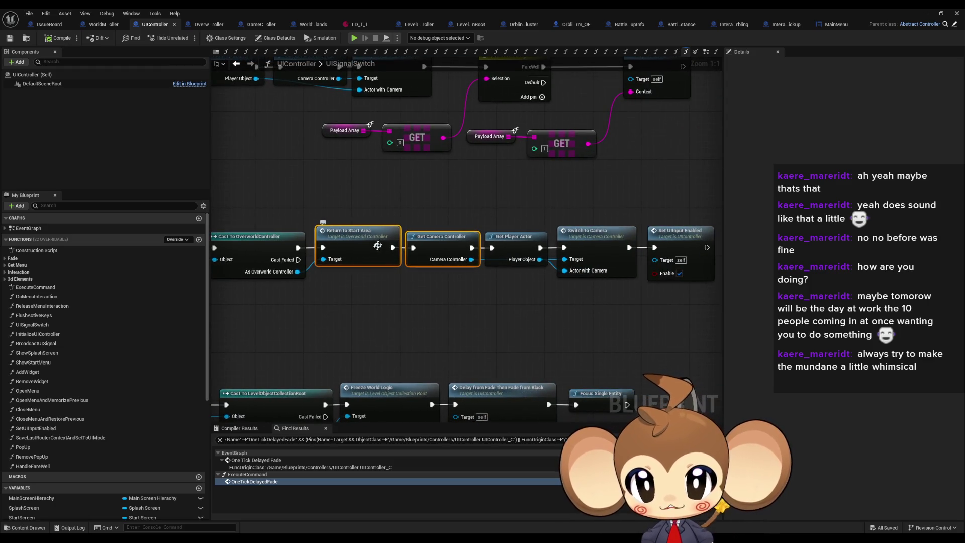
{"action": "mouse_move", "coordinate": [369, 235]}
{"action": "left_mouse_down"}
{"action": "mouse_move", "coordinate": [332, 242]}
{"action": "mouse_move", "coordinate": [413, 242]}
{"action": "left_mouse_up"}
{"action": "double_click", "coordinate": [413, 243]}
Step: Open the Switch to Island function graph and pan through its storage and data table nodes
{"action": "left_click", "coordinate": [505, 231]}
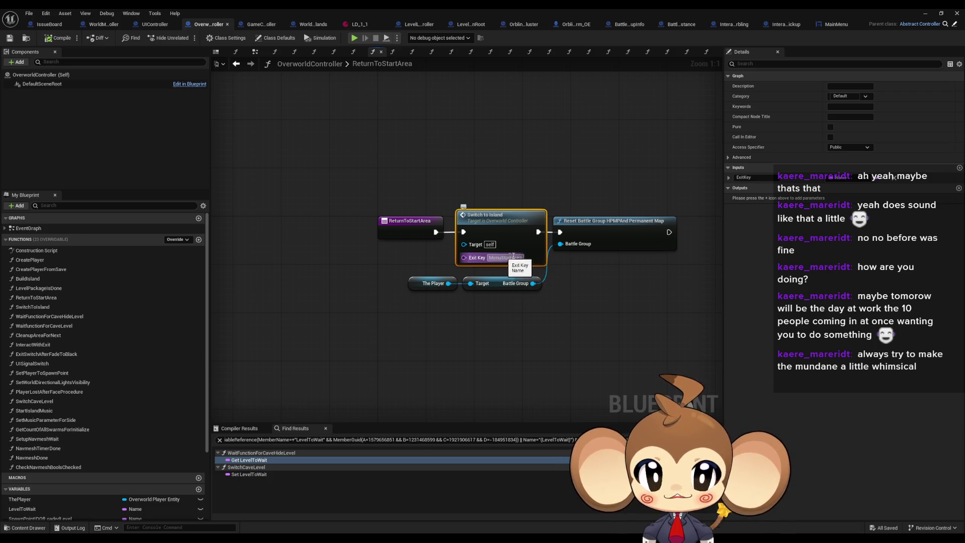
{"action": "left_click", "coordinate": [628, 243]}
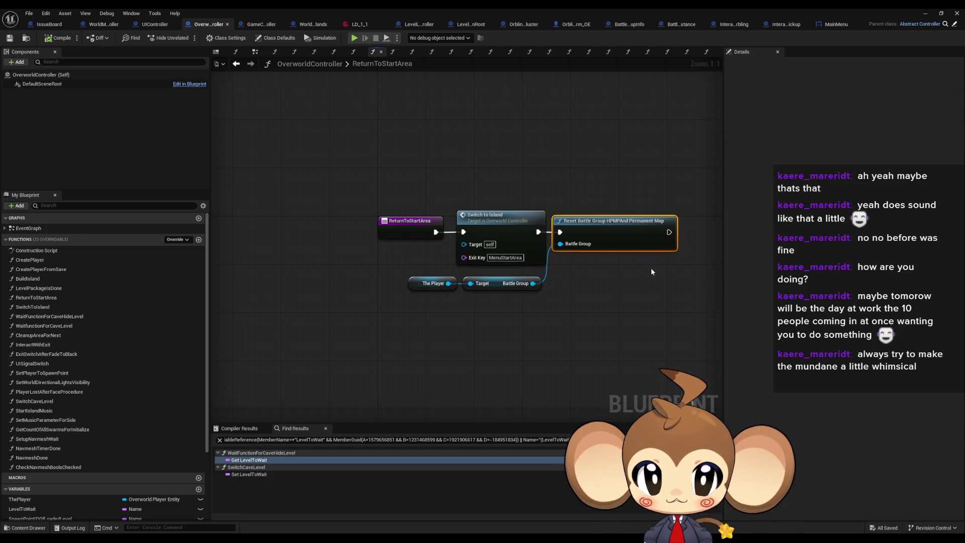
{"action": "left_click", "coordinate": [498, 227]}
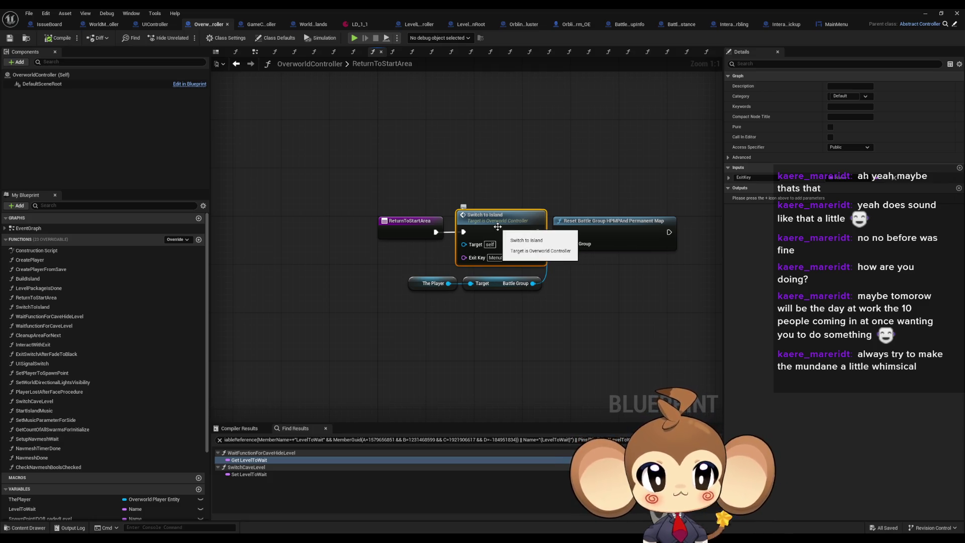
{"action": "double_click", "coordinate": [497, 227]}
{"action": "scroll", "coordinate": [572, 283], "scroll_direction": "down", "scroll_amount": 4}
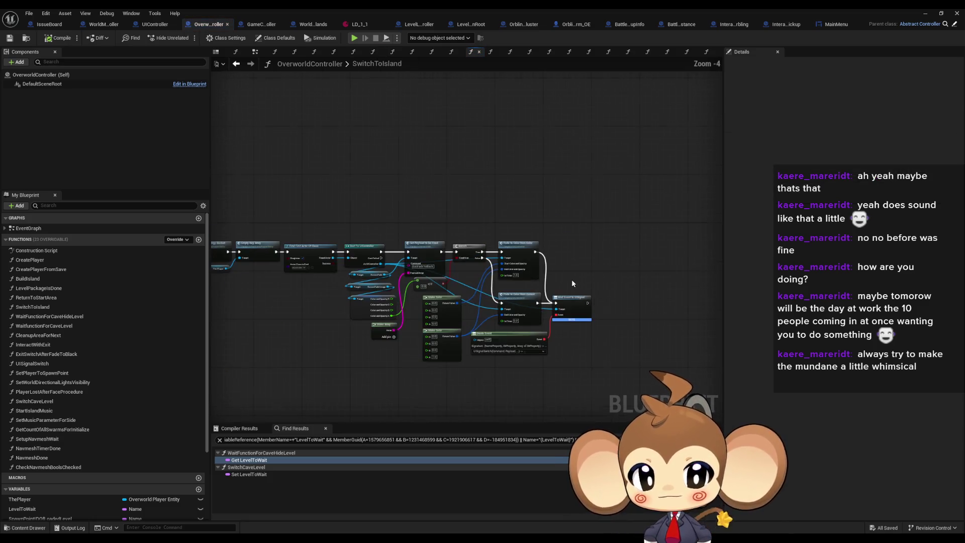
{"action": "left_click_drag", "start_coordinate": [395, 297], "coordinate": [515, 274]}
{"action": "scroll", "coordinate": [364, 292], "scroll_direction": "up", "scroll_amount": 4}
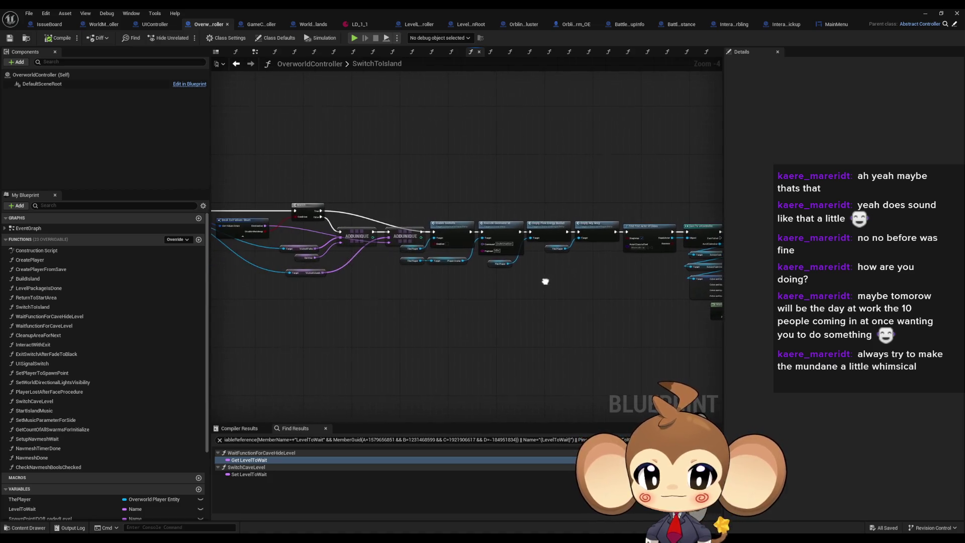
{"action": "scroll", "coordinate": [475, 252], "scroll_direction": "down", "scroll_amount": 3}
{"action": "scroll", "coordinate": [714, 323], "scroll_direction": "up", "scroll_amount": 3}
{"action": "left_click_drag", "start_coordinate": [400, 316], "coordinate": [645, 304]}
{"action": "left_click_drag", "start_coordinate": [578, 272], "coordinate": [458, 244]}
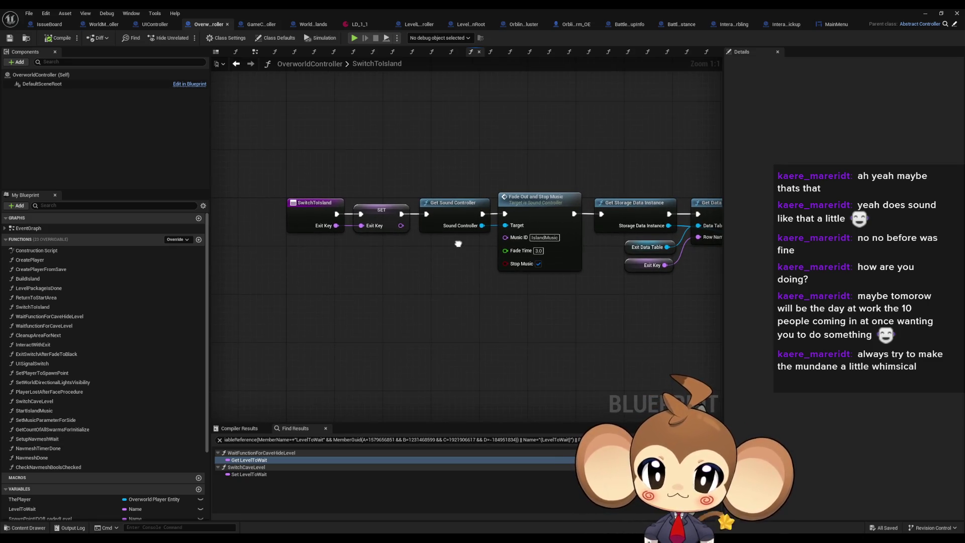
Step: Search all references to SwitchToIsland with Find References > By Class Member (All)
{"action": "left_click", "coordinate": [381, 218]}
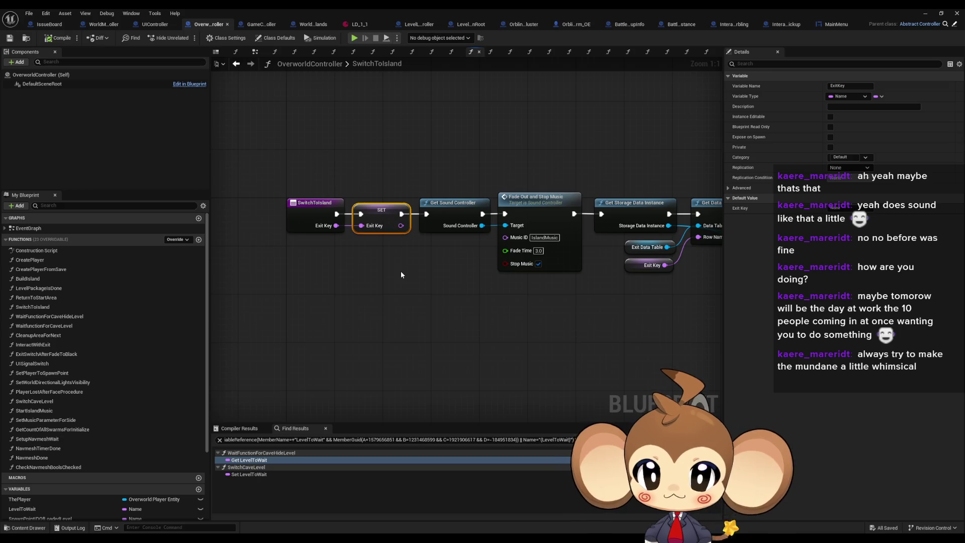
{"action": "left_click", "coordinate": [342, 202], "text": "ctrl"}
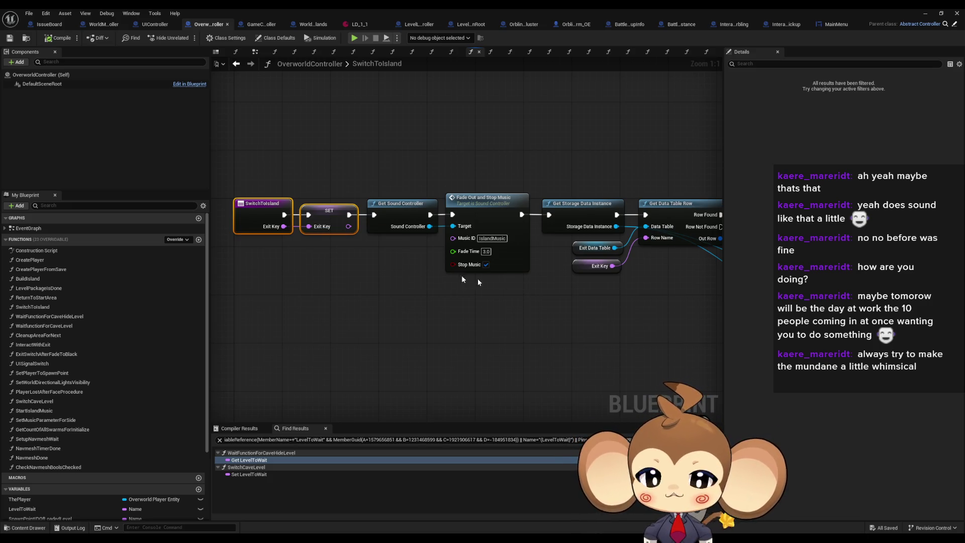
{"action": "right_click", "coordinate": [258, 215]}
{"action": "mouse_move", "coordinate": [295, 293]}
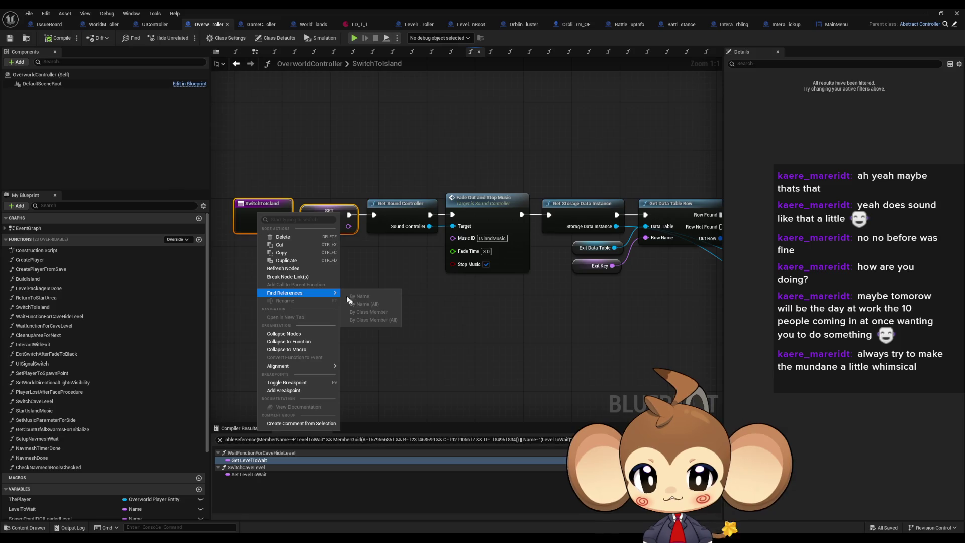
{"action": "left_click", "coordinate": [261, 217]}
{"action": "right_click", "coordinate": [264, 220]}
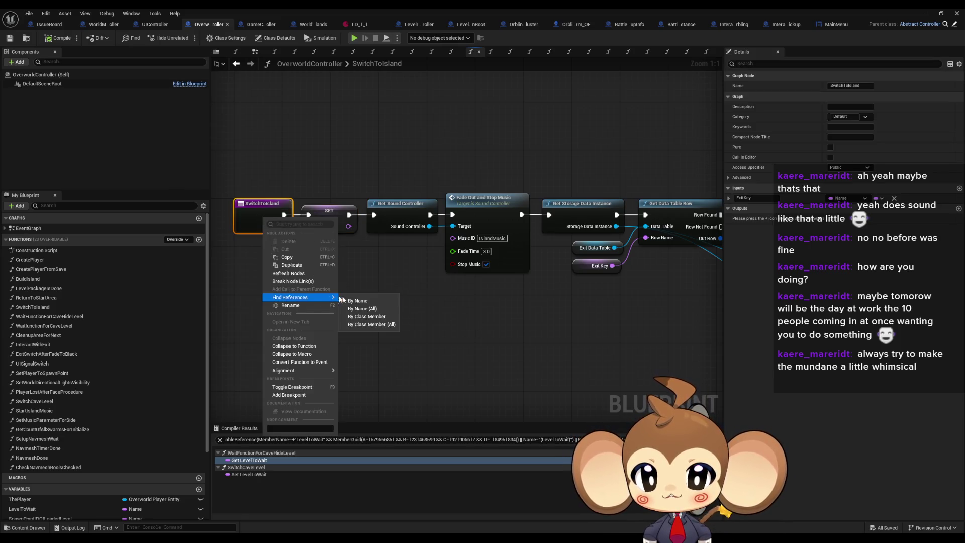
{"action": "left_click", "coordinate": [382, 324]}
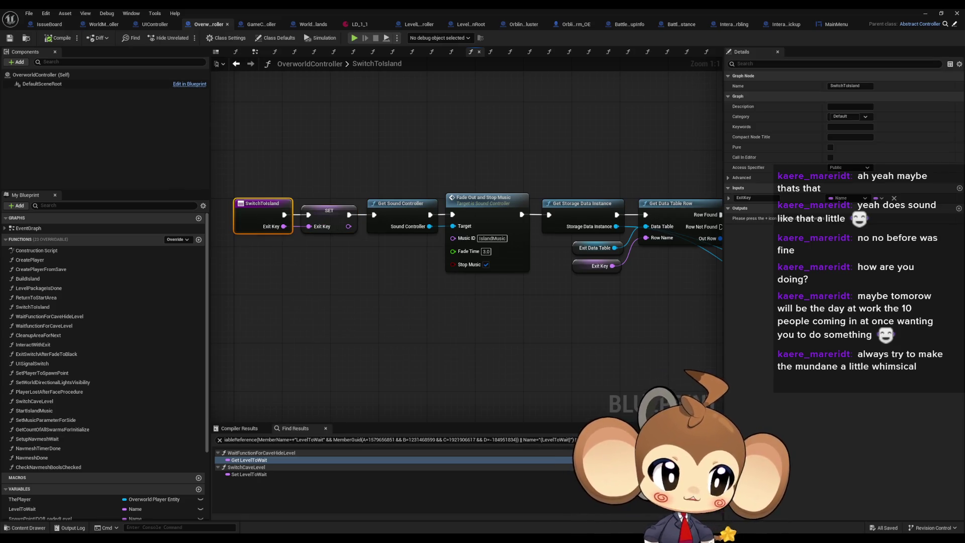
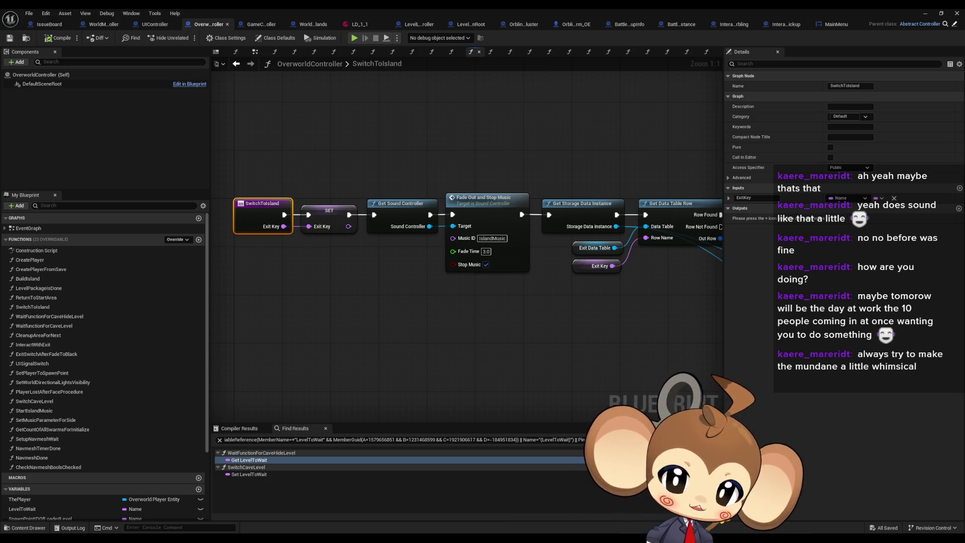
Step: Return to the InteractWithExit graph and run Find References on its node
{"action": "key", "text": "alt+Left"}
{"action": "key", "text": "alt+Left"}
{"action": "key", "text": "alt+Left"}
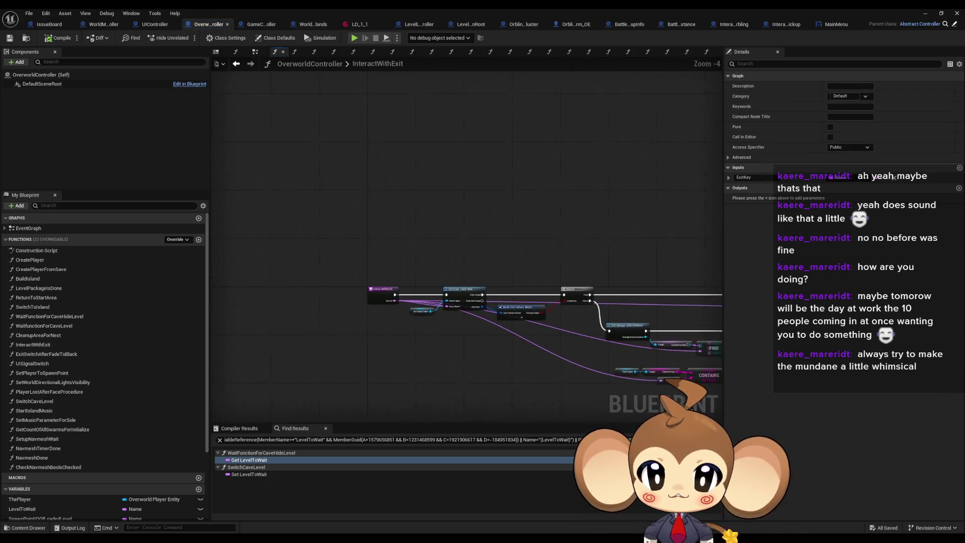
{"action": "scroll", "coordinate": [351, 317], "scroll_direction": "up", "scroll_amount": 4}
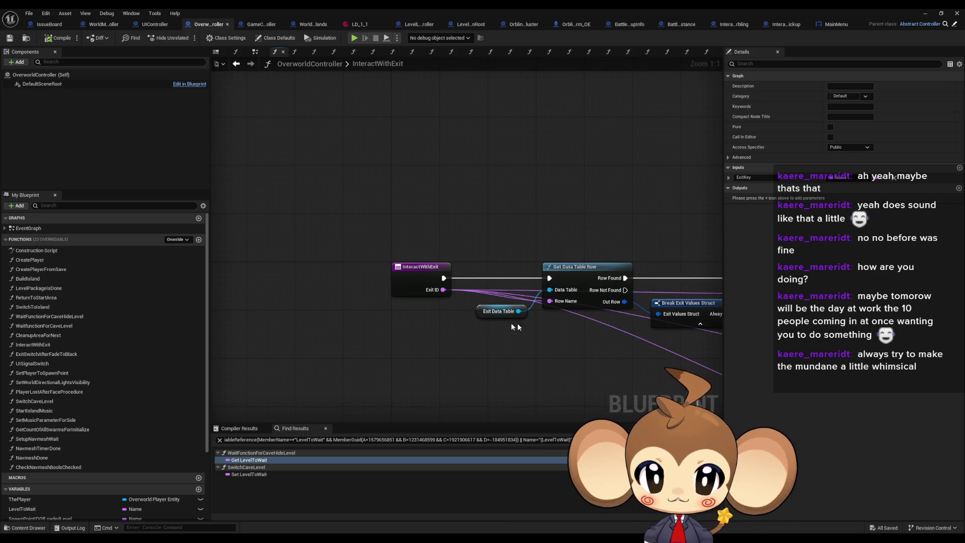
{"action": "right_click", "coordinate": [409, 279]}
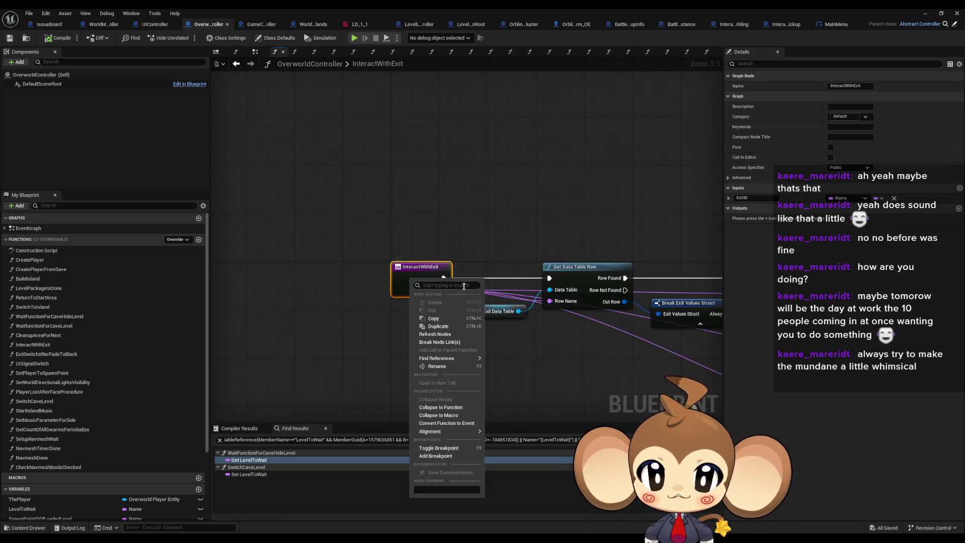
{"action": "mouse_move", "coordinate": [438, 358]}
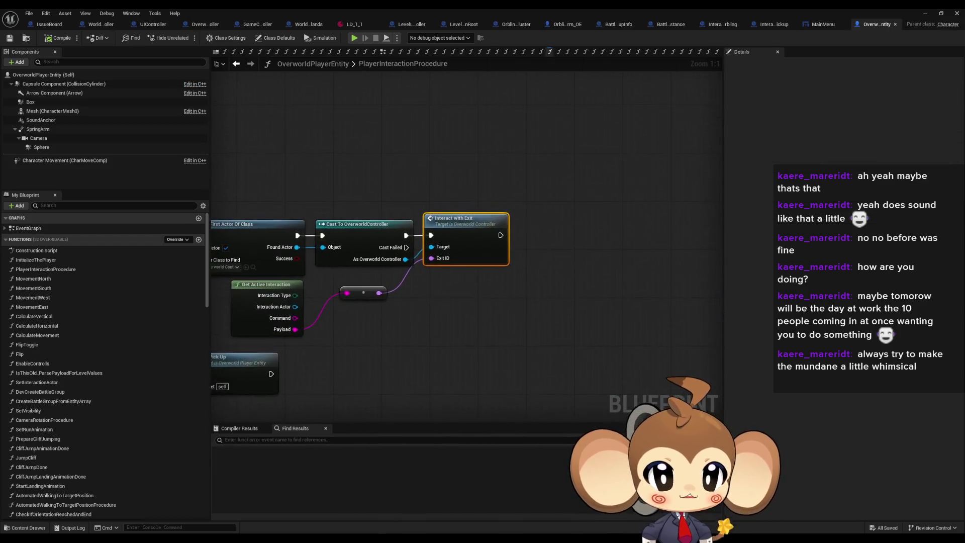
Step: Inspect the InteractWithExit call in OverworldPlayerEntity, then reopen the function from that call
{"action": "scroll", "coordinate": [431, 290], "scroll_direction": "up", "scroll_amount": 3}
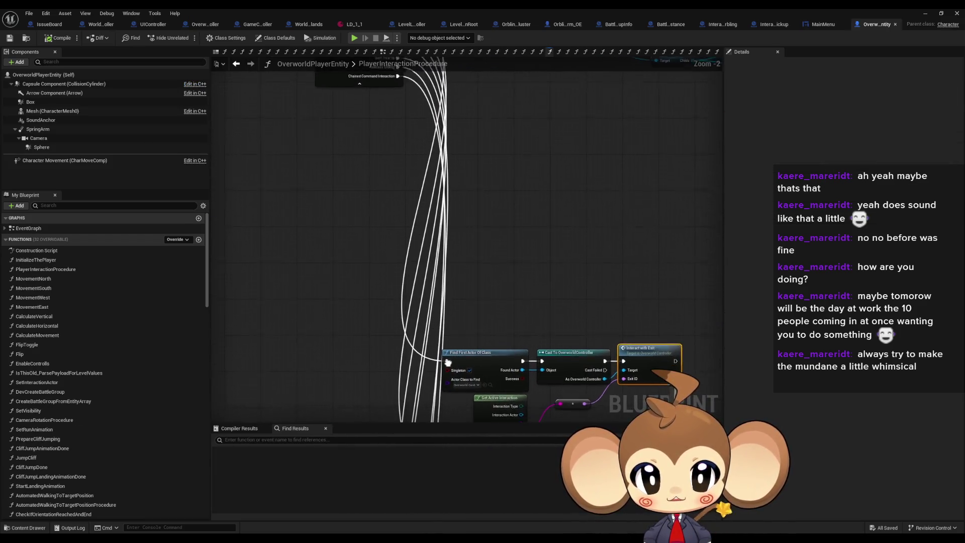
{"action": "scroll", "coordinate": [446, 371], "scroll_direction": "down", "scroll_amount": 2}
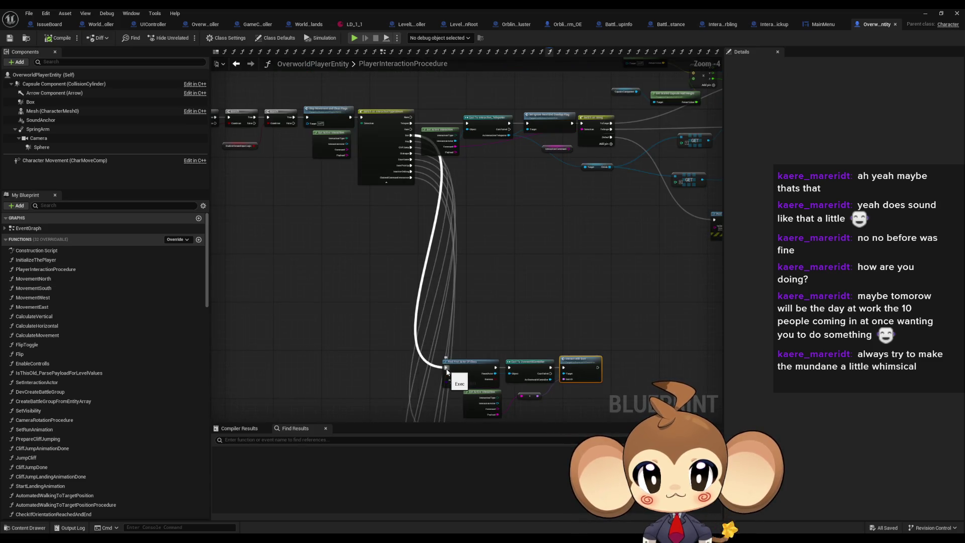
{"action": "scroll", "coordinate": [446, 371], "scroll_direction": "up", "scroll_amount": 5}
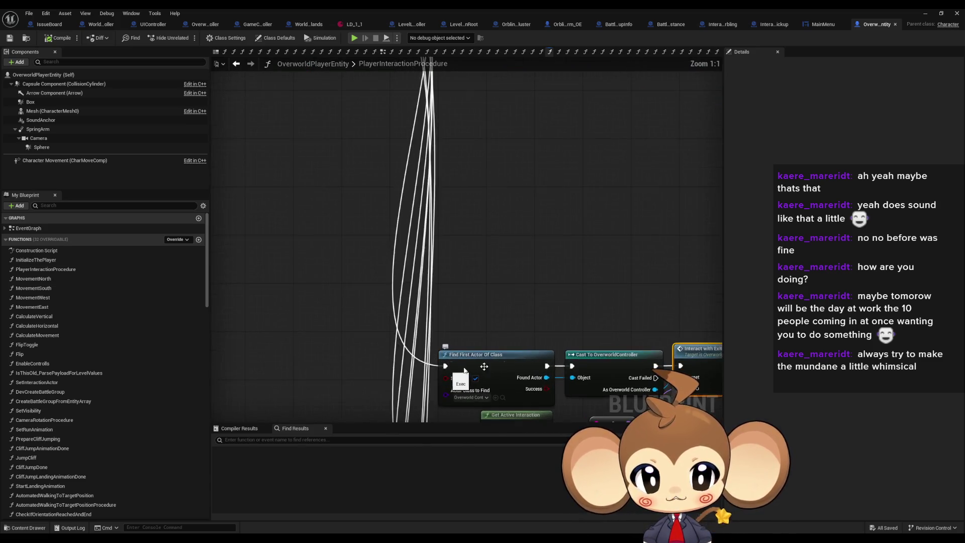
{"action": "double_click", "coordinate": [507, 240]}
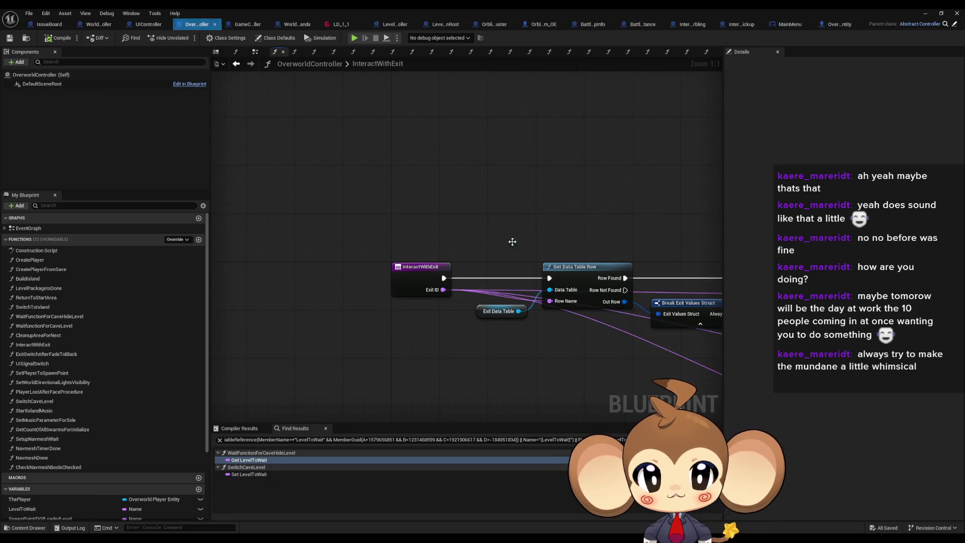
Step: Open the SwitchToIsland function and follow its chain to the Execute Command VE node
{"action": "scroll", "coordinate": [352, 300], "scroll_direction": "down", "scroll_amount": 3}
{"action": "left_click_drag", "start_coordinate": [534, 157], "coordinate": [609, 247]}
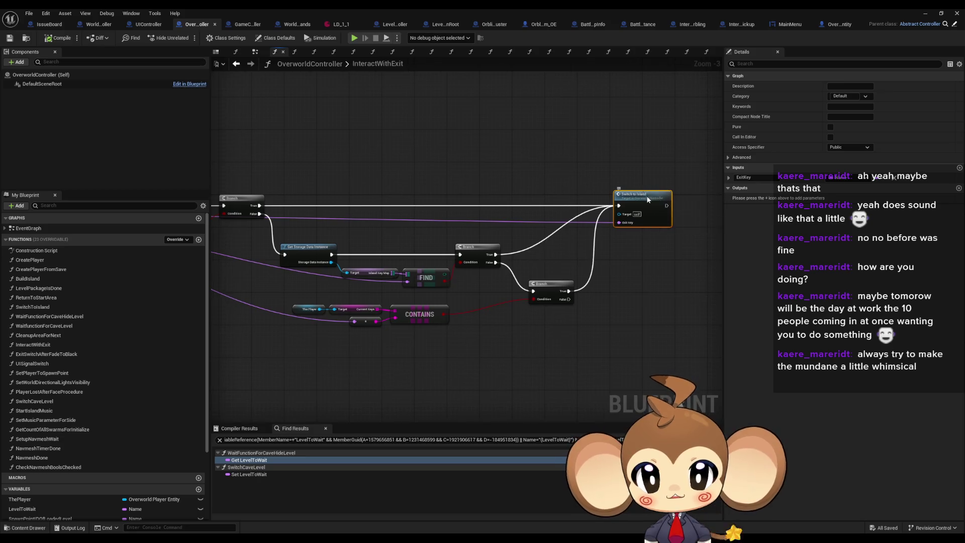
{"action": "double_click", "coordinate": [643, 201]}
{"action": "left_click_drag", "start_coordinate": [505, 283], "coordinate": [459, 274]}
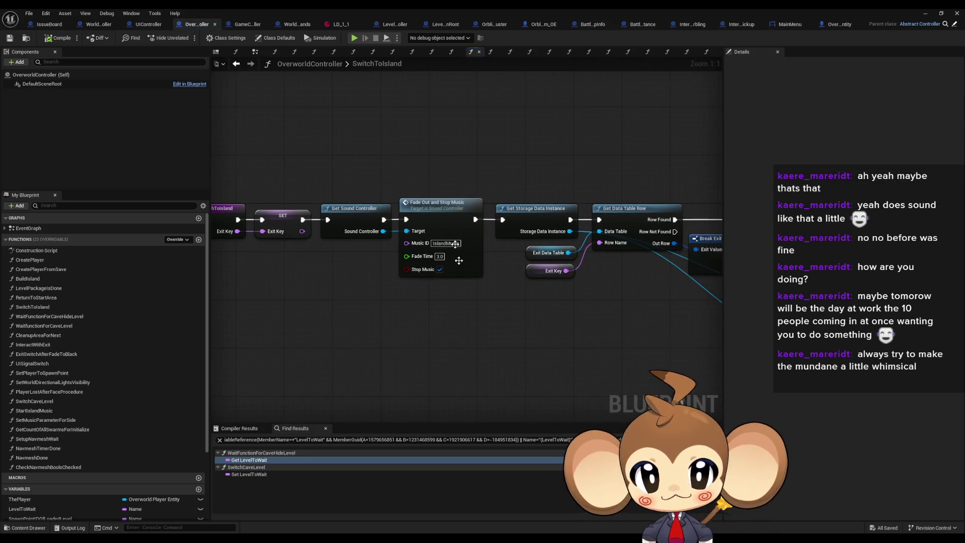
{"action": "left_click_drag", "start_coordinate": [517, 224], "coordinate": [429, 242]}
{"action": "left_click_drag", "start_coordinate": [453, 189], "coordinate": [468, 230]}
{"action": "left_click_drag", "start_coordinate": [523, 212], "coordinate": [218, 183]}
{"action": "left_click_drag", "start_coordinate": [609, 247], "coordinate": [463, 247]}
{"action": "left_click", "coordinate": [463, 247]}
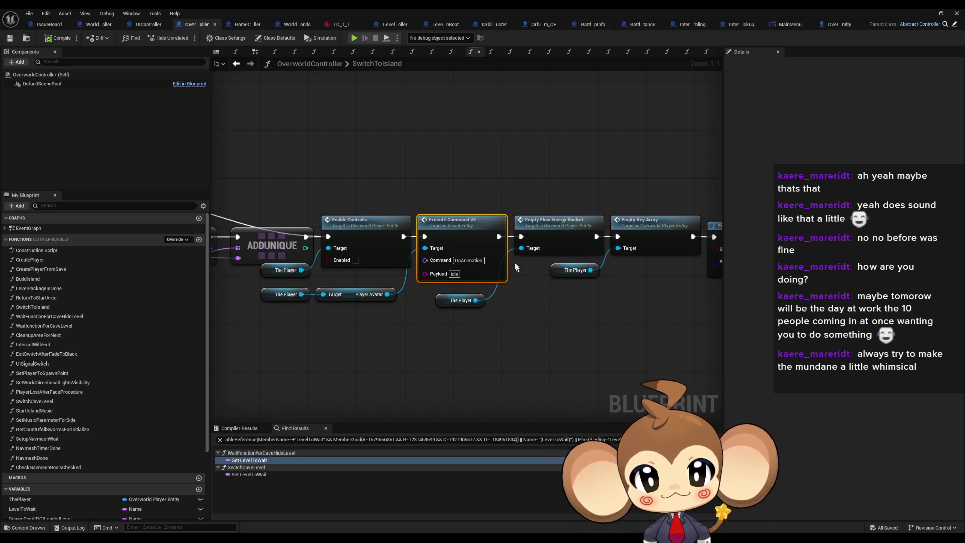
Step: Review Find First Actor Of Class, Empty Key Array, Set Payload to be Fired and the fade nodes
{"action": "left_click_drag", "start_coordinate": [530, 266], "coordinate": [323, 264]}
{"action": "left_click", "coordinate": [432, 225]}
{"action": "left_click", "coordinate": [537, 228]}
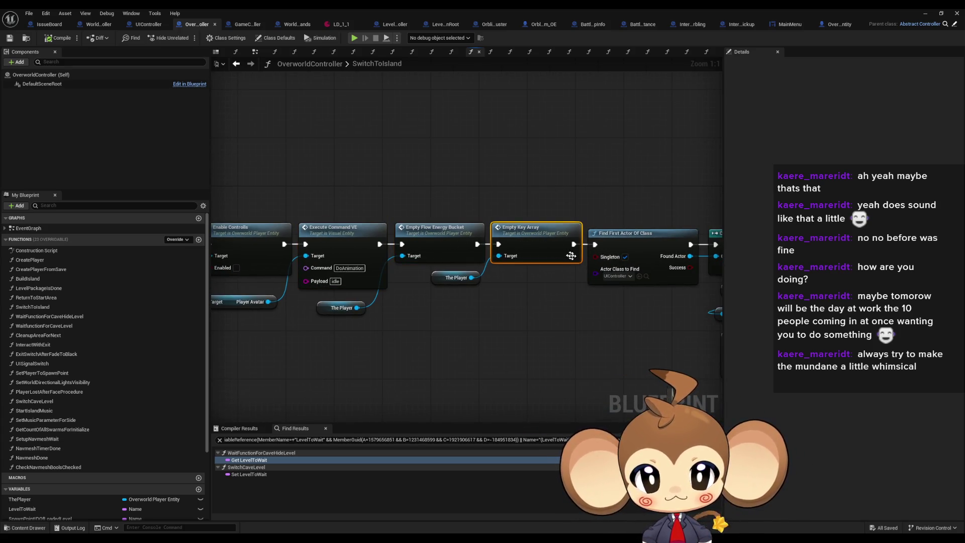
{"action": "left_click", "coordinate": [479, 253]}
{"action": "left_click_drag", "start_coordinate": [479, 252], "coordinate": [321, 233]}
{"action": "left_click", "coordinate": [618, 209]}
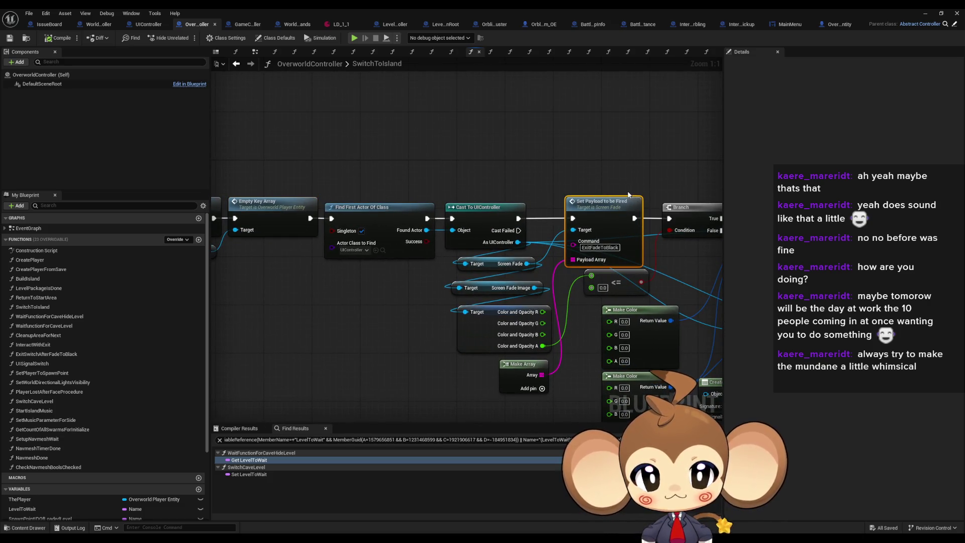
{"action": "mouse_move", "coordinate": [622, 192]}
{"action": "left_mouse_down"}
{"action": "mouse_move", "coordinate": [352, 137]}
{"action": "mouse_move", "coordinate": [191, 160]}
{"action": "left_mouse_up"}
Step: Recheck Break Exit Values Struct, the Exit Key getter, ADDUNIQUE on Visited Islands and Execute Command VE
{"action": "mouse_move", "coordinate": [226, 322]}
{"action": "left_mouse_down"}
{"action": "mouse_move", "coordinate": [300, 338]}
{"action": "mouse_move", "coordinate": [324, 327]}
{"action": "mouse_move", "coordinate": [585, 333]}
{"action": "left_mouse_up"}
{"action": "left_click", "coordinate": [377, 271]}
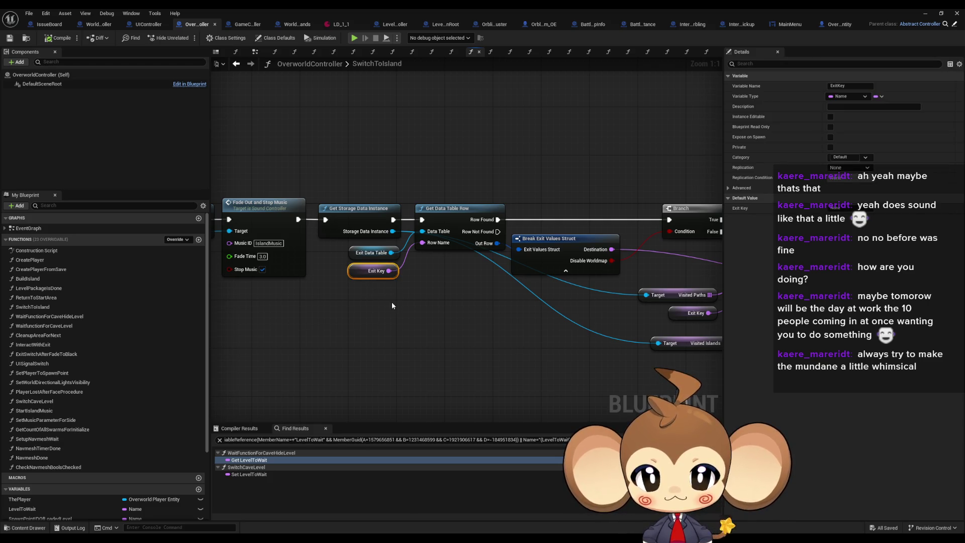
{"action": "mouse_move", "coordinate": [392, 306]}
{"action": "left_mouse_down"}
{"action": "mouse_move", "coordinate": [709, 333]}
{"action": "mouse_move", "coordinate": [363, 307]}
{"action": "left_mouse_up"}
{"action": "mouse_move", "coordinate": [549, 253]}
{"action": "left_mouse_down"}
{"action": "mouse_move", "coordinate": [484, 233]}
{"action": "mouse_move", "coordinate": [260, 218]}
{"action": "left_mouse_up"}
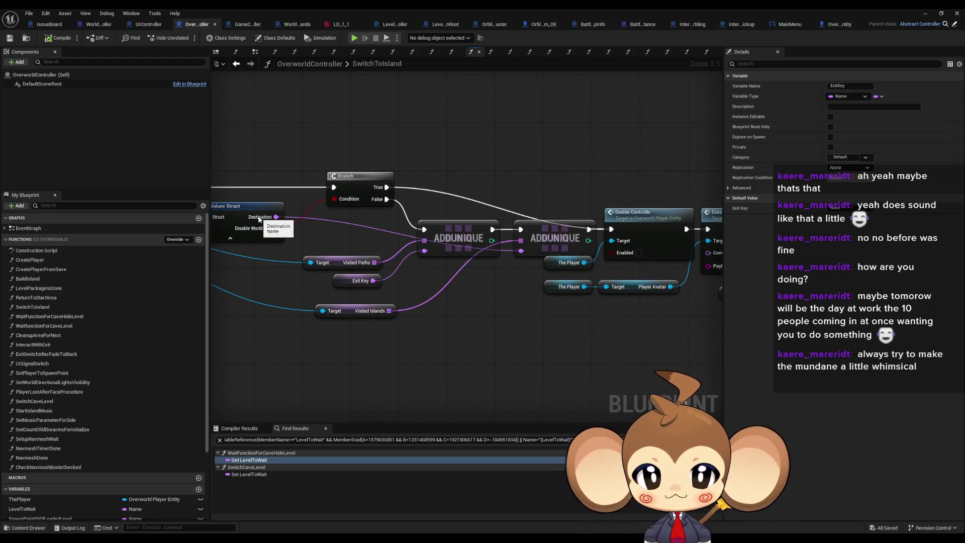
{"action": "mouse_move", "coordinate": [265, 297]}
{"action": "left_mouse_down"}
{"action": "mouse_move", "coordinate": [441, 336]}
{"action": "mouse_move", "coordinate": [241, 329]}
{"action": "left_mouse_up"}
{"action": "left_click_drag", "start_coordinate": [528, 228], "coordinate": [433, 225]}
{"action": "left_click", "coordinate": [433, 224]}
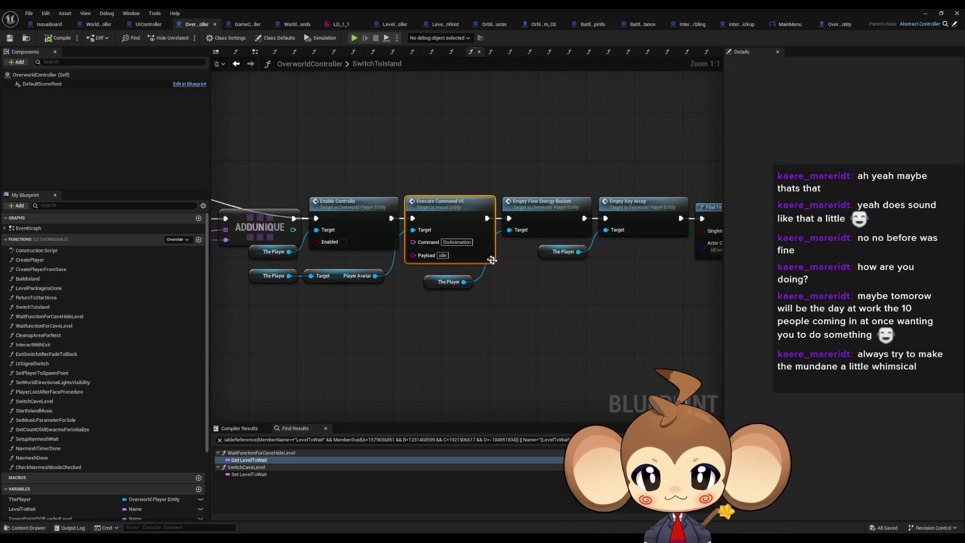
Step: Inspect the UI controller's Fade to Color nodes and the ExitFadeToBlack payload value
{"action": "left_click_drag", "start_coordinate": [556, 276], "coordinate": [213, 262]}
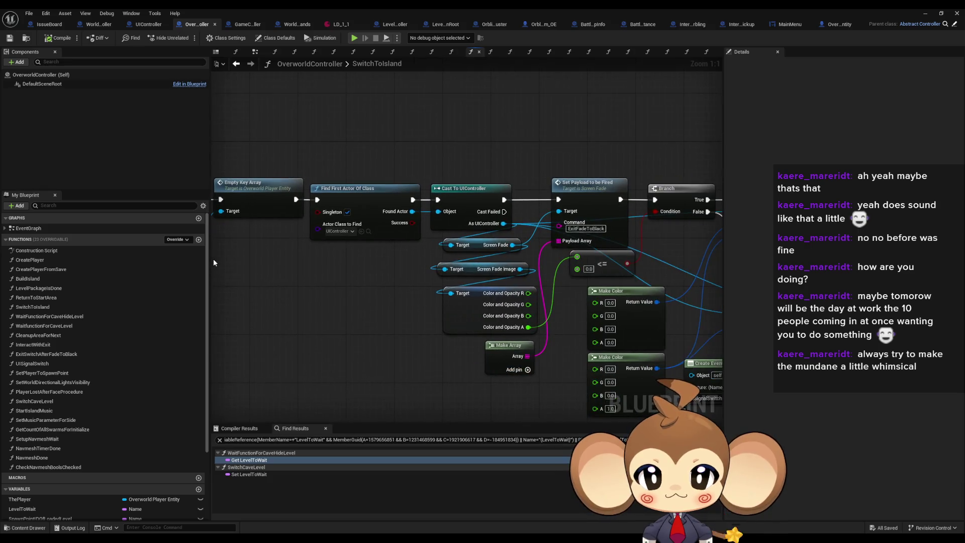
{"action": "left_click_drag", "start_coordinate": [274, 269], "coordinate": [245, 252]}
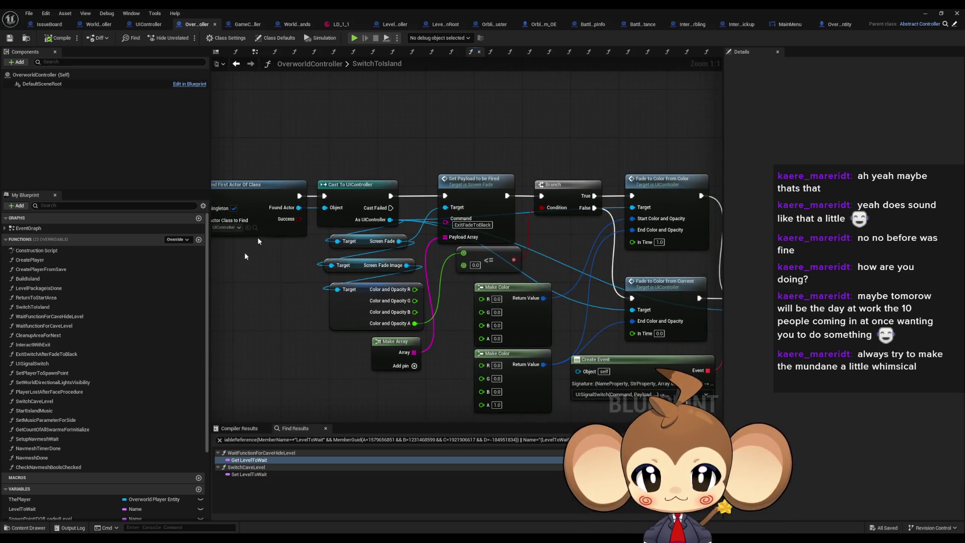
{"action": "left_click", "coordinate": [505, 213]}
{"action": "left_click_drag", "start_coordinate": [506, 213], "coordinate": [444, 201]}
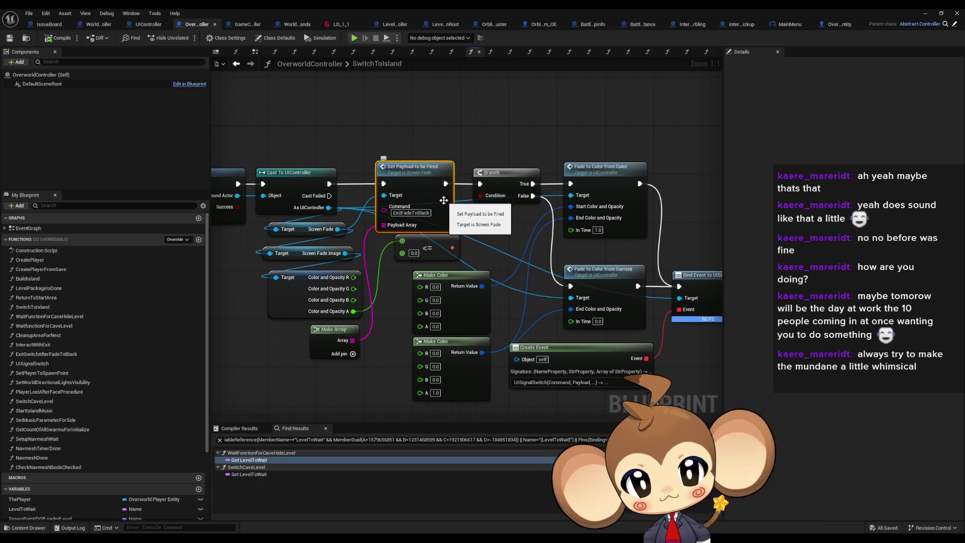
{"action": "left_click", "coordinate": [411, 212]}
Step: Go back to the start of the chain and bring up the SET ExitKey node's context menu
{"action": "mouse_move", "coordinate": [525, 239]}
{"action": "left_mouse_down"}
{"action": "mouse_move", "coordinate": [342, 232]}
{"action": "mouse_move", "coordinate": [414, 201]}
{"action": "left_mouse_up"}
{"action": "mouse_move", "coordinate": [372, 175]}
{"action": "left_mouse_down"}
{"action": "mouse_move", "coordinate": [508, 270]}
{"action": "mouse_move", "coordinate": [450, 251]}
{"action": "mouse_move", "coordinate": [374, 247]}
{"action": "left_mouse_up"}
{"action": "left_click", "coordinate": [542, 246]}
{"action": "right_click", "coordinate": [376, 245]}
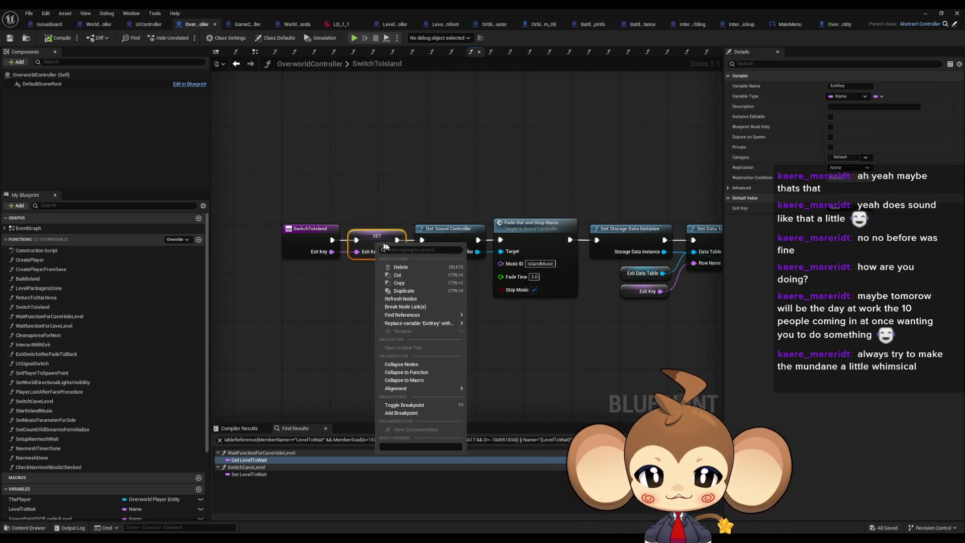
Step: List all ExitKey references and jump to the ExitKey getter in EventGraph
{"action": "mouse_move", "coordinate": [403, 317]}
{"action": "left_click", "coordinate": [487, 334]}
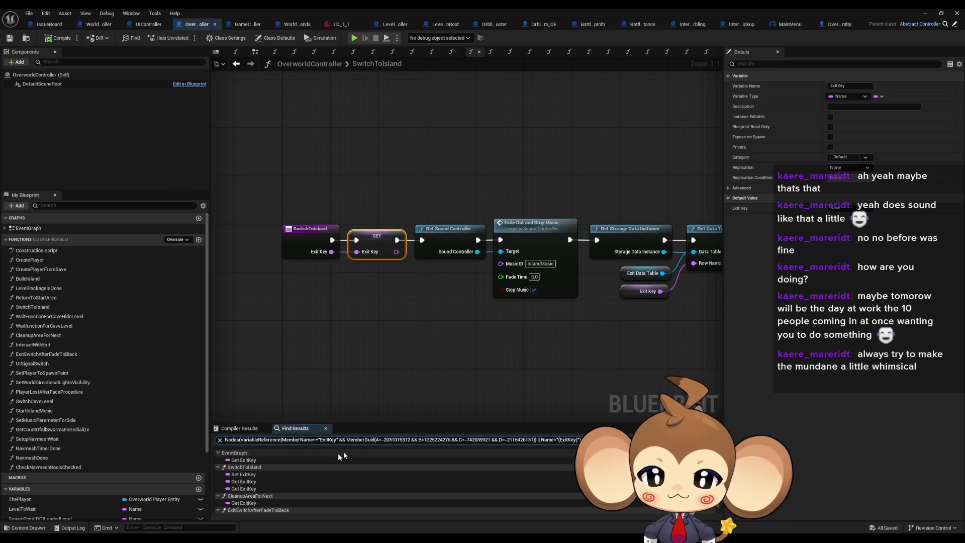
{"action": "left_click", "coordinate": [244, 460]}
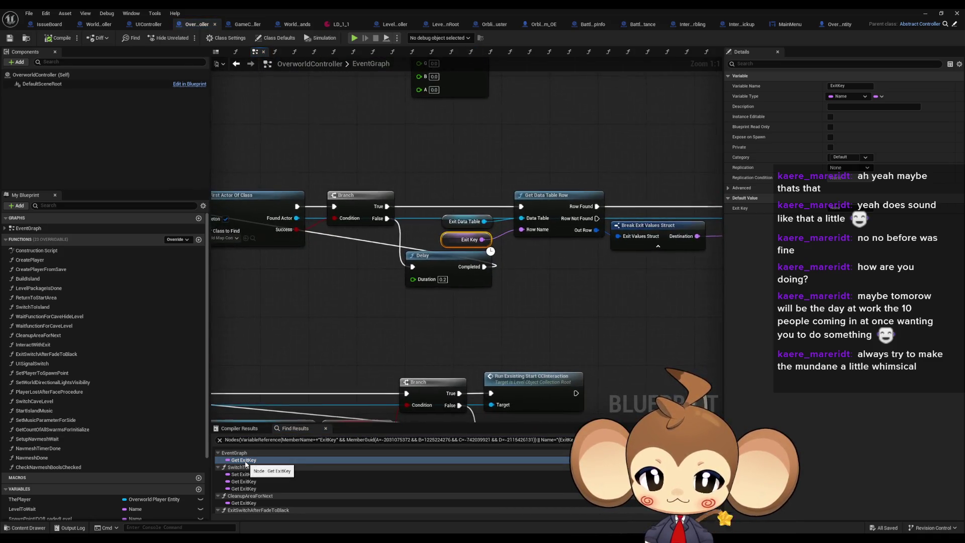
Step: Follow the EventGraph's data table lookup to Initialize World Map, then jump to the SwitchToIsland setter
{"action": "left_click_drag", "start_coordinate": [486, 302], "coordinate": [827, 323]}
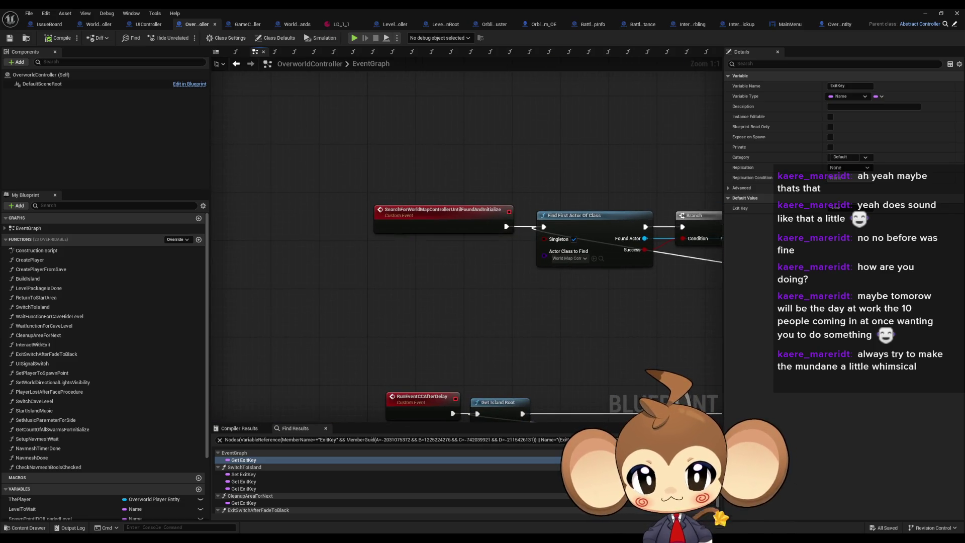
{"action": "left_click_drag", "start_coordinate": [827, 323], "coordinate": [413, 324]}
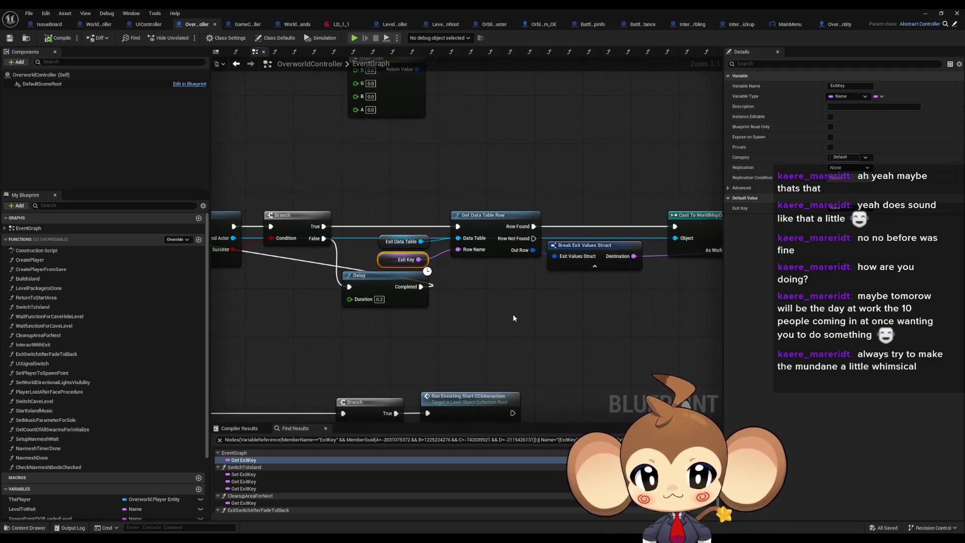
{"action": "mouse_move", "coordinate": [513, 317]}
{"action": "left_mouse_down"}
{"action": "mouse_move", "coordinate": [409, 274]}
{"action": "mouse_move", "coordinate": [194, 277]}
{"action": "left_mouse_up"}
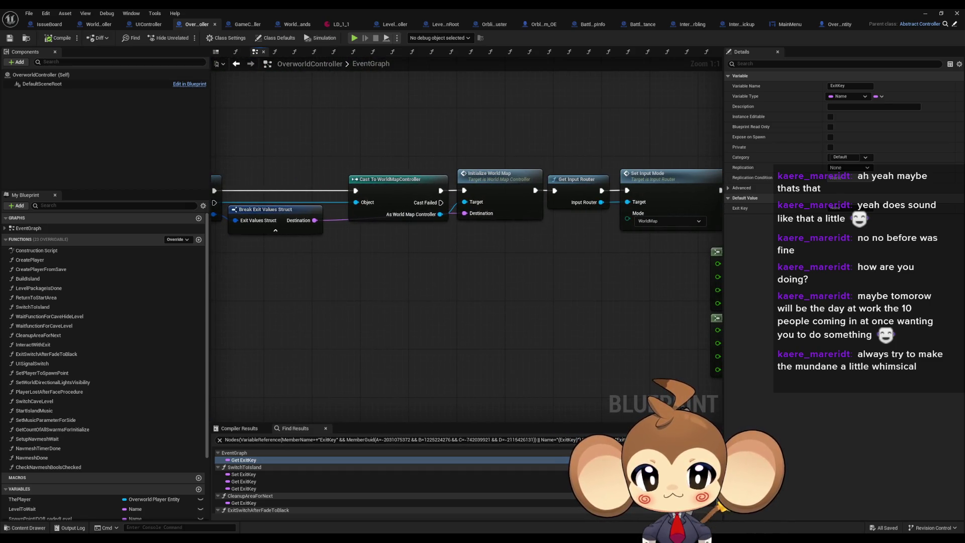
{"action": "mouse_move", "coordinate": [466, 139]}
{"action": "left_mouse_down"}
{"action": "mouse_move", "coordinate": [538, 273]}
{"action": "mouse_move", "coordinate": [299, 243]}
{"action": "mouse_move", "coordinate": [634, 259]}
{"action": "left_mouse_up"}
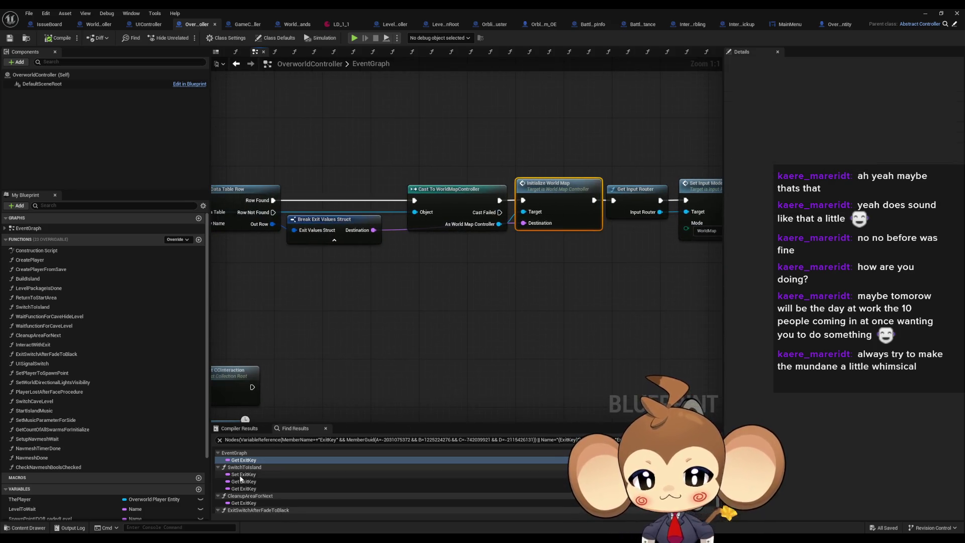
{"action": "left_click", "coordinate": [240, 475]}
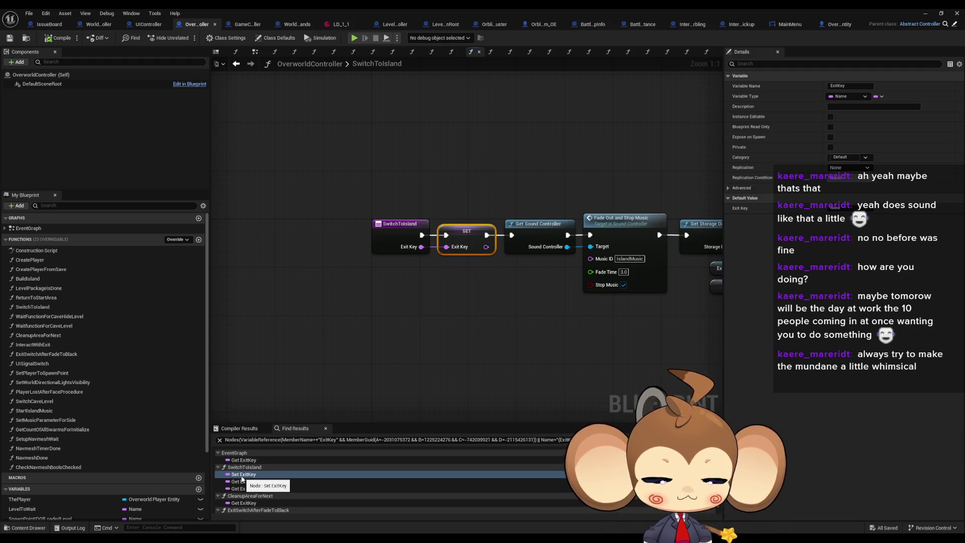
Step: Step through the SwitchToIsland ExitKey getters to the use in CleanupAreaForNext
{"action": "left_click_drag", "start_coordinate": [500, 325], "coordinate": [451, 336]}
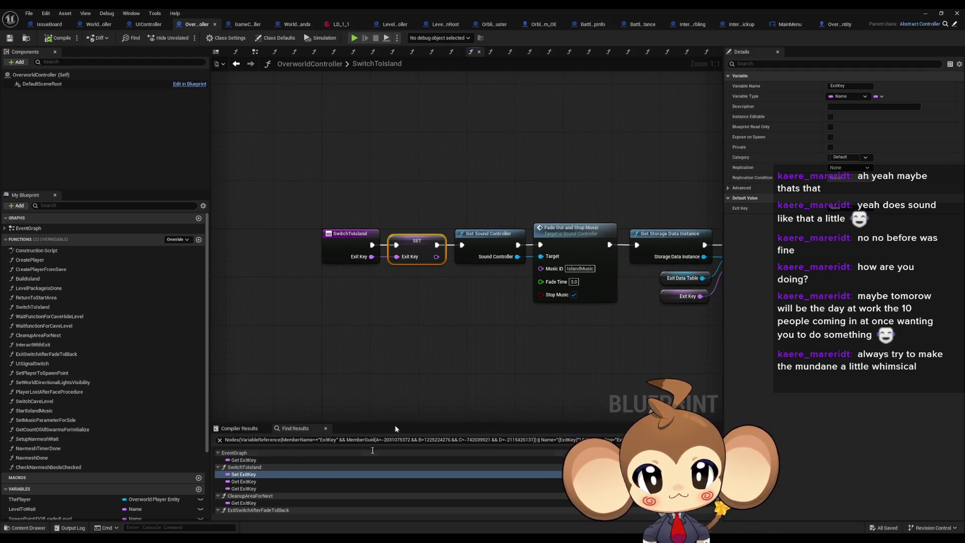
{"action": "scroll", "coordinate": [256, 494], "scroll_direction": "down", "scroll_amount": 1}
{"action": "left_click", "coordinate": [247, 474]}
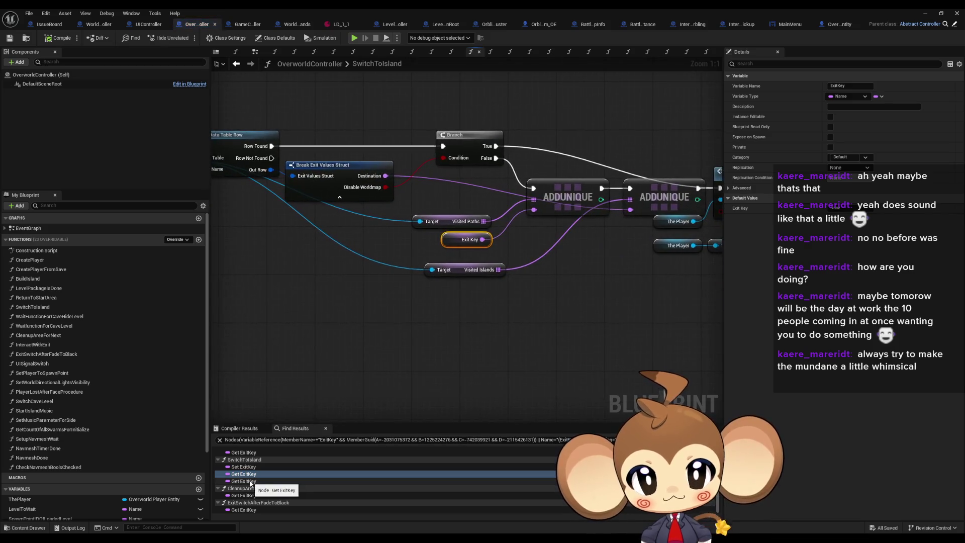
{"action": "left_click", "coordinate": [250, 481]}
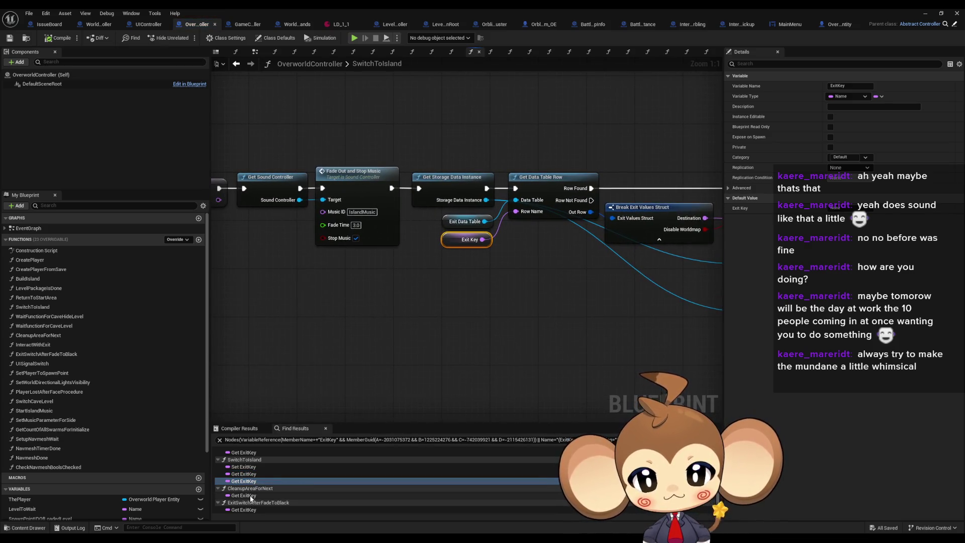
{"action": "left_click", "coordinate": [251, 496]}
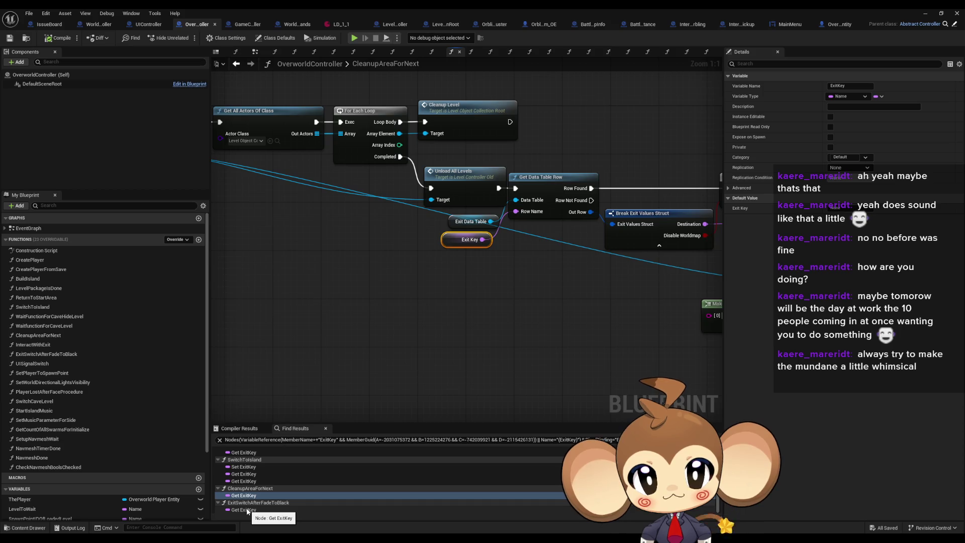
Step: Review CleanupAreaForNext's cast, unbind, loop and row lookup, then jump to ExitSwitchAfterFadeToBlack's ExitKey use
{"action": "mouse_move", "coordinate": [444, 285]}
{"action": "left_mouse_down"}
{"action": "mouse_move", "coordinate": [512, 314]}
{"action": "mouse_move", "coordinate": [662, 340]}
{"action": "left_mouse_up"}
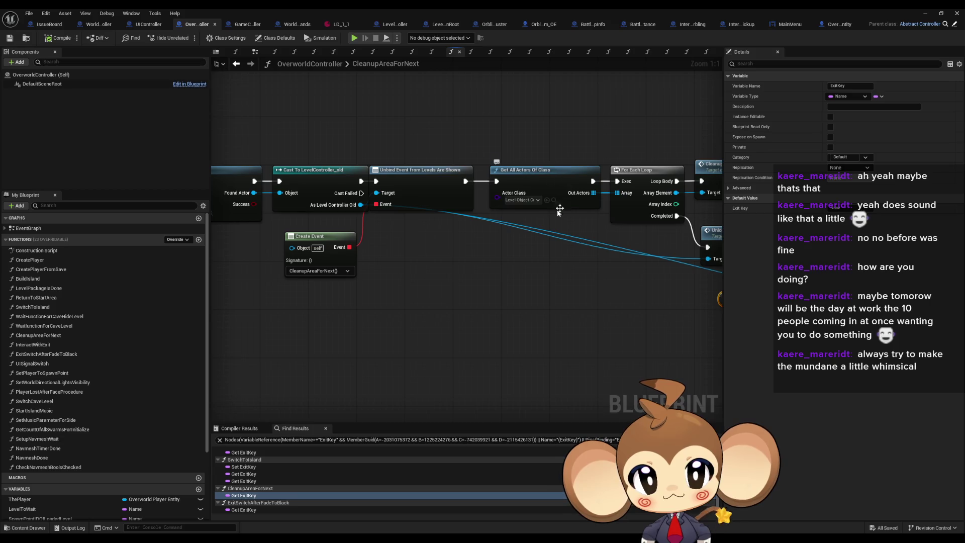
{"action": "mouse_move", "coordinate": [515, 206]}
{"action": "left_mouse_down"}
{"action": "mouse_move", "coordinate": [350, 219]}
{"action": "mouse_move", "coordinate": [326, 236]}
{"action": "left_mouse_up"}
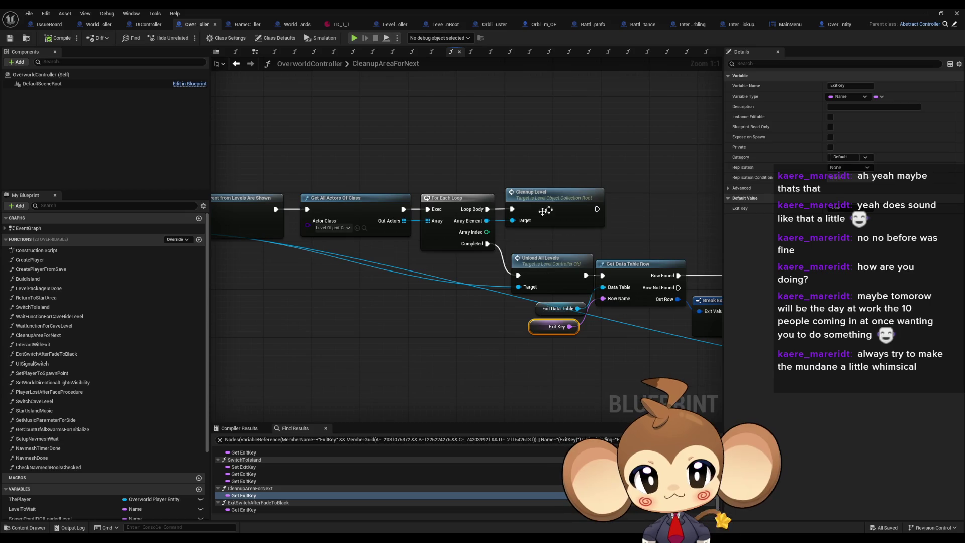
{"action": "scroll", "coordinate": [578, 287], "scroll_direction": "down", "scroll_amount": 4}
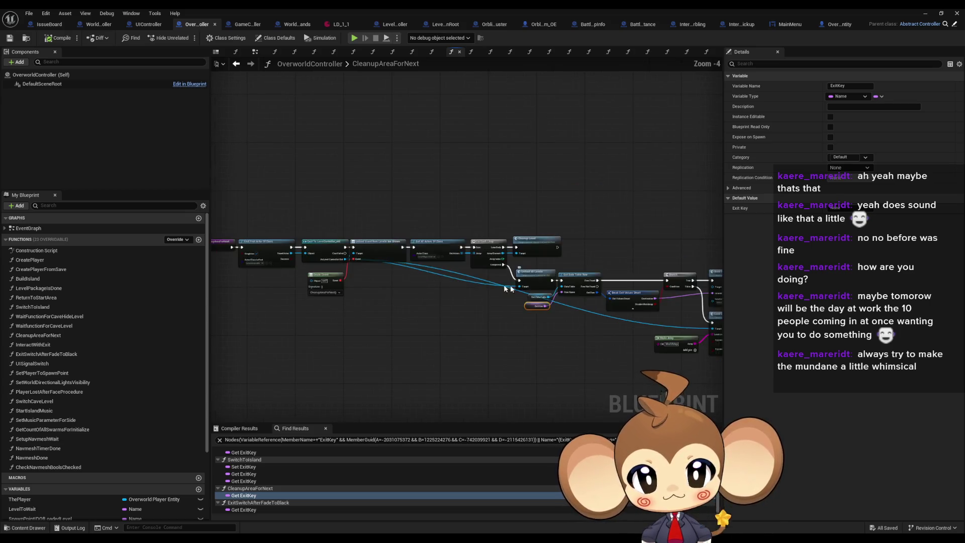
{"action": "scroll", "coordinate": [692, 298], "scroll_direction": "up", "scroll_amount": 2}
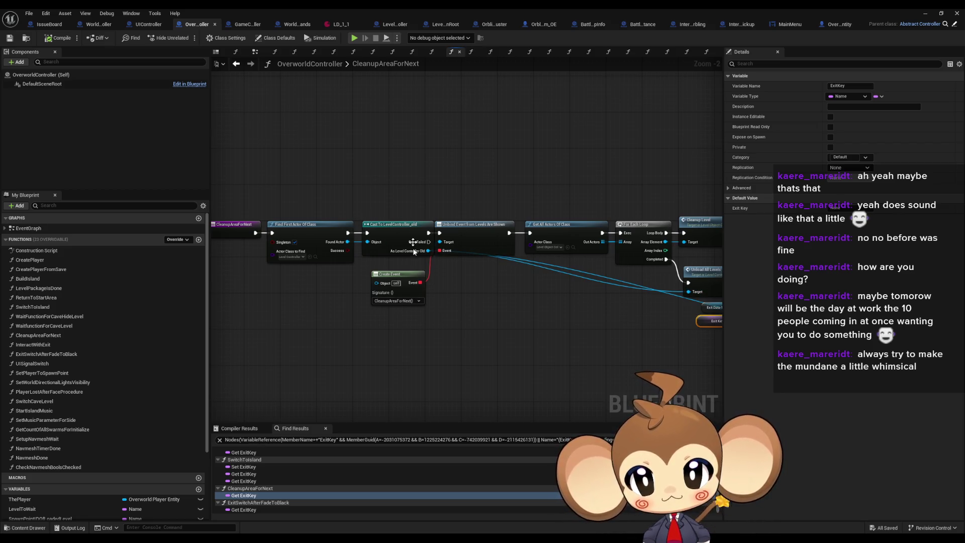
{"action": "scroll", "coordinate": [406, 337], "scroll_direction": "up", "scroll_amount": 1}
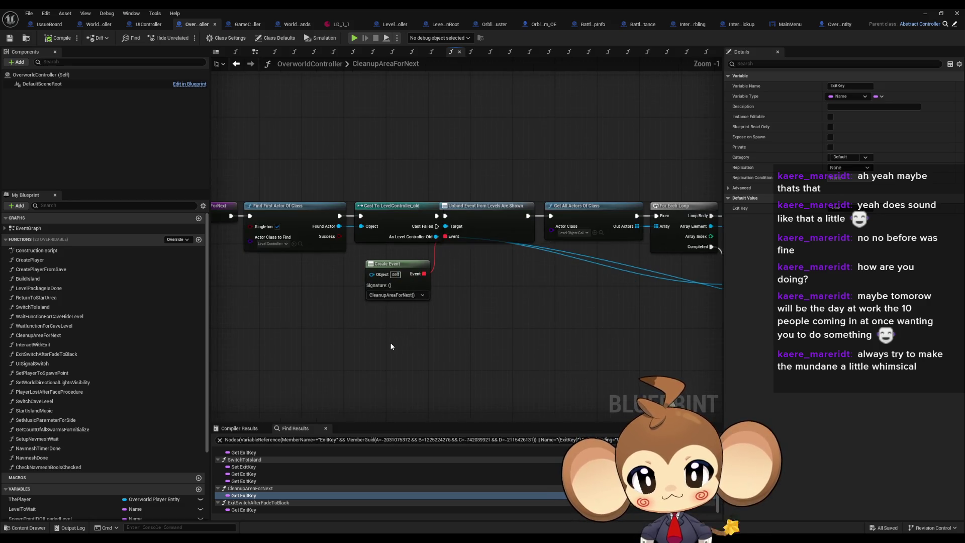
{"action": "mouse_move", "coordinate": [390, 343]}
{"action": "left_mouse_down"}
{"action": "mouse_move", "coordinate": [397, 308]}
{"action": "mouse_move", "coordinate": [421, 302]}
{"action": "left_mouse_up"}
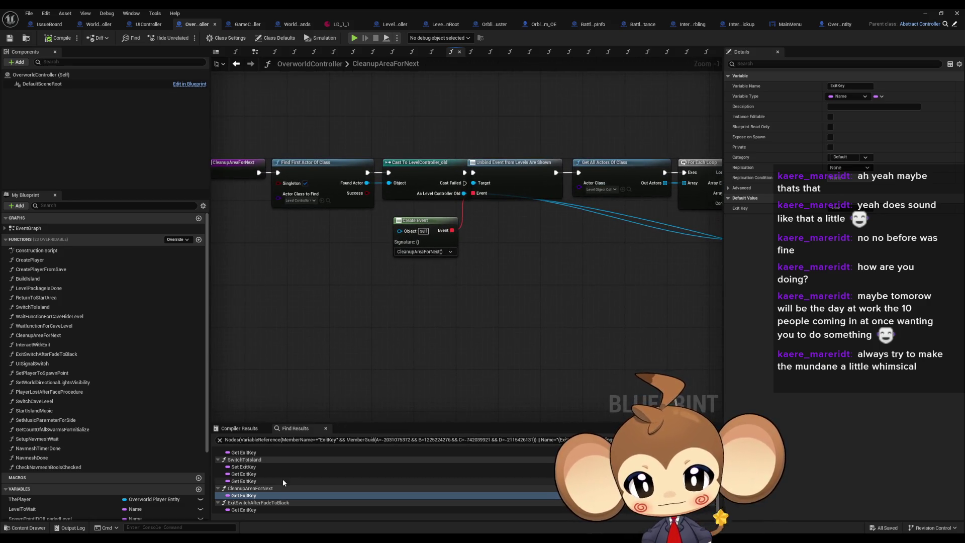
{"action": "double_click", "coordinate": [243, 510]}
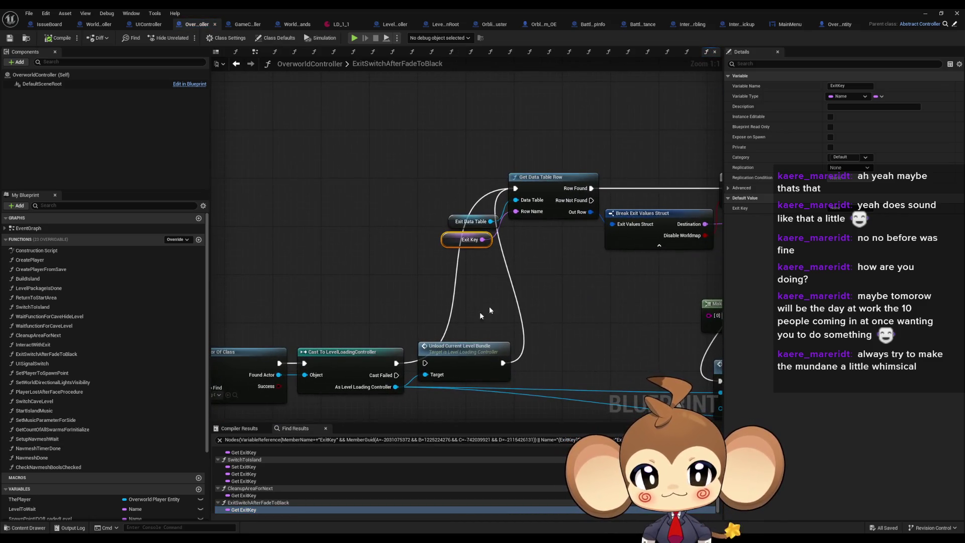
{"action": "scroll", "coordinate": [451, 333], "scroll_direction": "down", "scroll_amount": 2}
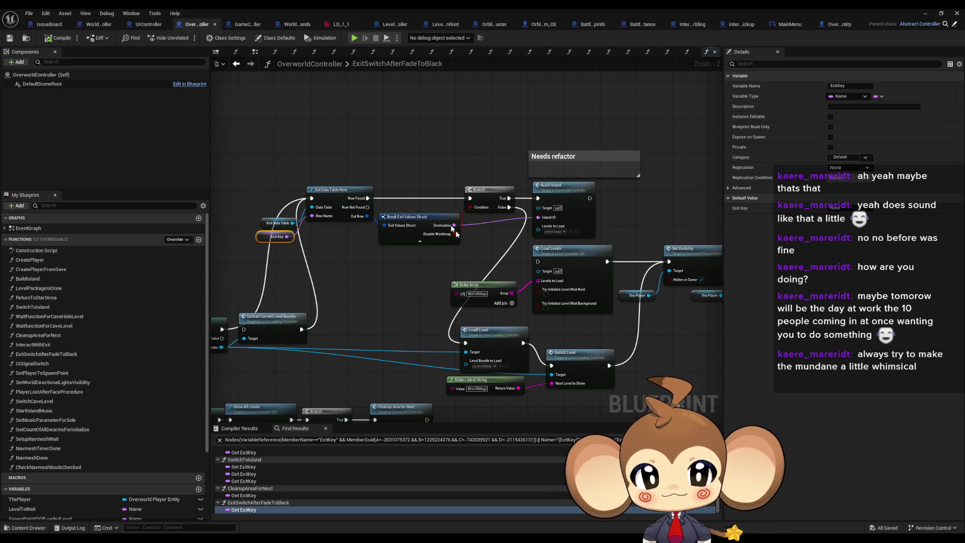
{"action": "left_click_drag", "start_coordinate": [523, 137], "coordinate": [723, 88]}
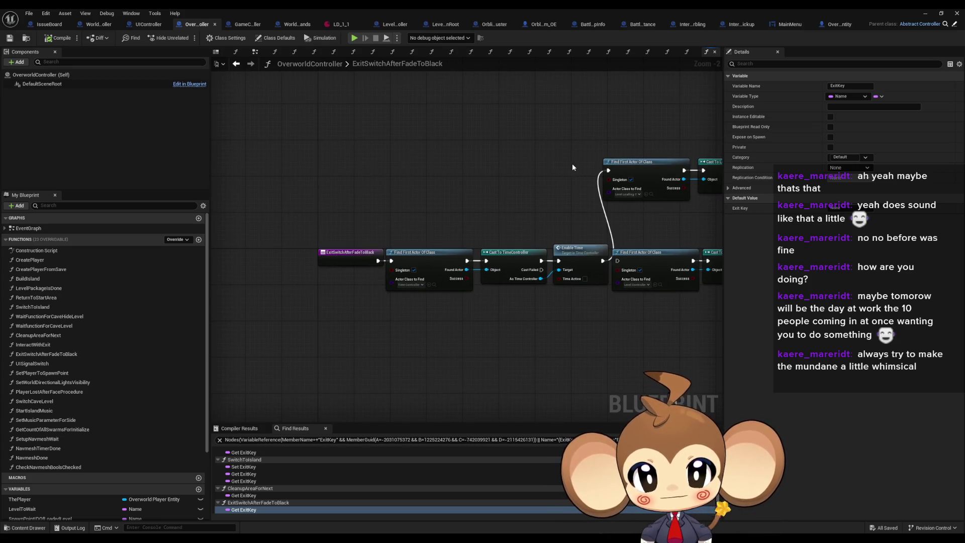
{"action": "scroll", "coordinate": [553, 162], "scroll_direction": "down", "scroll_amount": 2}
{"action": "scroll", "coordinate": [401, 228], "scroll_direction": "up", "scroll_amount": 3}
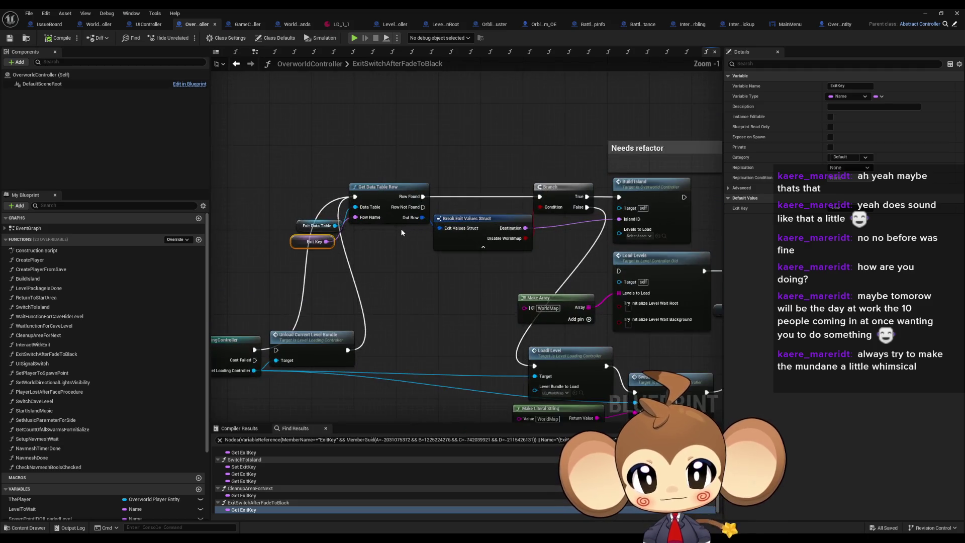
{"action": "scroll", "coordinate": [396, 236], "scroll_direction": "up", "scroll_amount": 1}
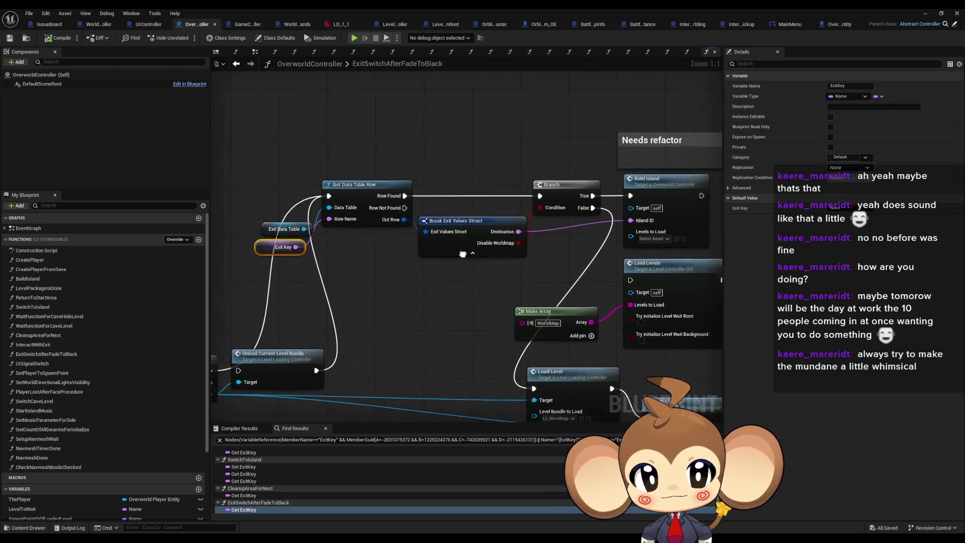
{"action": "left_click_drag", "start_coordinate": [473, 251], "coordinate": [391, 264]}
{"action": "left_click", "coordinate": [424, 256]}
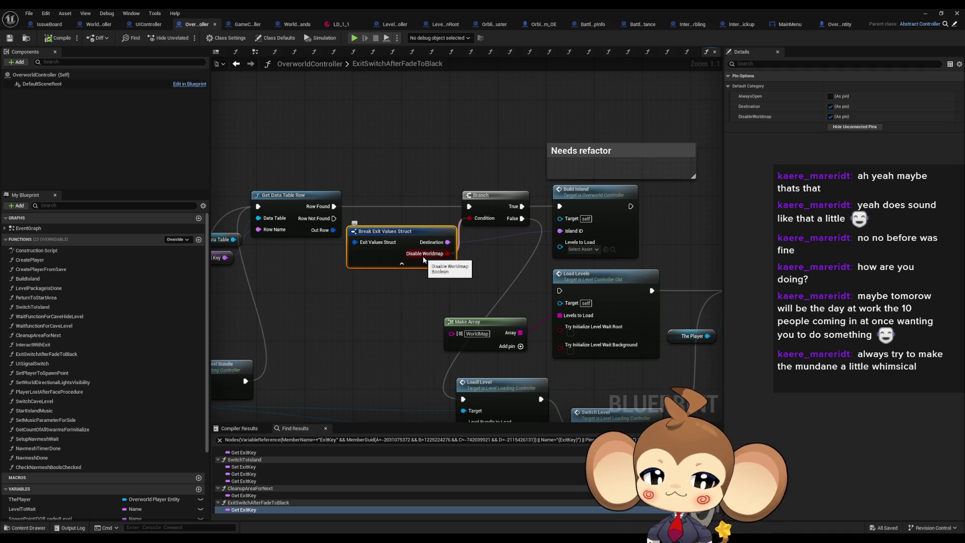
{"action": "scroll", "coordinate": [544, 328], "scroll_direction": "down", "scroll_amount": 3}
{"action": "mouse_move", "coordinate": [417, 301]}
{"action": "left_mouse_down"}
{"action": "mouse_move", "coordinate": [713, 258]}
{"action": "mouse_move", "coordinate": [512, 255]}
{"action": "mouse_move", "coordinate": [653, 232]}
{"action": "mouse_move", "coordinate": [637, 242]}
{"action": "mouse_move", "coordinate": [711, 192]}
{"action": "mouse_move", "coordinate": [853, 165]}
{"action": "mouse_move", "coordinate": [949, 166]}
{"action": "mouse_move", "coordinate": [667, 225]}
{"action": "mouse_move", "coordinate": [583, 221]}
{"action": "mouse_move", "coordinate": [360, 285]}
{"action": "left_mouse_up"}
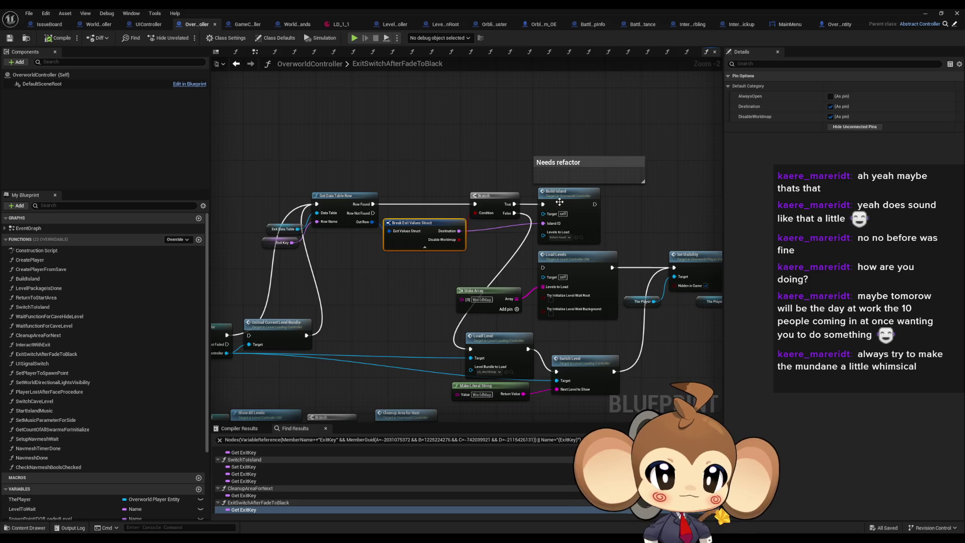
{"action": "left_click_drag", "start_coordinate": [569, 200], "coordinate": [504, 185]}
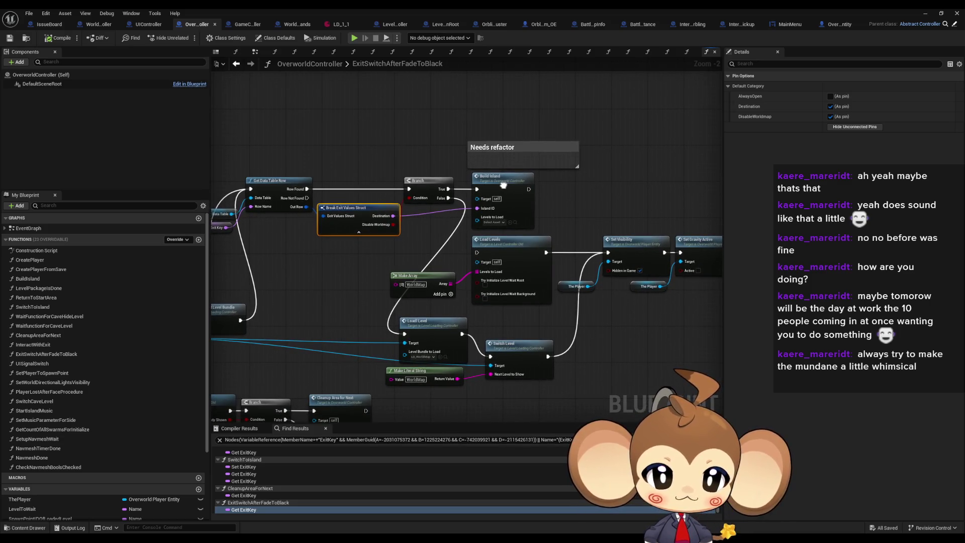
{"action": "scroll", "coordinate": [387, 241], "scroll_direction": "up", "scroll_amount": 2}
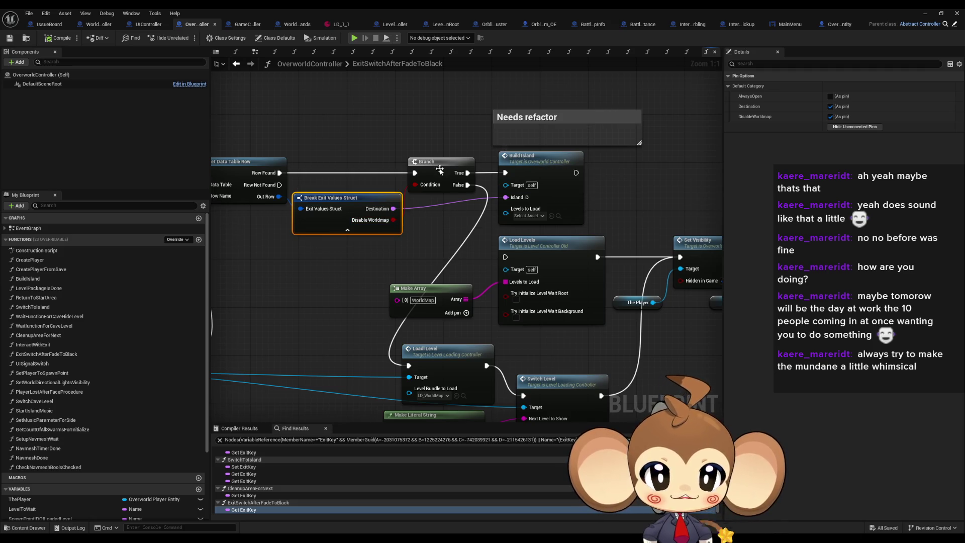
{"action": "right_click", "coordinate": [511, 174]}
Step: Put a breakpoint on the Branch node and resume the paused play session
{"action": "left_click", "coordinate": [550, 338]}
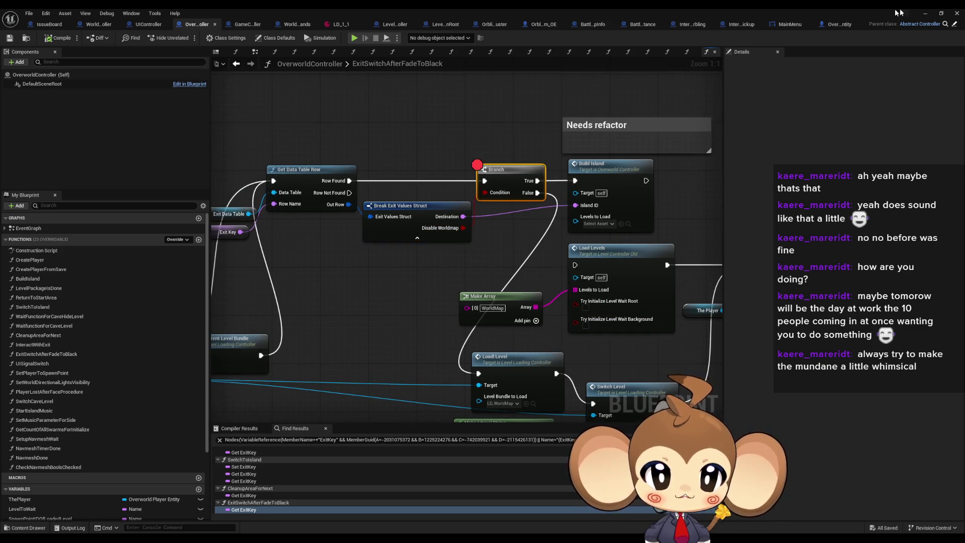
{"action": "left_click", "coordinate": [927, 15]}
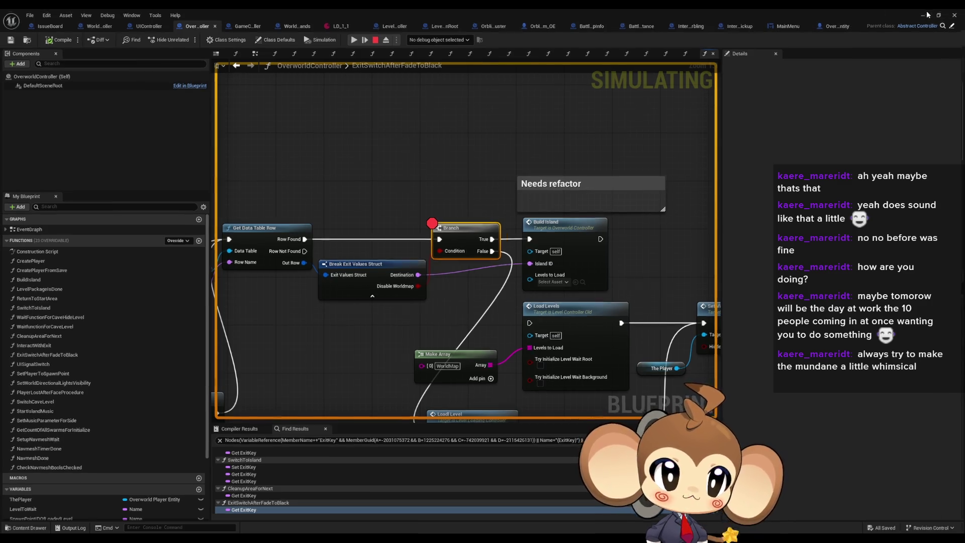
{"action": "left_click", "coordinate": [927, 15]}
{"action": "left_click", "coordinate": [187, 38]}
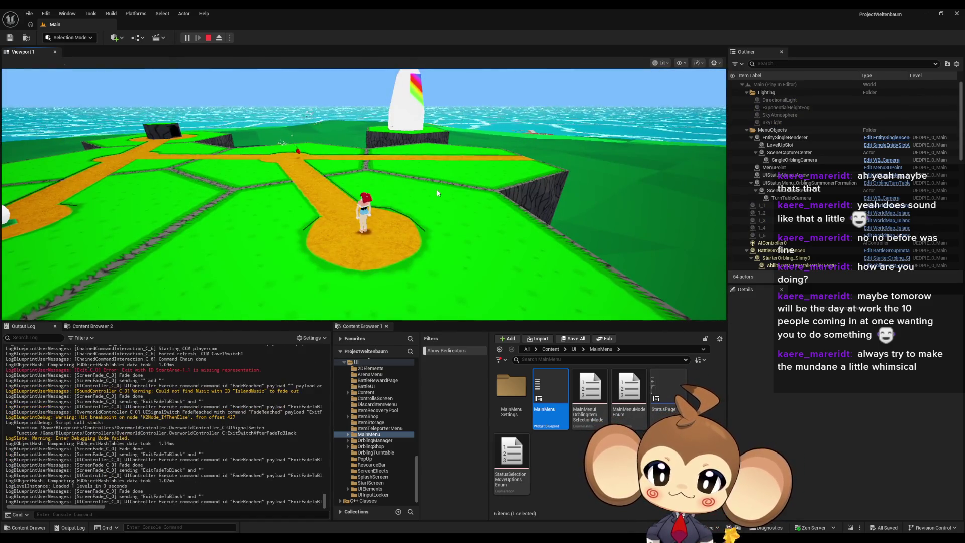
Step: Continue the game until the exit switch triggers and the Branch breakpoint is hit
{"action": "mouse_move", "coordinate": [411, 529]}
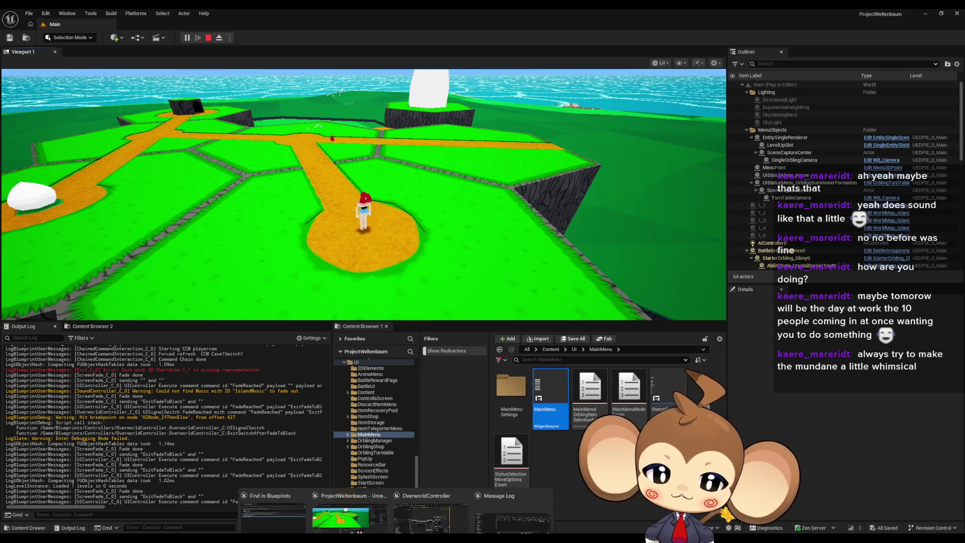
{"action": "mouse_move", "coordinate": [441, 514]}
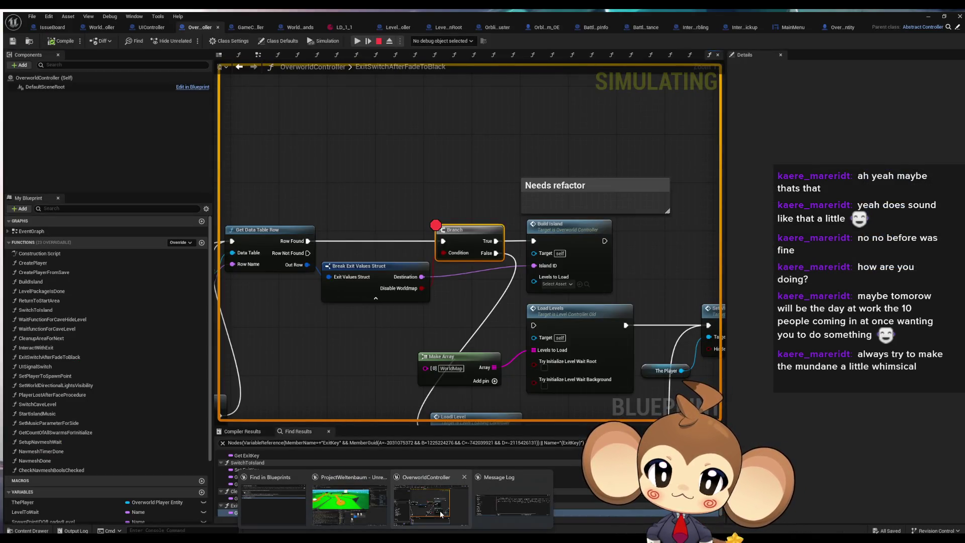
{"action": "key", "text": "super+d"}
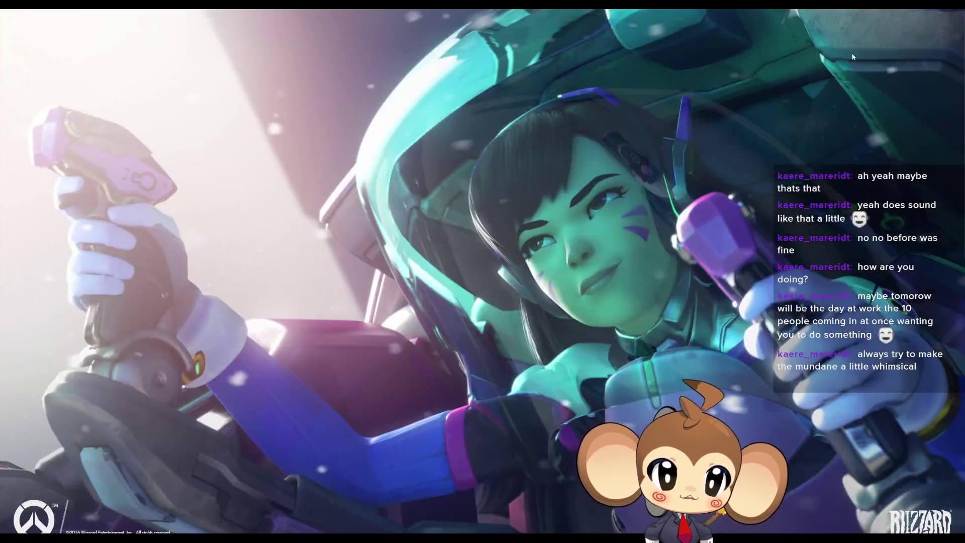
{"action": "key", "text": "super+d"}
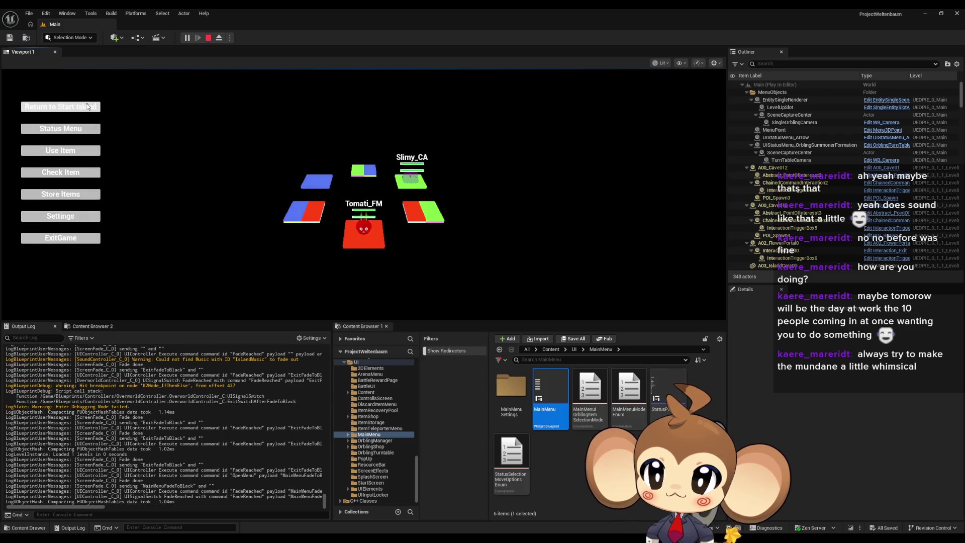
{"action": "left_click", "coordinate": [99, 103]}
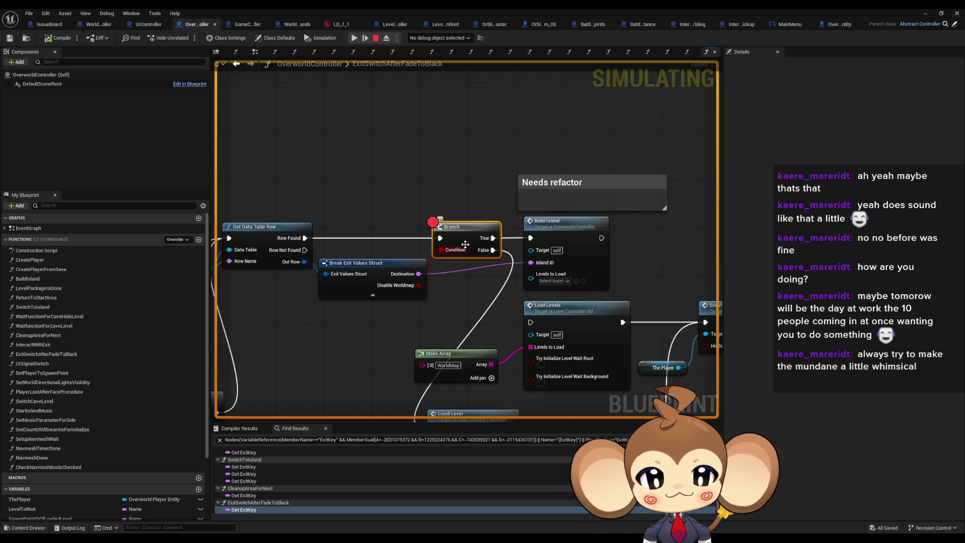
Step: Remove the Branch breakpoint and stop the play-in-editor session
{"action": "right_click", "coordinate": [465, 246]}
{"action": "left_click", "coordinate": [483, 401]}
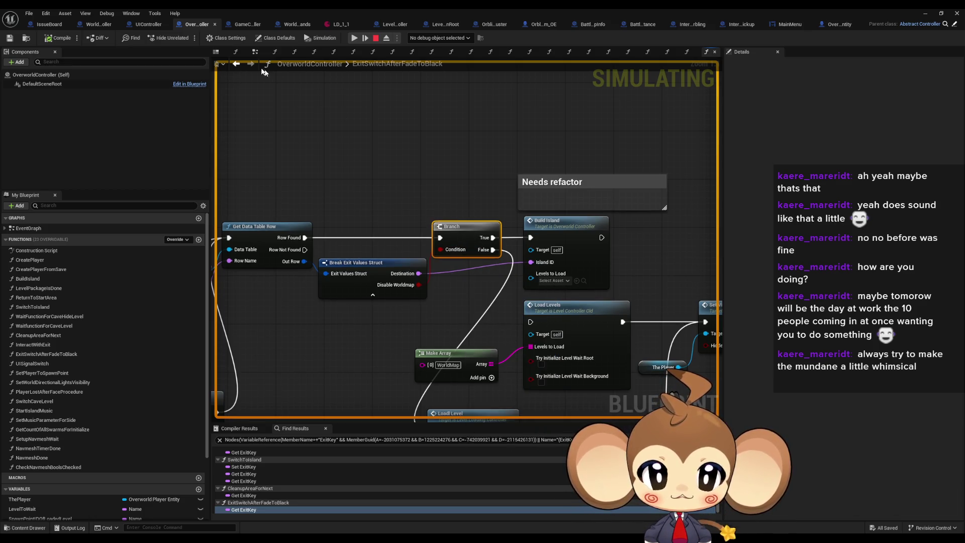
{"action": "left_click", "coordinate": [376, 38]}
{"action": "mouse_move", "coordinate": [414, 304]}
{"action": "left_mouse_down"}
{"action": "mouse_move", "coordinate": [509, 248]}
{"action": "mouse_move", "coordinate": [514, 217]}
{"action": "left_mouse_up"}
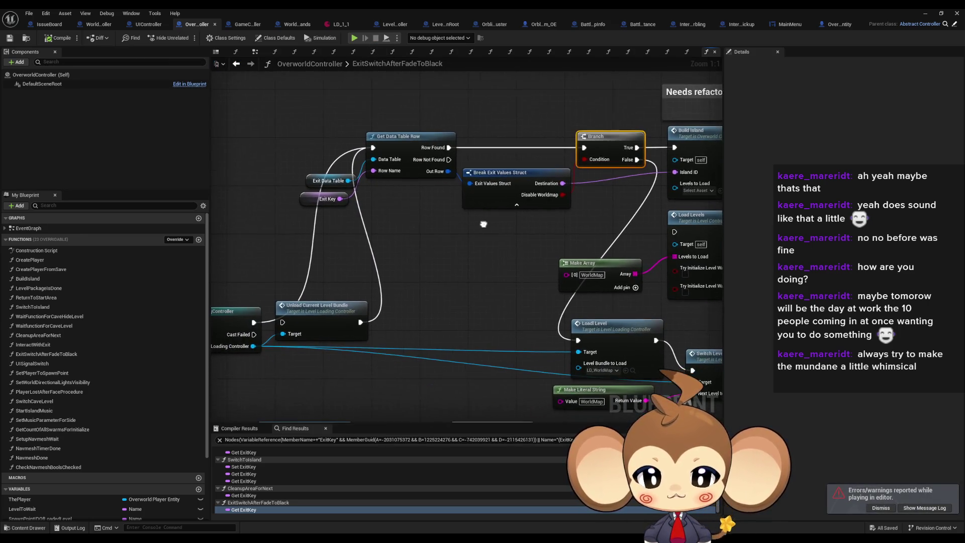
{"action": "double_click", "coordinate": [248, 495]}
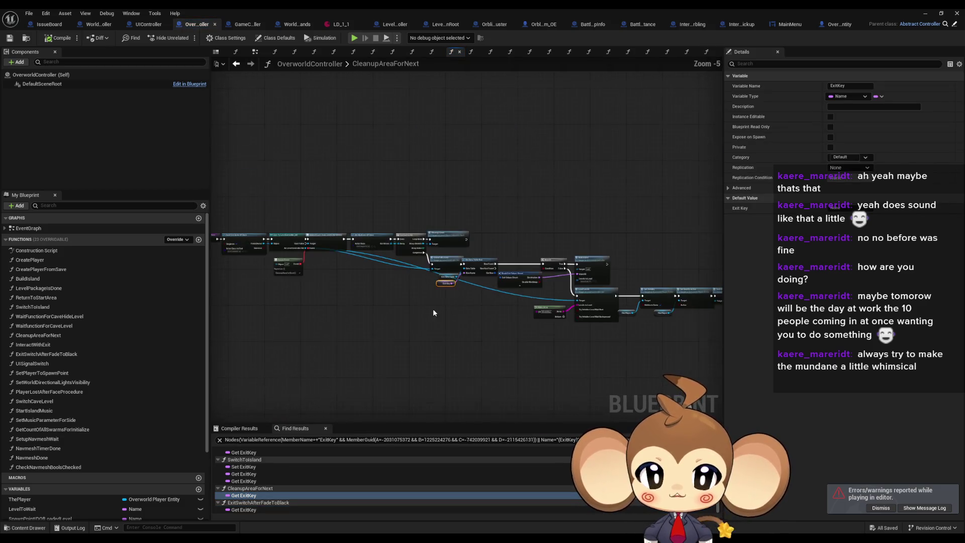
{"action": "left_click", "coordinate": [413, 194]}
{"action": "right_click", "coordinate": [413, 194]}
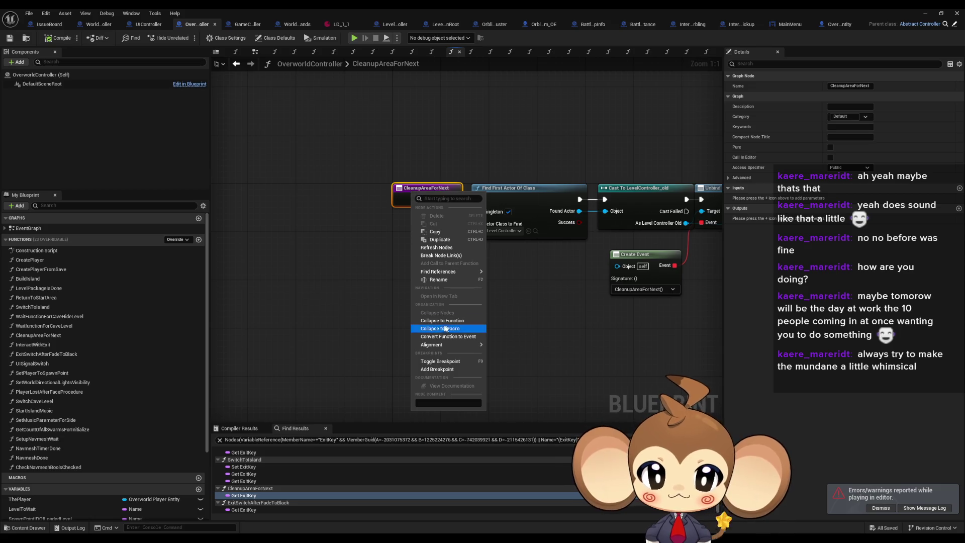
{"action": "mouse_move", "coordinate": [468, 271]}
{"action": "left_click", "coordinate": [522, 291]}
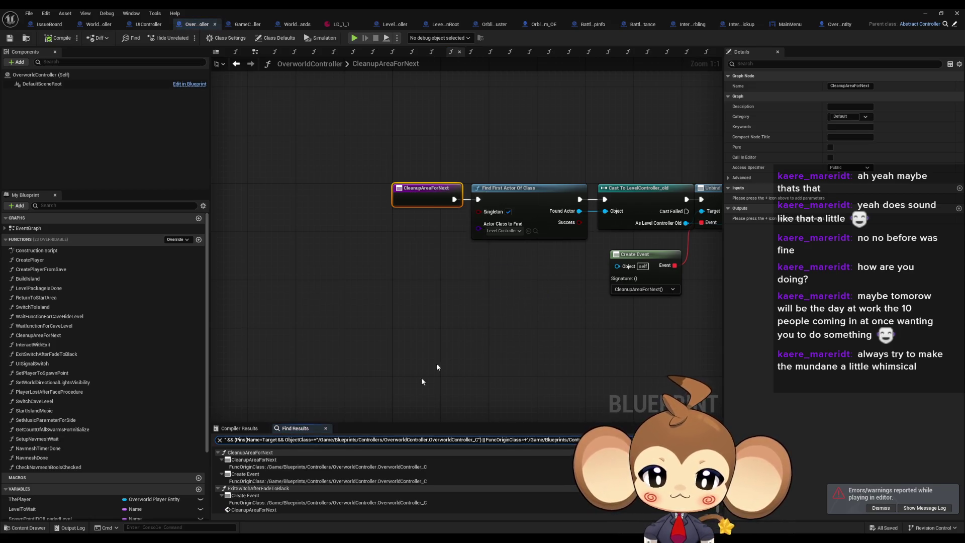
{"action": "double_click", "coordinate": [240, 510]}
{"action": "scroll", "coordinate": [553, 335], "scroll_direction": "down", "scroll_amount": 5}
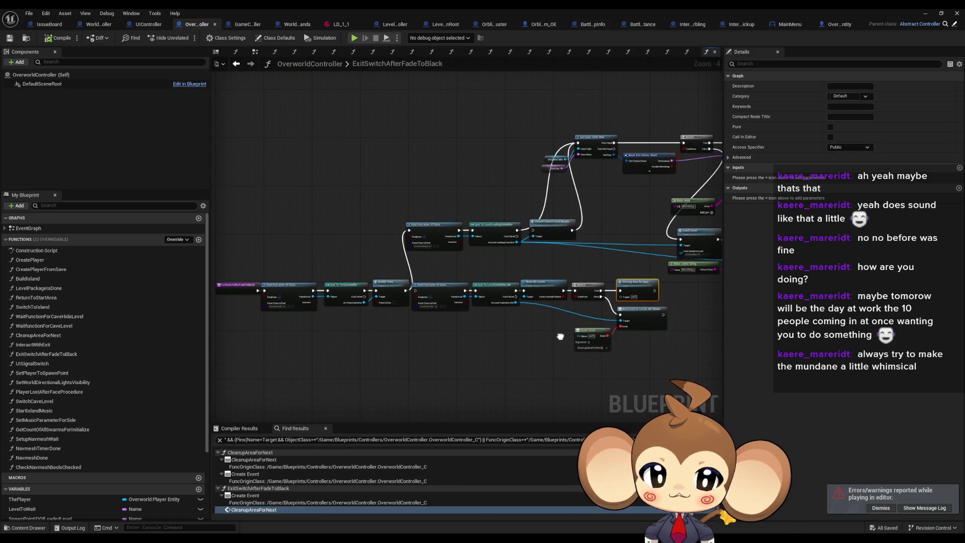
{"action": "left_click_drag", "start_coordinate": [560, 337], "coordinate": [540, 336]}
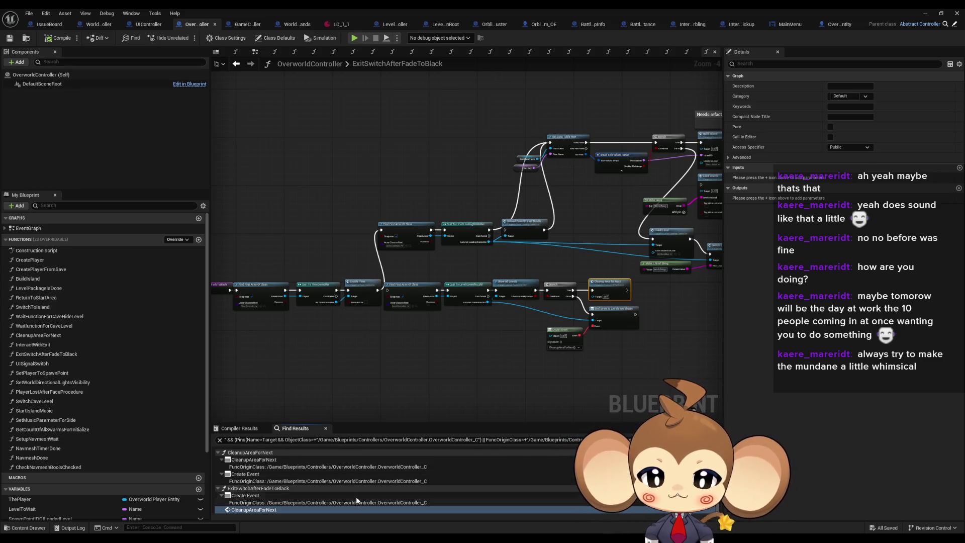
{"action": "double_click", "coordinate": [246, 474]}
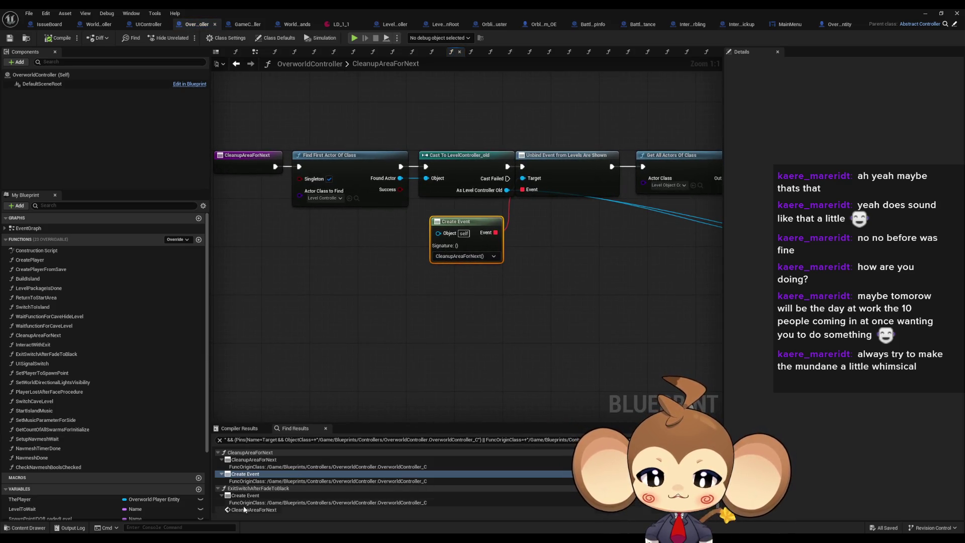
{"action": "double_click", "coordinate": [247, 495]}
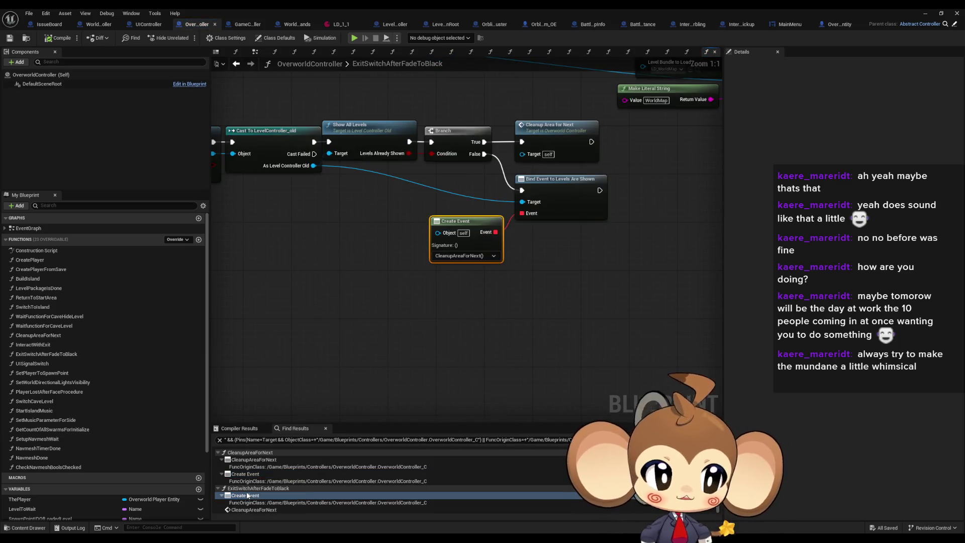
{"action": "scroll", "coordinate": [409, 330], "scroll_direction": "down", "scroll_amount": 7}
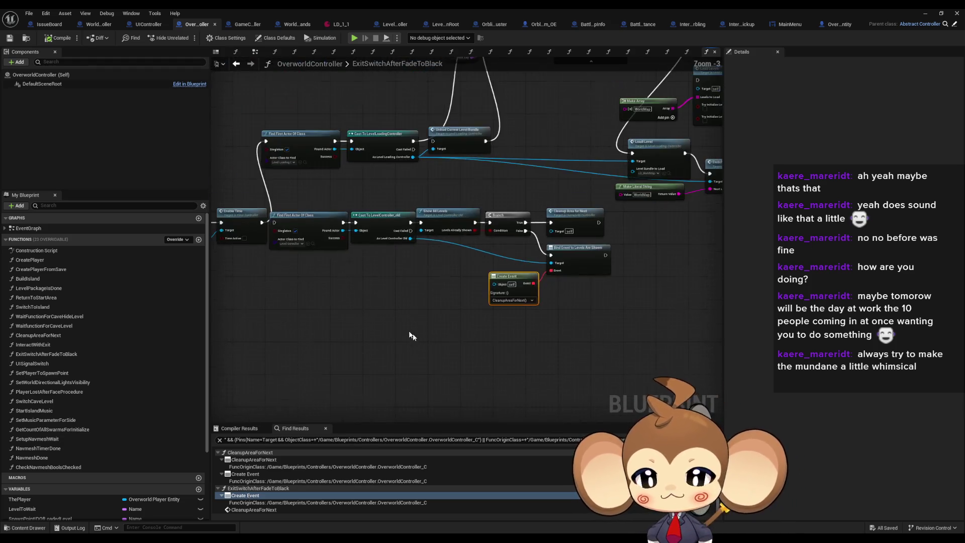
{"action": "scroll", "coordinate": [401, 346], "scroll_direction": "up", "scroll_amount": 4}
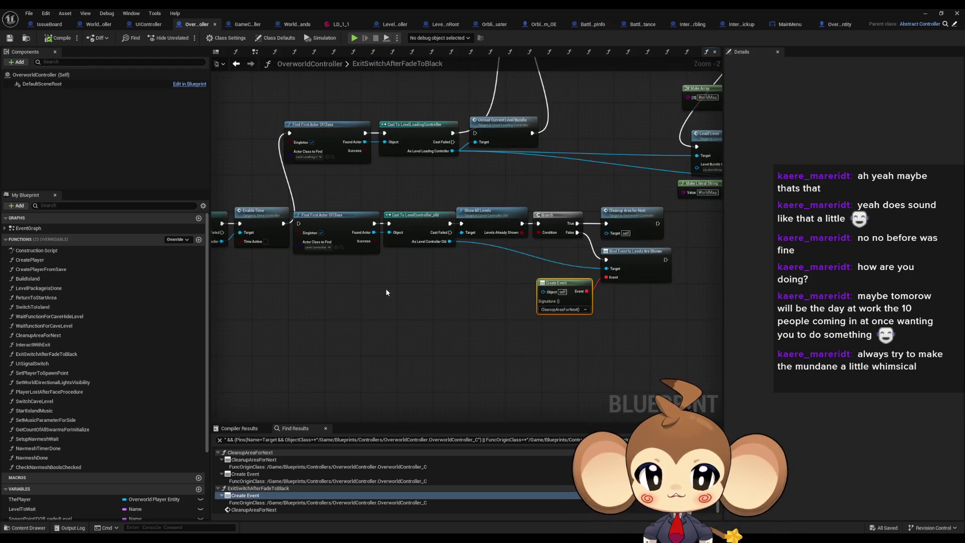
{"action": "scroll", "coordinate": [451, 303], "scroll_direction": "down", "scroll_amount": 2}
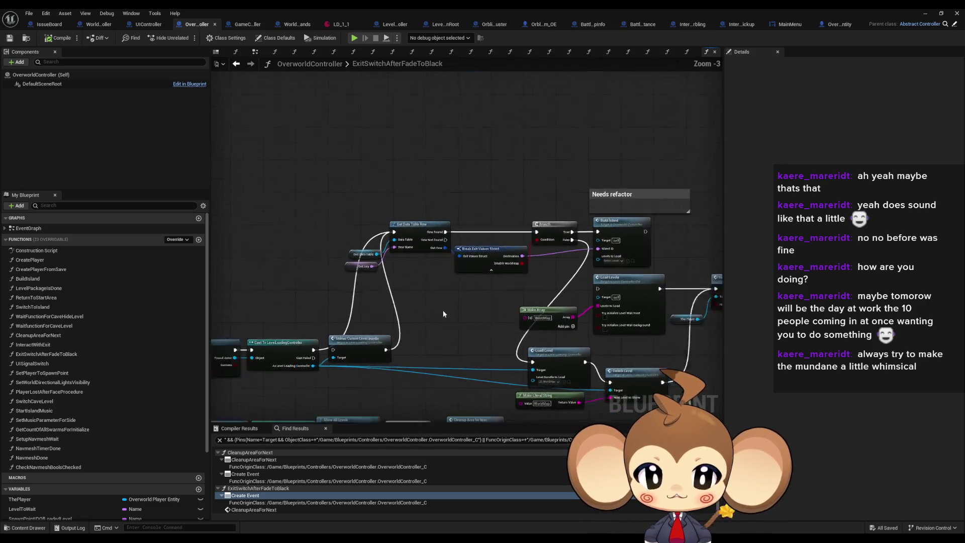
{"action": "mouse_move", "coordinate": [451, 303]}
{"action": "left_mouse_down"}
{"action": "mouse_move", "coordinate": [554, 226]}
{"action": "mouse_move", "coordinate": [421, 224]}
{"action": "mouse_move", "coordinate": [494, 118]}
{"action": "mouse_move", "coordinate": [922, 123]}
{"action": "mouse_move", "coordinate": [643, 172]}
{"action": "mouse_move", "coordinate": [464, 283]}
{"action": "mouse_move", "coordinate": [395, 298]}
{"action": "mouse_move", "coordinate": [391, 288]}
{"action": "left_mouse_up"}
{"action": "scroll", "coordinate": [421, 224], "scroll_direction": "up", "scroll_amount": 3}
{"action": "left_click", "coordinate": [566, 223]}
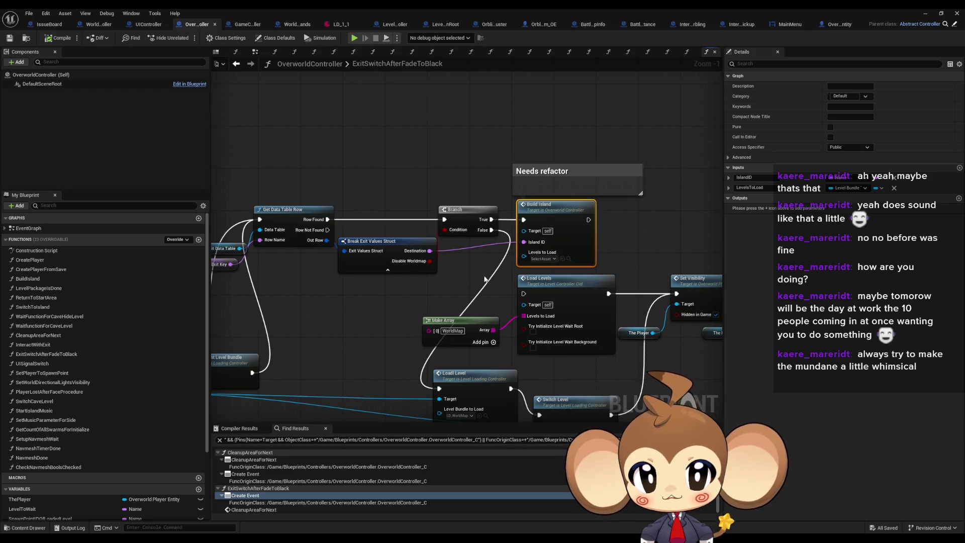
{"action": "left_click_drag", "start_coordinate": [486, 286], "coordinate": [482, 155]}
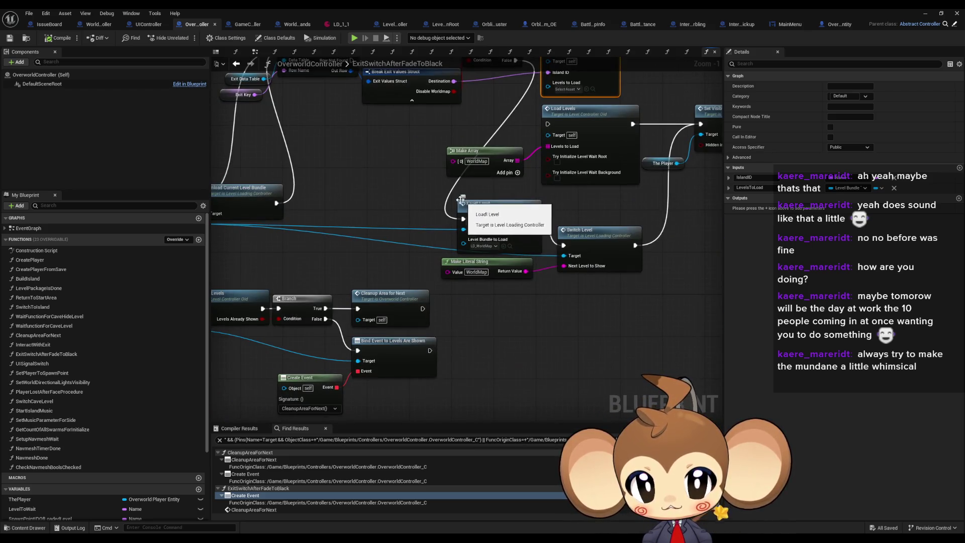
{"action": "mouse_move", "coordinate": [429, 236]}
{"action": "left_mouse_down"}
{"action": "mouse_move", "coordinate": [345, 219]}
{"action": "mouse_move", "coordinate": [351, 208]}
{"action": "left_mouse_up"}
{"action": "left_click", "coordinate": [289, 308]}
{"action": "left_click_drag", "start_coordinate": [259, 286], "coordinate": [403, 285]}
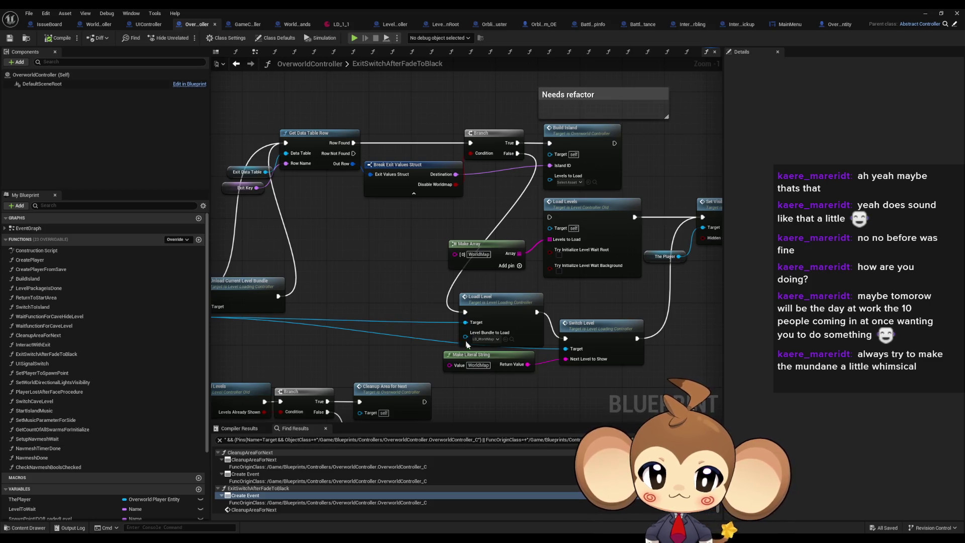
{"action": "left_click_drag", "start_coordinate": [453, 201], "coordinate": [405, 202]}
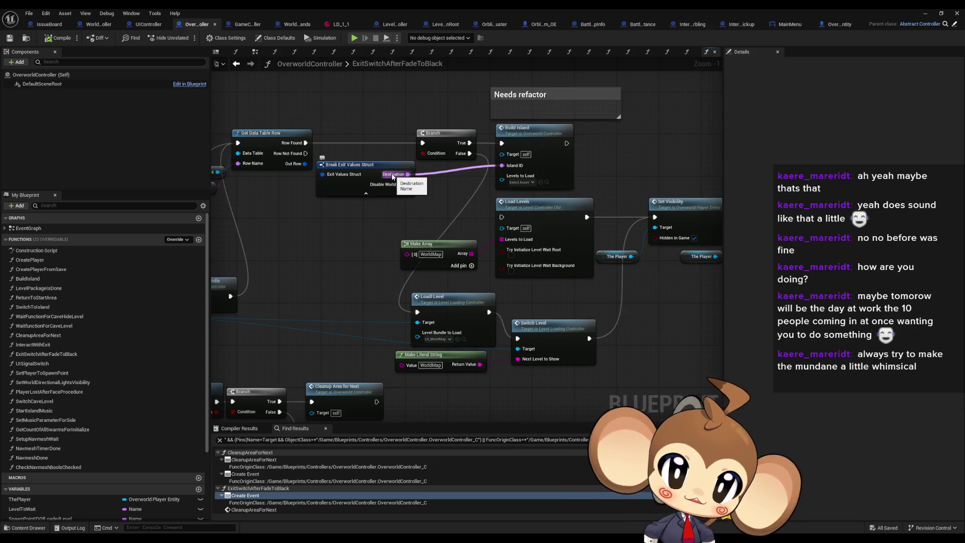
{"action": "mouse_move", "coordinate": [284, 211]}
{"action": "left_mouse_down"}
{"action": "mouse_move", "coordinate": [432, 229]}
{"action": "mouse_move", "coordinate": [461, 251]}
{"action": "left_mouse_up"}
{"action": "left_click", "coordinate": [350, 228]}
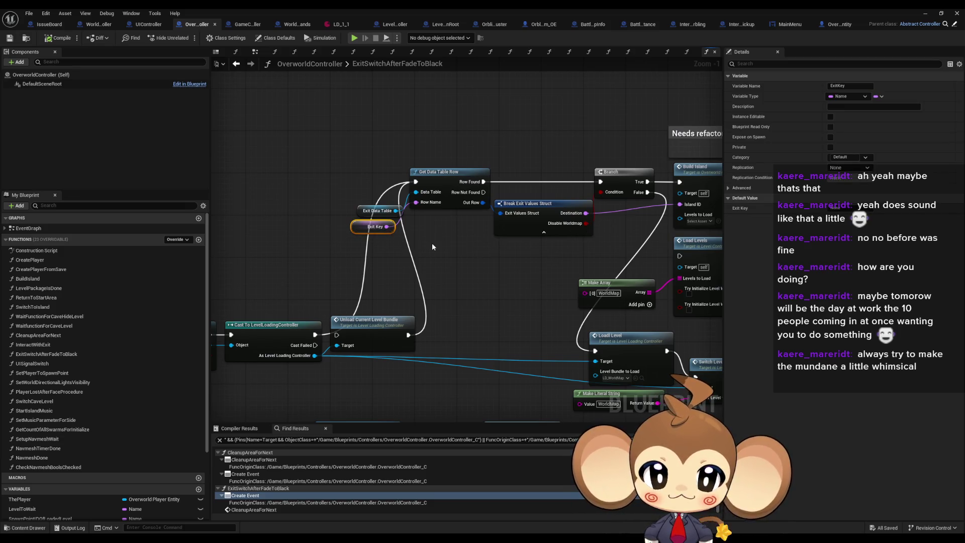
{"action": "left_click", "coordinate": [376, 211]}
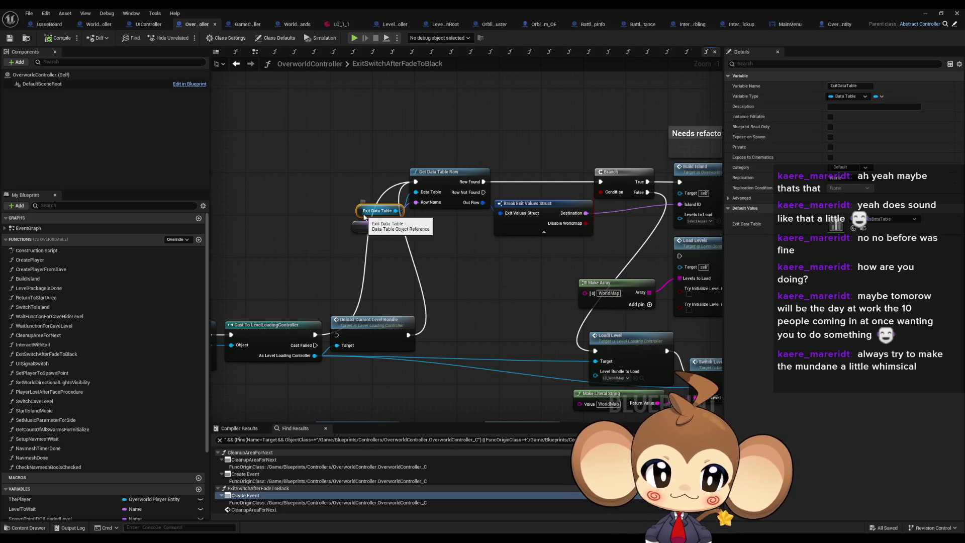
{"action": "double_click", "coordinate": [829, 228]}
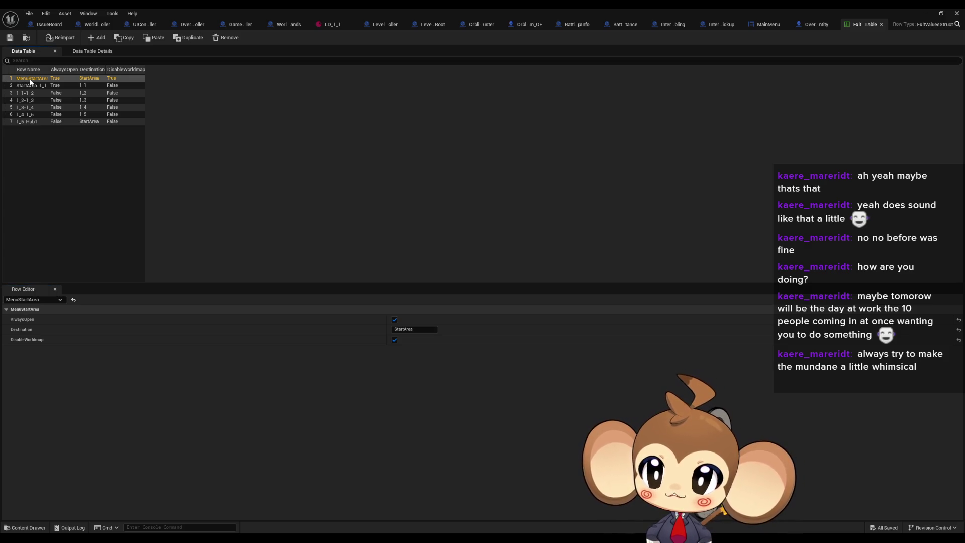
Step: View the MenuStartArea row: AlwaysOpen and DisableWorldmap enabled, Destination StartArea
{"action": "left_click", "coordinate": [60, 167]}
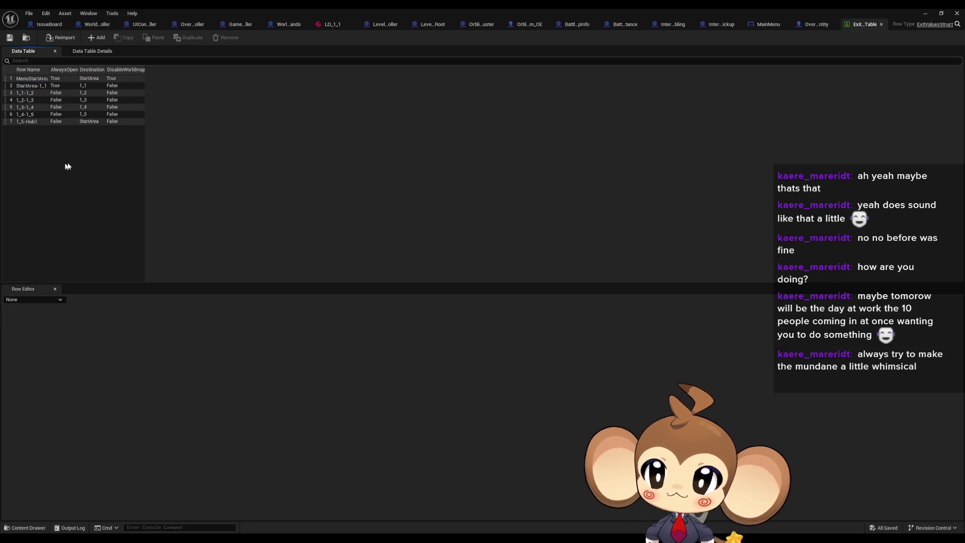
{"action": "left_click", "coordinate": [108, 79]}
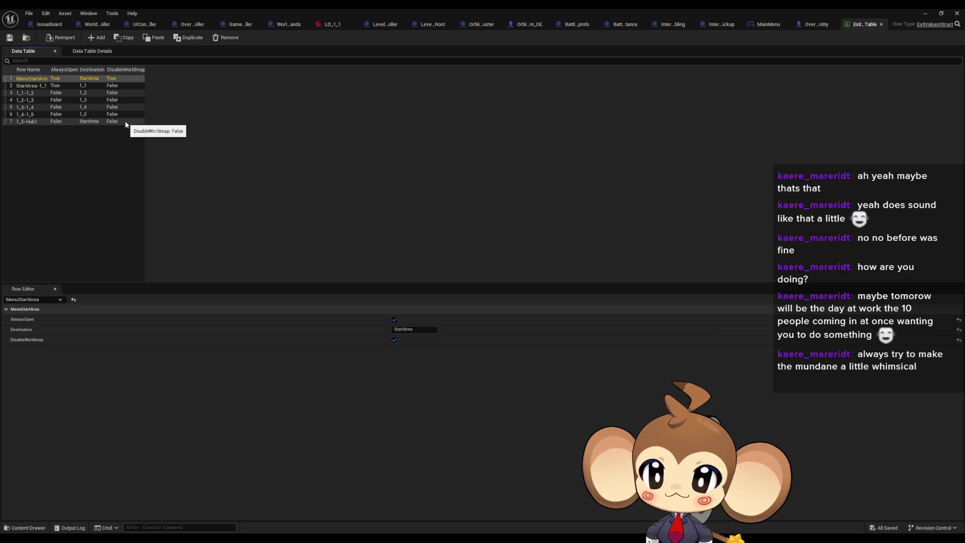
{"action": "left_click", "coordinate": [924, 14]}
{"action": "mouse_move", "coordinate": [428, 528]}
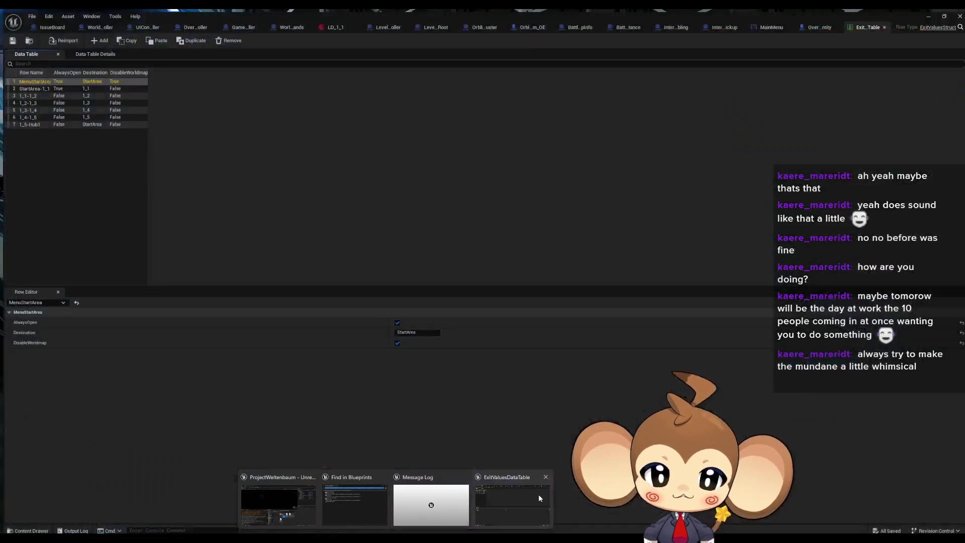
{"action": "left_click", "coordinate": [538, 493]}
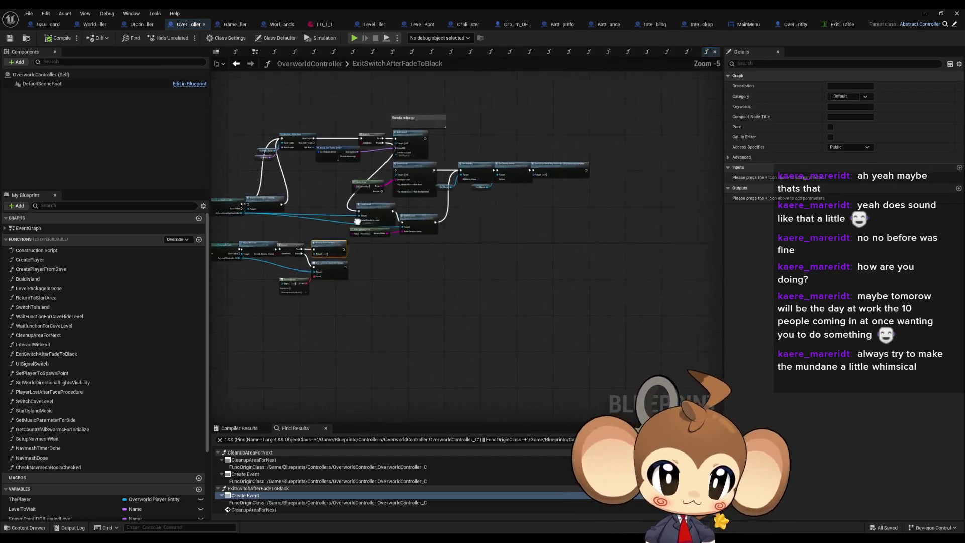
Step: Add an Equal (==) node on Destination, checking the data table for MenuStartArea
{"action": "mouse_move", "coordinate": [395, 177]}
{"action": "left_mouse_down"}
{"action": "mouse_move", "coordinate": [441, 175]}
{"action": "mouse_move", "coordinate": [430, 211]}
{"action": "left_mouse_up"}
{"action": "left_click_drag", "start_coordinate": [416, 318], "coordinate": [382, 177]}
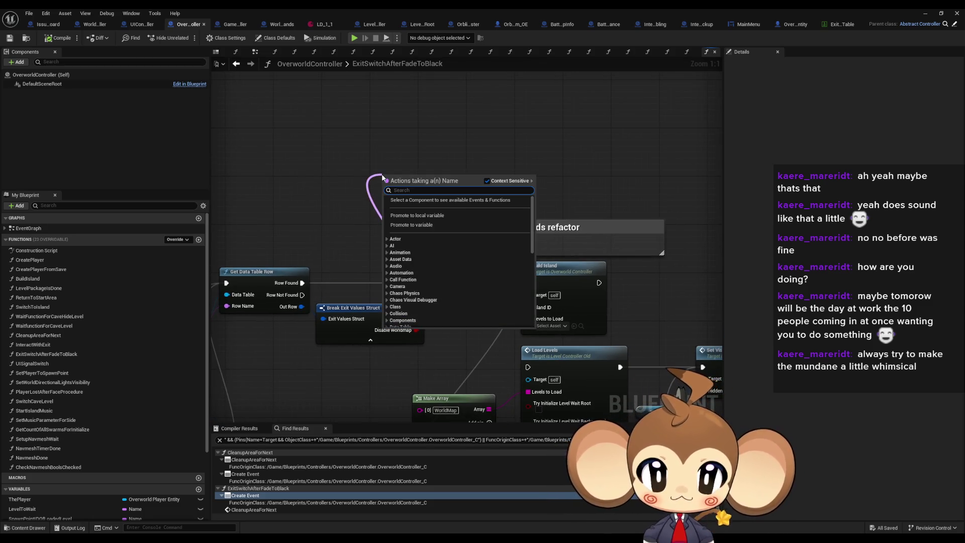
{"action": "type", "text": "=="}
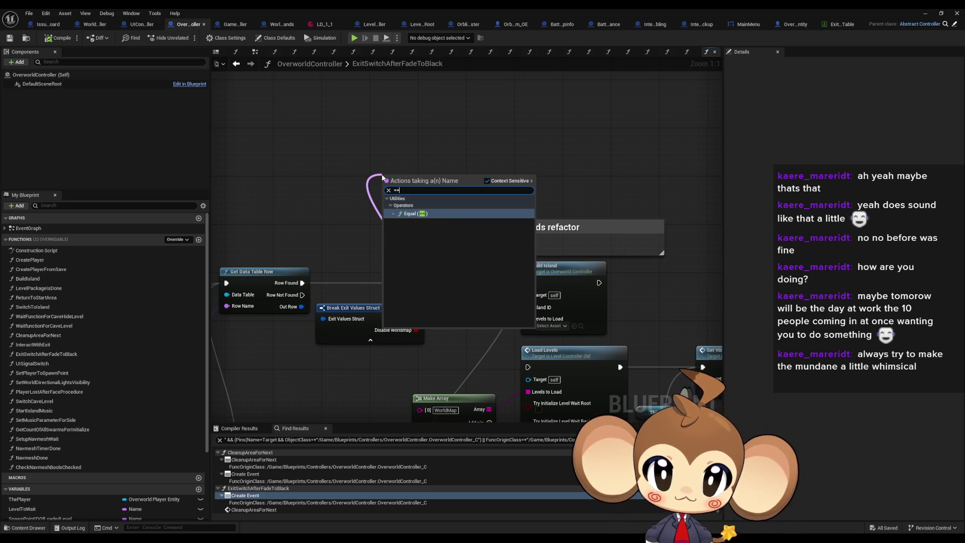
{"action": "key", "text": "Return"}
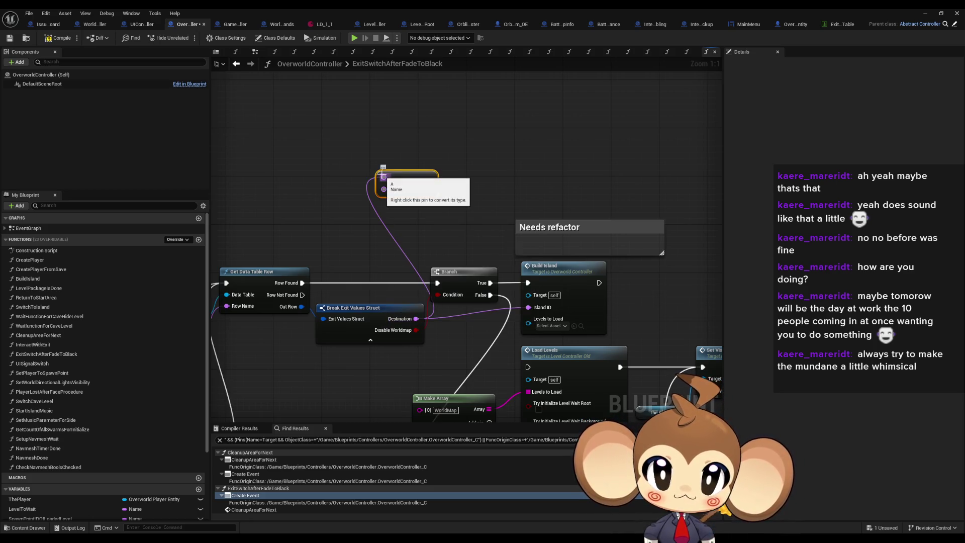
{"action": "left_click", "coordinate": [836, 24]}
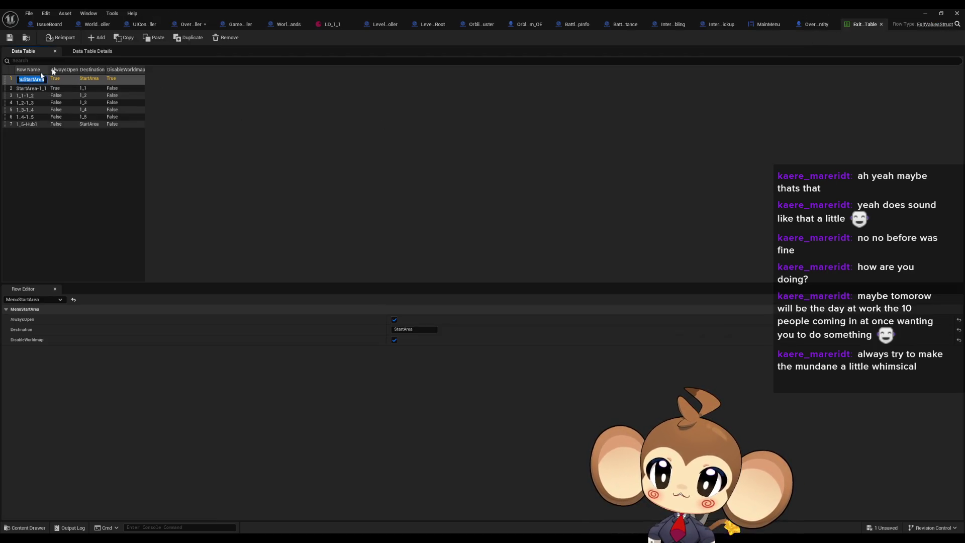
{"action": "left_click", "coordinate": [190, 24]}
Step: Copy the Exit Key getter and wire the duplicate into the MenuStartArea comparison
{"action": "left_click_drag", "start_coordinate": [367, 220], "coordinate": [456, 207]}
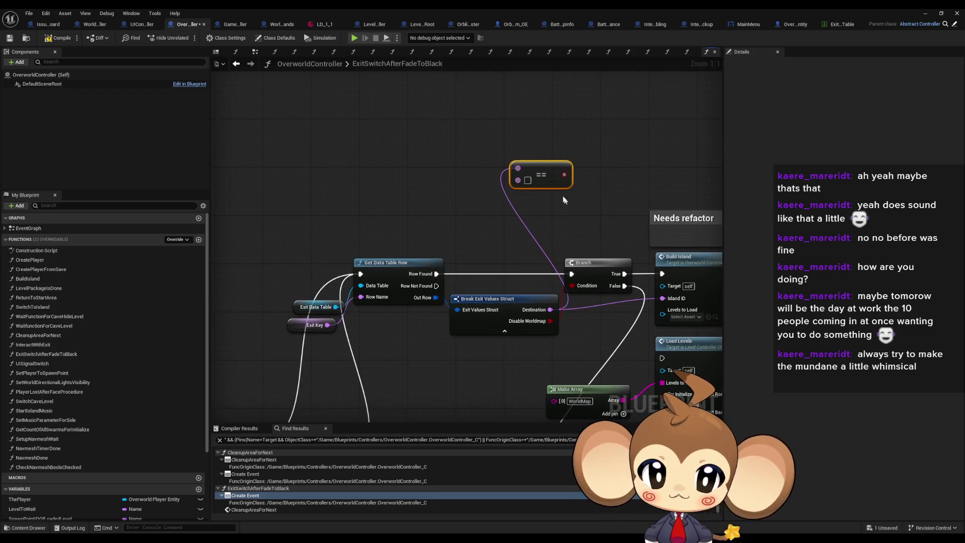
{"action": "left_click", "coordinate": [307, 324]}
{"action": "key", "text": "ctrl+c"}
{"action": "key", "text": "ctrl+v"}
{"action": "left_click_drag", "start_coordinate": [484, 156], "coordinate": [517, 168]}
{"action": "mouse_move", "coordinate": [593, 173]}
{"action": "left_mouse_down"}
{"action": "mouse_move", "coordinate": [498, 182]}
{"action": "mouse_move", "coordinate": [543, 165]}
{"action": "left_mouse_up"}
Step: Add a Branch on the comparison result whose False path runs into Build Island
{"action": "type", "text": "branch"}
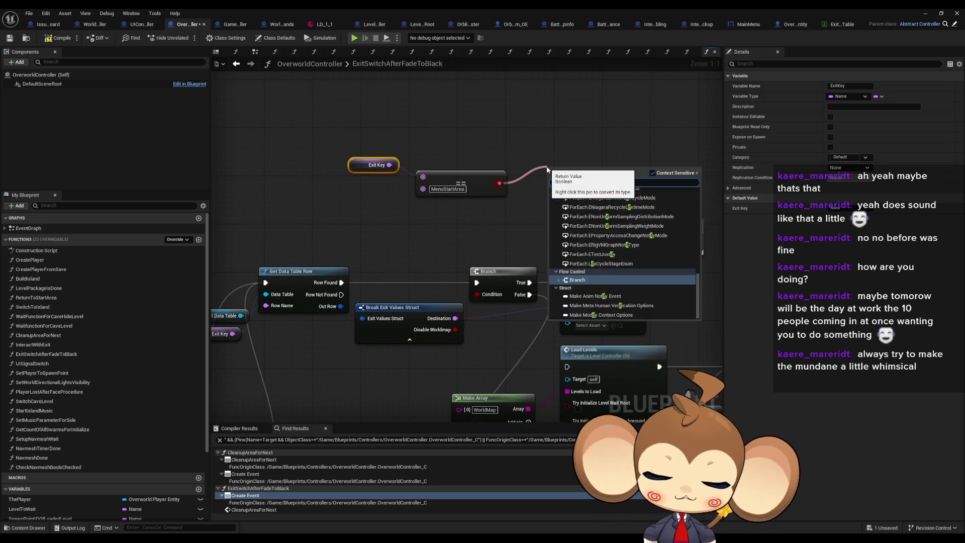
{"action": "left_click", "coordinate": [618, 197]}
{"action": "mouse_move", "coordinate": [619, 197]}
{"action": "left_mouse_down"}
{"action": "mouse_move", "coordinate": [526, 213]}
{"action": "mouse_move", "coordinate": [480, 163]}
{"action": "left_mouse_up"}
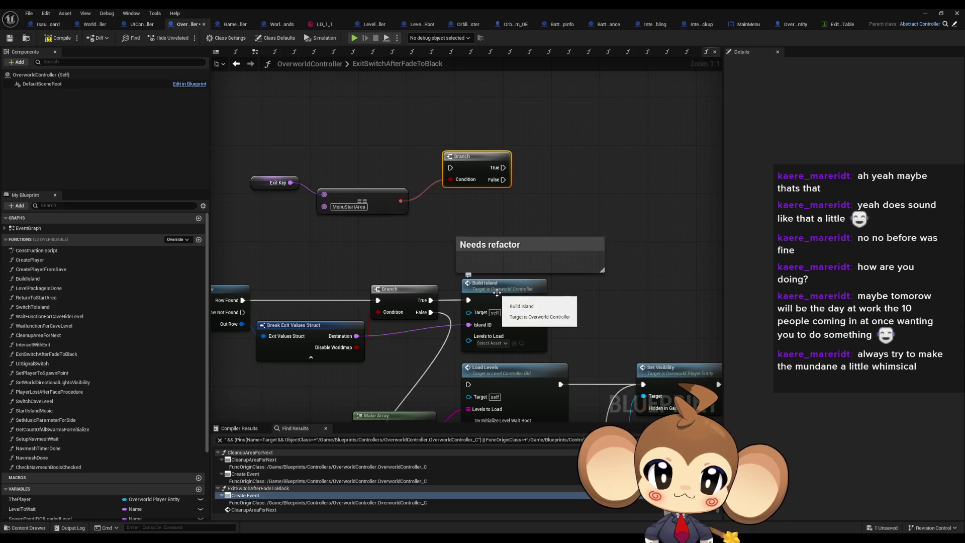
{"action": "mouse_move", "coordinate": [449, 300]}
{"action": "left_mouse_down"}
{"action": "mouse_move", "coordinate": [450, 167]}
{"action": "mouse_move", "coordinate": [465, 316]}
{"action": "mouse_move", "coordinate": [468, 300]}
{"action": "left_mouse_up"}
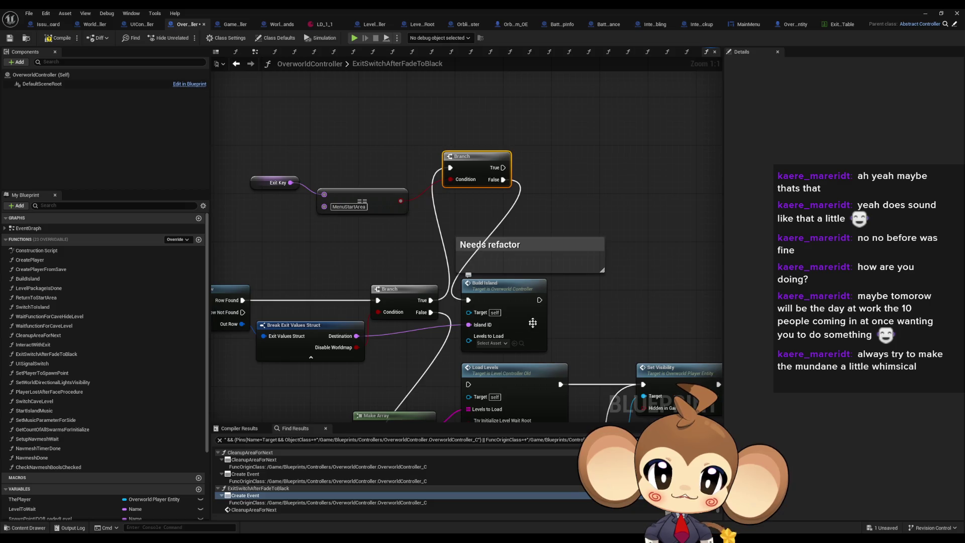
Step: Attach a Print String node after Build Island
{"action": "left_click_drag", "start_coordinate": [580, 298], "coordinate": [584, 292]}
{"action": "type", "text": "print"}
{"action": "key", "text": "Return"}
{"action": "double_click", "coordinate": [614, 325]}
Step: Replace the Print String's Hello text with 'Error: this is not implemented' and tidy the nodes
{"action": "key", "text": "BackSpace"}
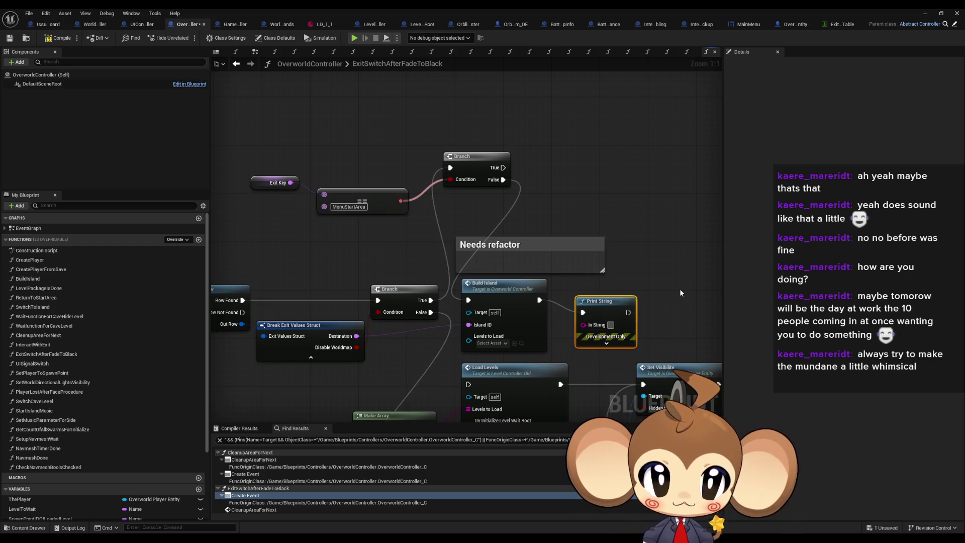
{"action": "type", "text": "Error"}
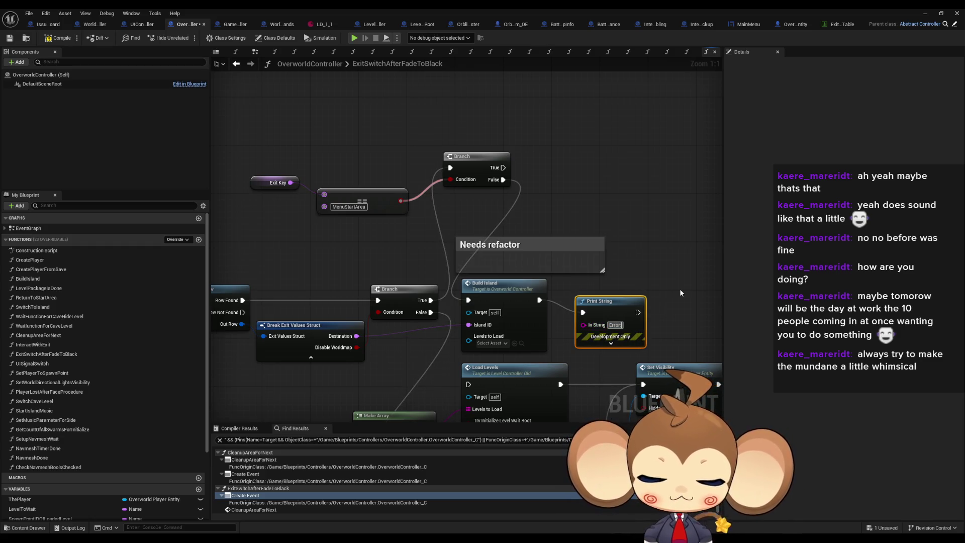
{"action": "type", "text": ": this is no"}
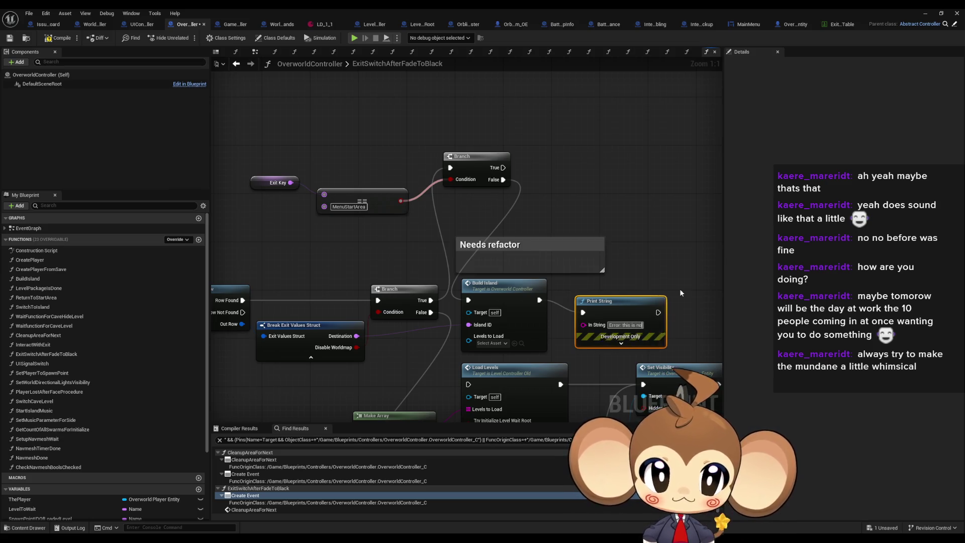
{"action": "type", "text": "t implemented"}
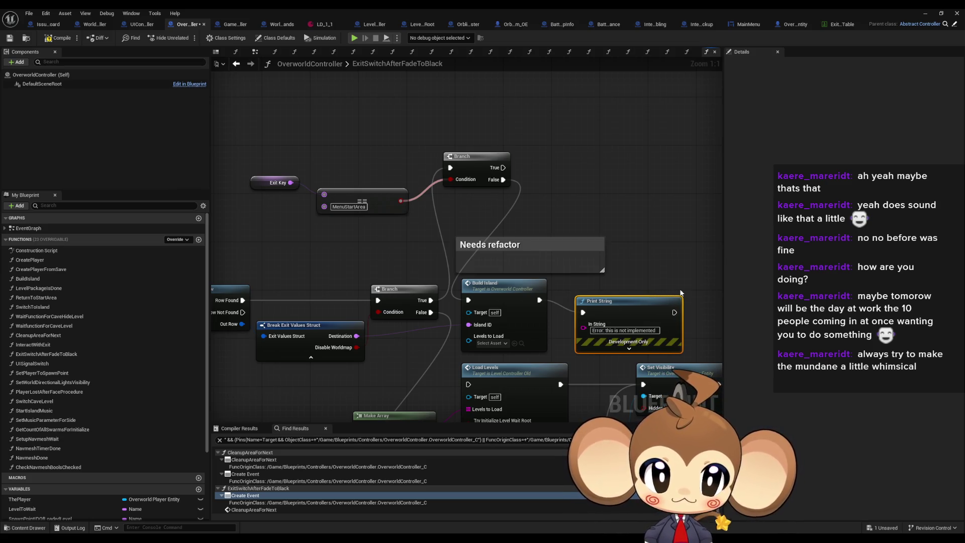
{"action": "left_click", "coordinate": [619, 225]}
{"action": "left_click_drag", "start_coordinate": [296, 194], "coordinate": [302, 206]}
{"action": "left_click", "coordinate": [531, 313]}
{"action": "mouse_move", "coordinate": [382, 386]}
{"action": "left_mouse_down"}
{"action": "mouse_move", "coordinate": [425, 372]}
{"action": "mouse_move", "coordinate": [383, 373]}
{"action": "left_mouse_up"}
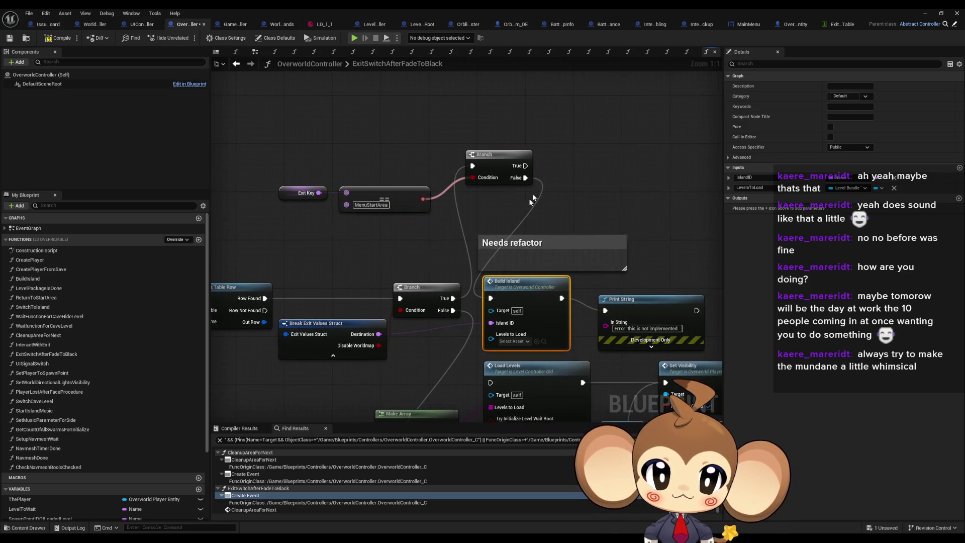
Step: Duplicate Build Island, feeding Destination into Island ID and running it from the Branch's True
{"action": "key", "text": "ctrl+d"}
{"action": "mouse_move", "coordinate": [379, 334]}
{"action": "left_mouse_down"}
{"action": "mouse_move", "coordinate": [575, 197]}
{"action": "mouse_move", "coordinate": [379, 333]}
{"action": "left_mouse_up"}
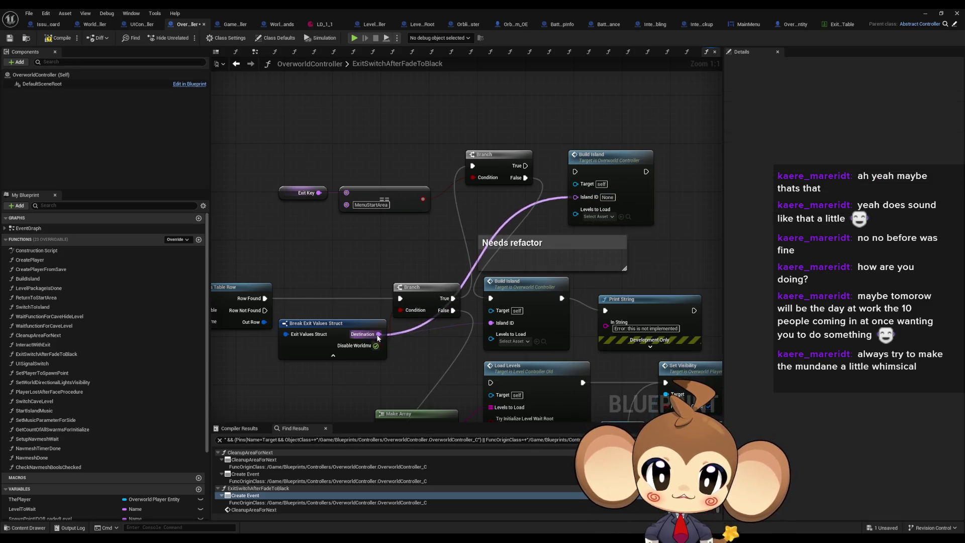
{"action": "mouse_move", "coordinate": [583, 186]}
{"action": "left_mouse_down"}
{"action": "mouse_move", "coordinate": [536, 218]}
{"action": "mouse_move", "coordinate": [476, 197]}
{"action": "left_mouse_up"}
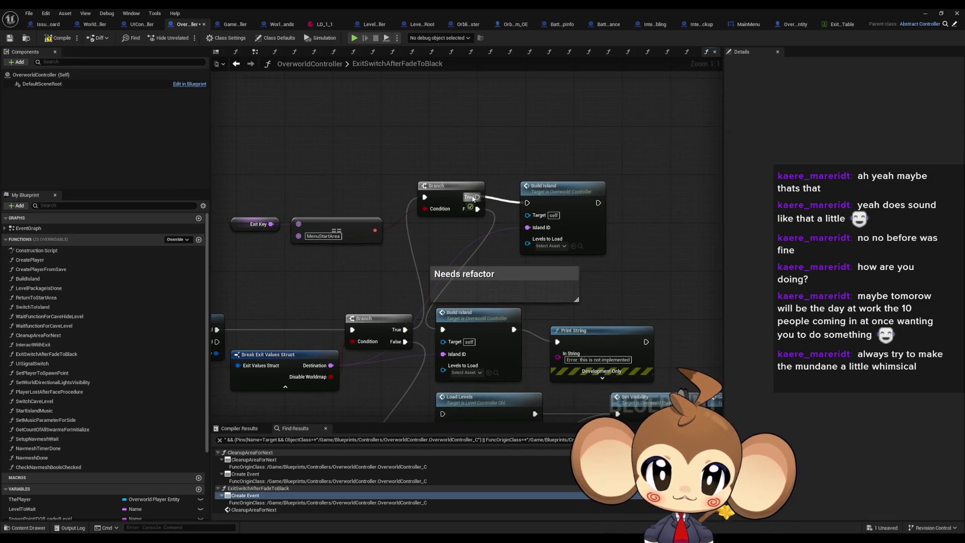
{"action": "left_click_drag", "start_coordinate": [560, 206], "coordinate": [560, 188]}
Step: Set the new Build Island's Levels to Load to LD_StartArea and compile the blueprint
{"action": "left_click", "coordinate": [549, 228]}
{"action": "type", "text": "start"}
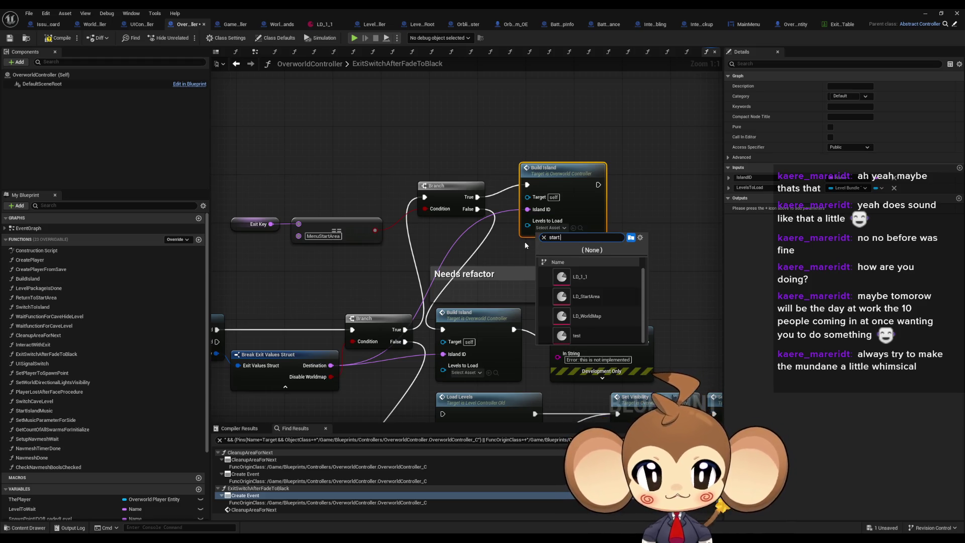
{"action": "type", "text": "a"}
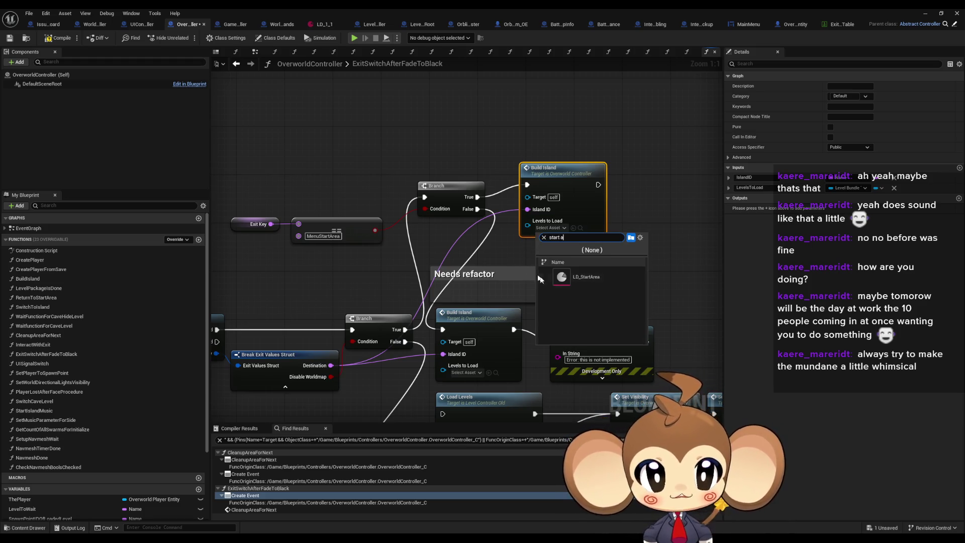
{"action": "left_click", "coordinate": [583, 276]}
{"action": "left_click_drag", "start_coordinate": [569, 186], "coordinate": [569, 196]}
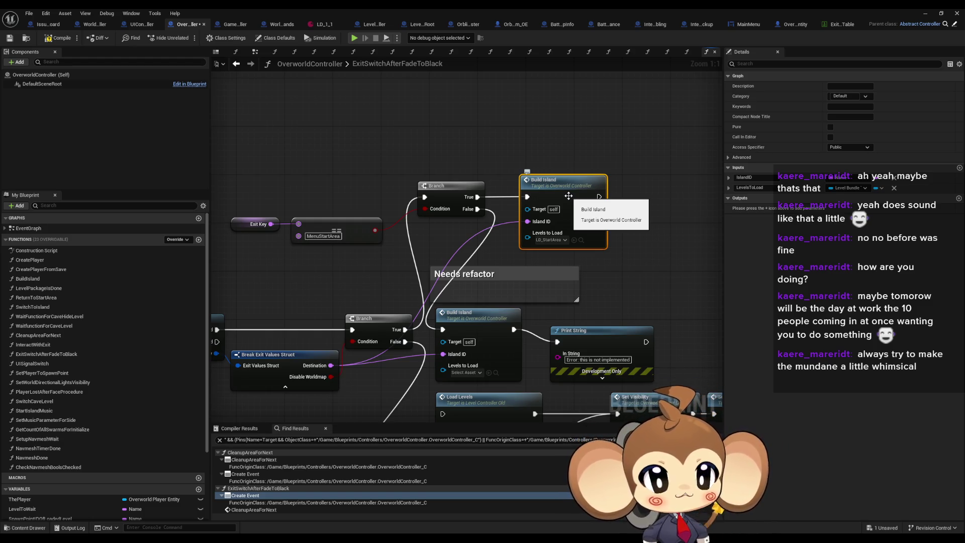
{"action": "left_click", "coordinate": [61, 39]}
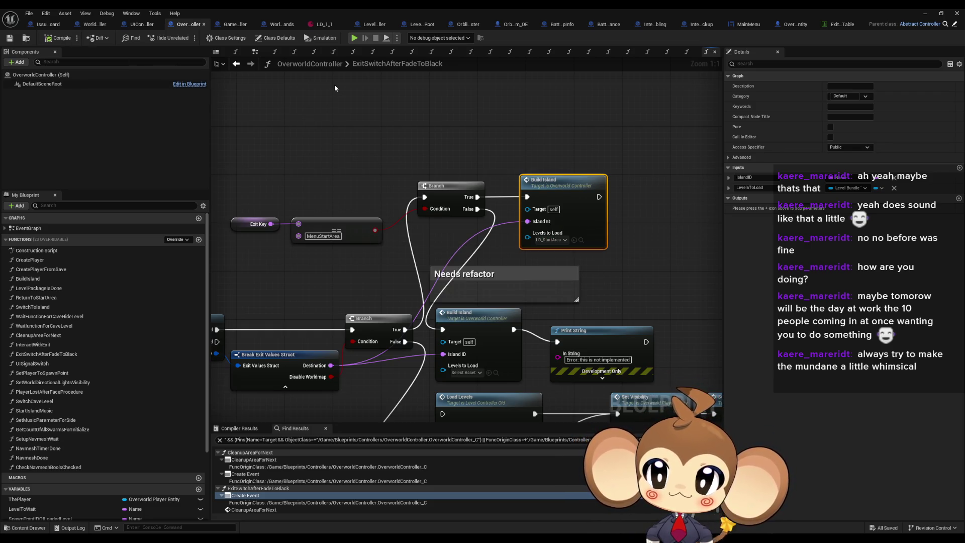
{"action": "left_click_drag", "start_coordinate": [590, 339], "coordinate": [584, 328]}
{"action": "left_click", "coordinate": [646, 279]}
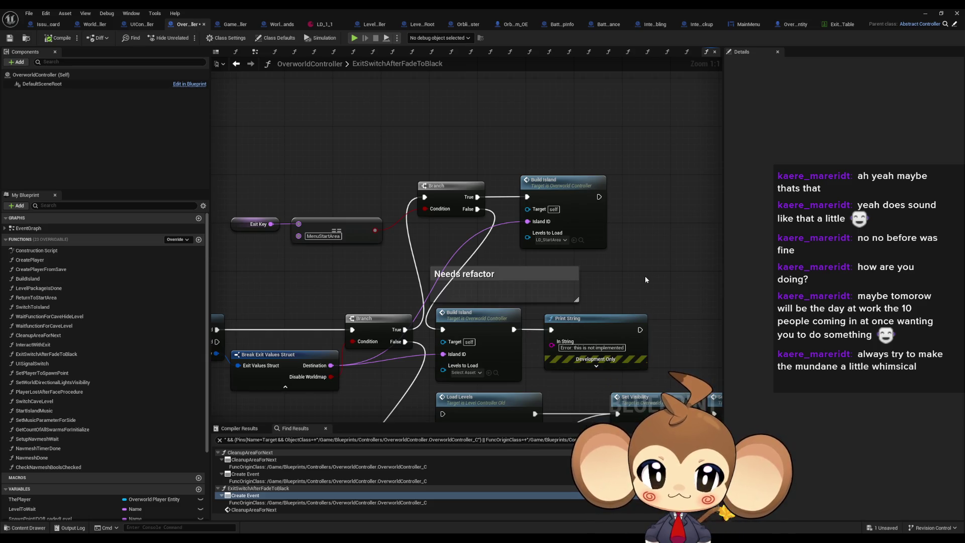
Step: Play in Editor and choose Return to Start Island from the game menu
{"action": "left_click", "coordinate": [925, 14]}
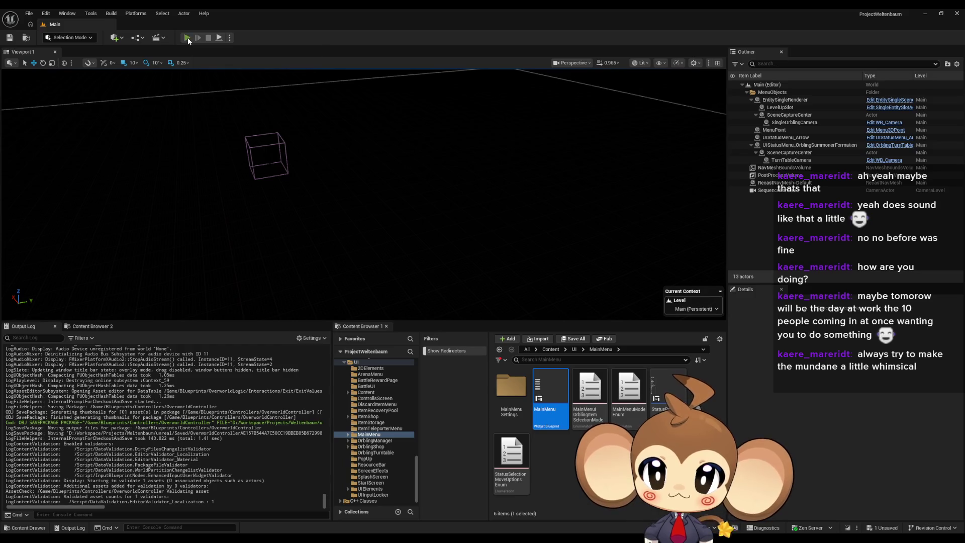
{"action": "left_click", "coordinate": [187, 38]}
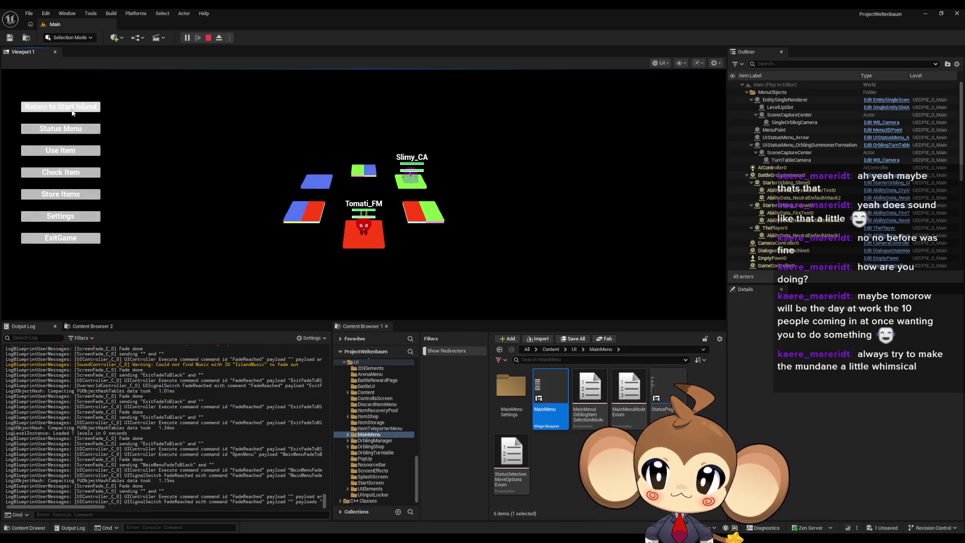
{"action": "left_click", "coordinate": [72, 112]}
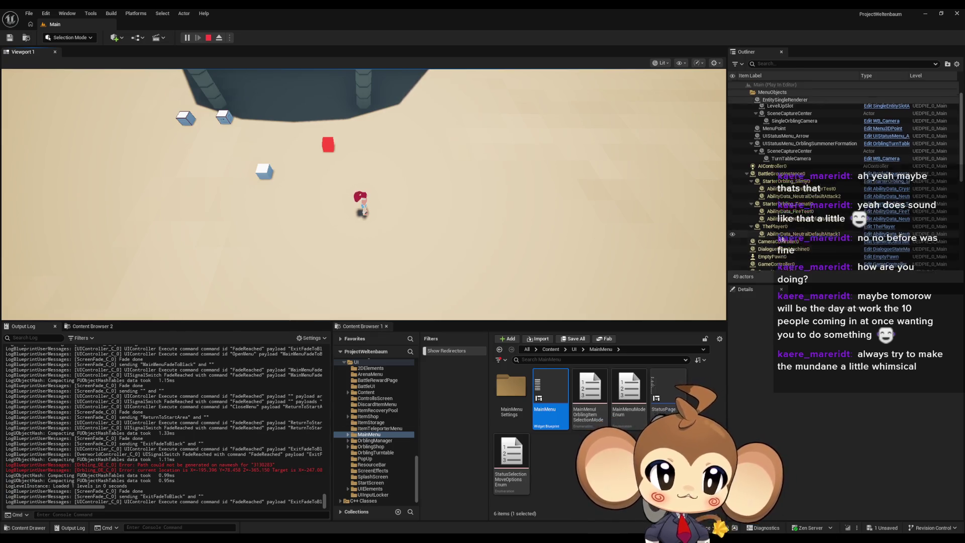
Step: Check the Outliner for StartArea's SavePoint and MoneyCheat, then eject to the editor camera
{"action": "scroll", "coordinate": [834, 203], "scroll_direction": "down", "scroll_amount": 3}
{"action": "scroll", "coordinate": [834, 203], "scroll_direction": "down", "scroll_amount": 3}
{"action": "scroll", "coordinate": [835, 203], "scroll_direction": "down", "scroll_amount": 3}
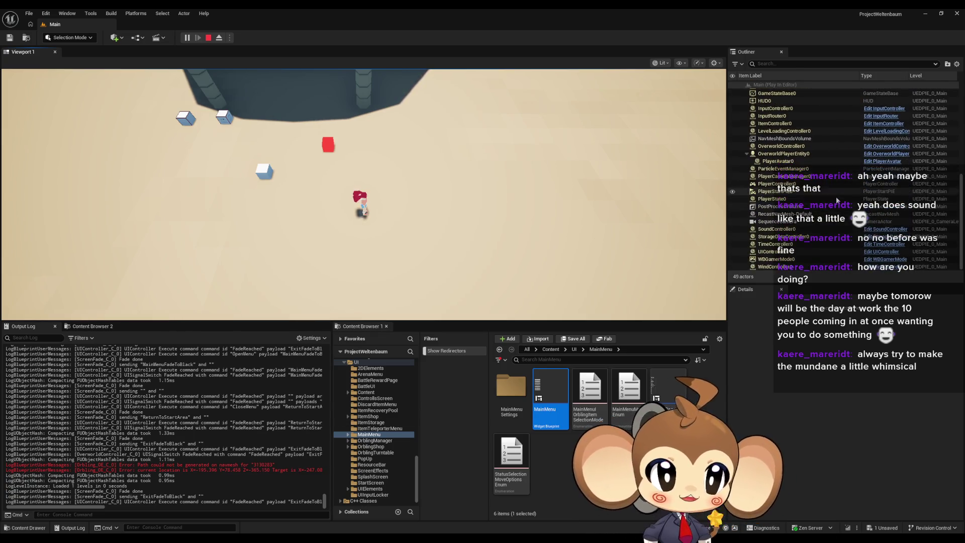
{"action": "scroll", "coordinate": [824, 151], "scroll_direction": "up", "scroll_amount": 10}
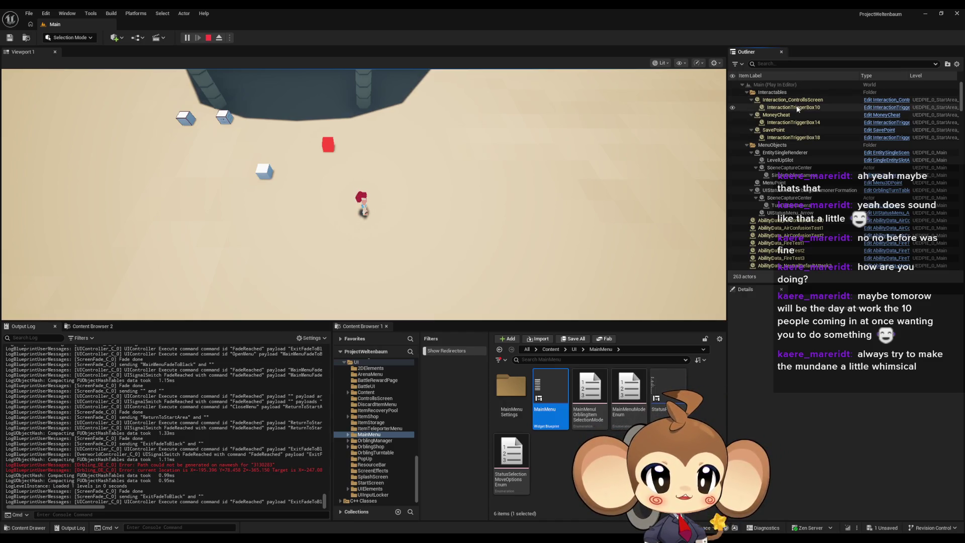
{"action": "left_click", "coordinate": [220, 37]}
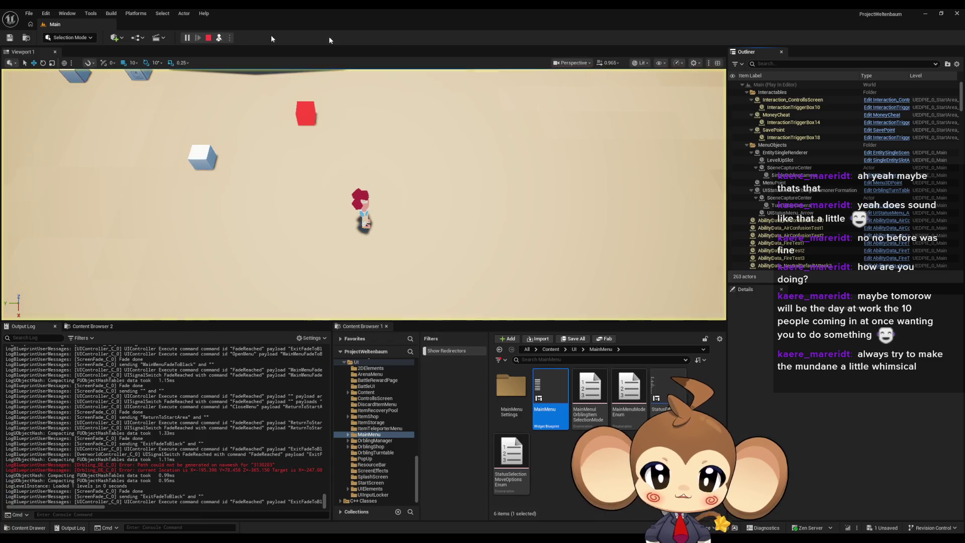
Step: Frame Interaction_ControllsScreen and collapse the Interactables and MenuObjects folders in the Outliner
{"action": "double_click", "coordinate": [780, 103]}
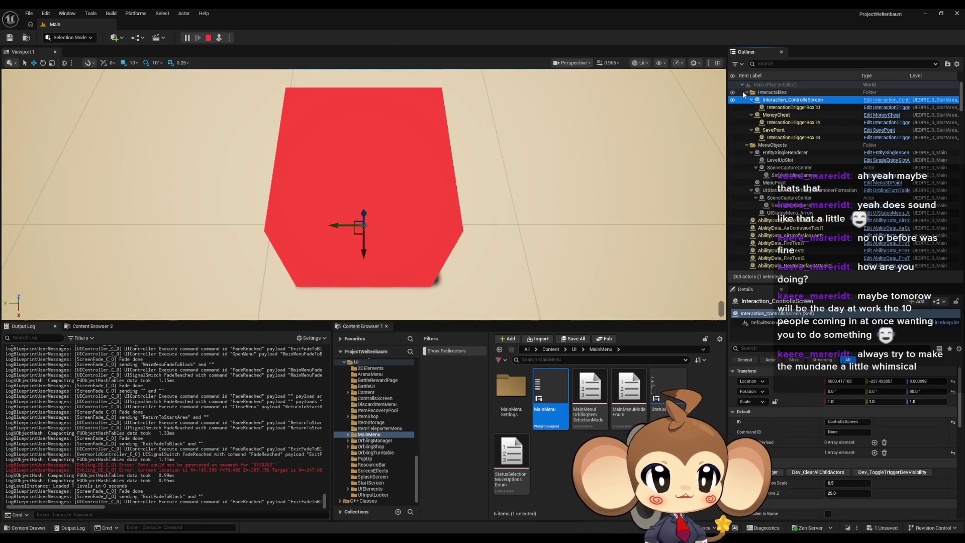
{"action": "left_click", "coordinate": [748, 93]}
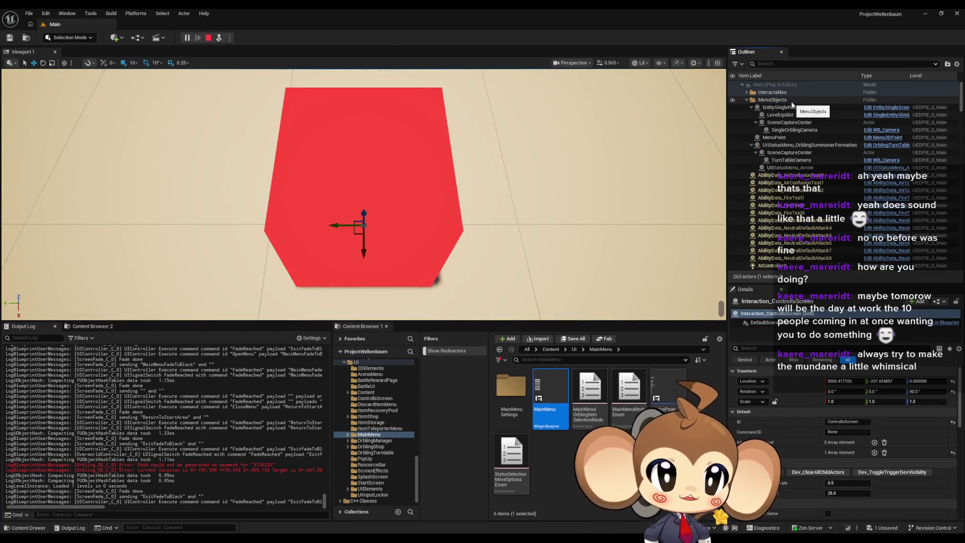
{"action": "left_click", "coordinate": [747, 101]}
Step: Step through the spawned AbilityData actors: AirConfusionTest, FireTest and NeutralDefaultAttack instances
{"action": "left_click", "coordinate": [826, 107]}
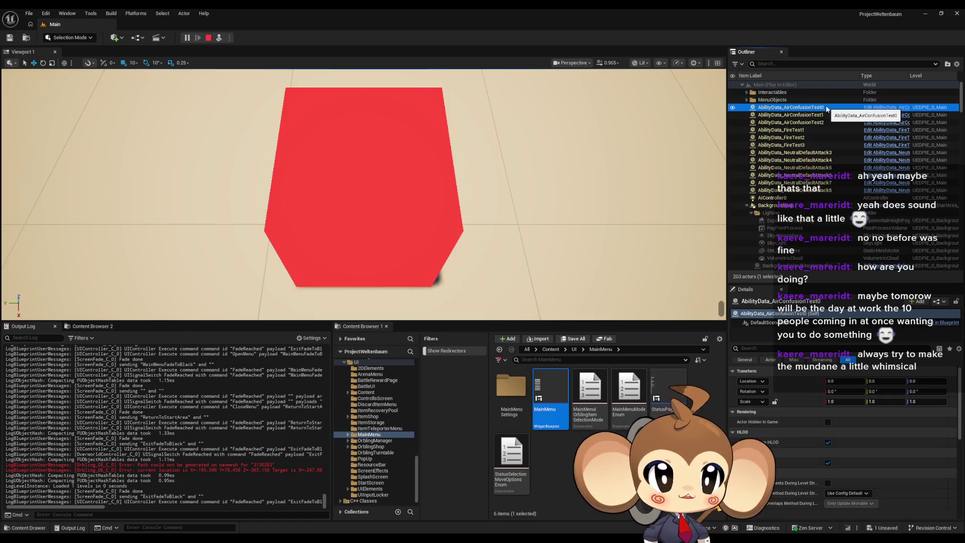
{"action": "left_click", "coordinate": [807, 115]}
{"action": "left_click", "coordinate": [805, 122]}
{"action": "left_click", "coordinate": [803, 129]}
{"action": "left_click", "coordinate": [802, 137]}
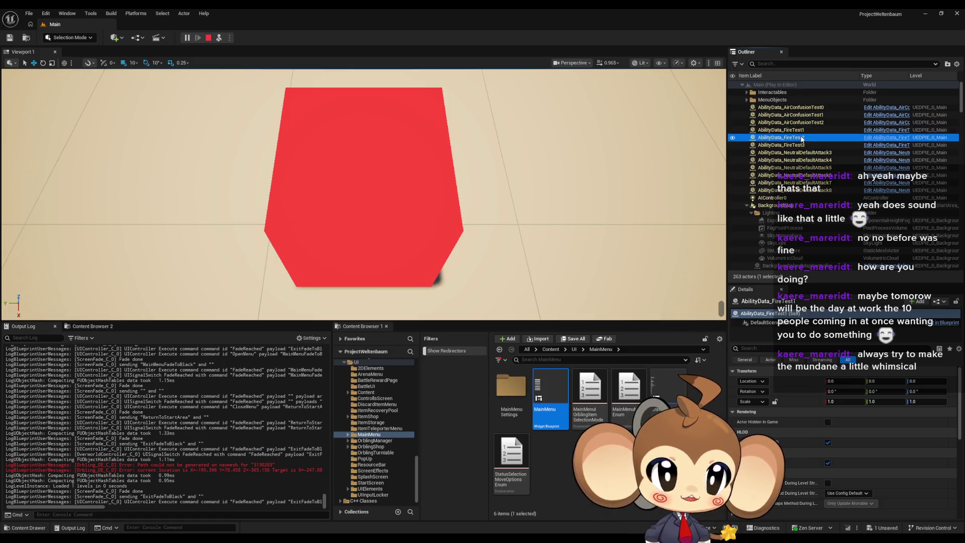
{"action": "left_click", "coordinate": [800, 146]}
{"action": "left_click", "coordinate": [799, 152]}
{"action": "left_click", "coordinate": [797, 159]}
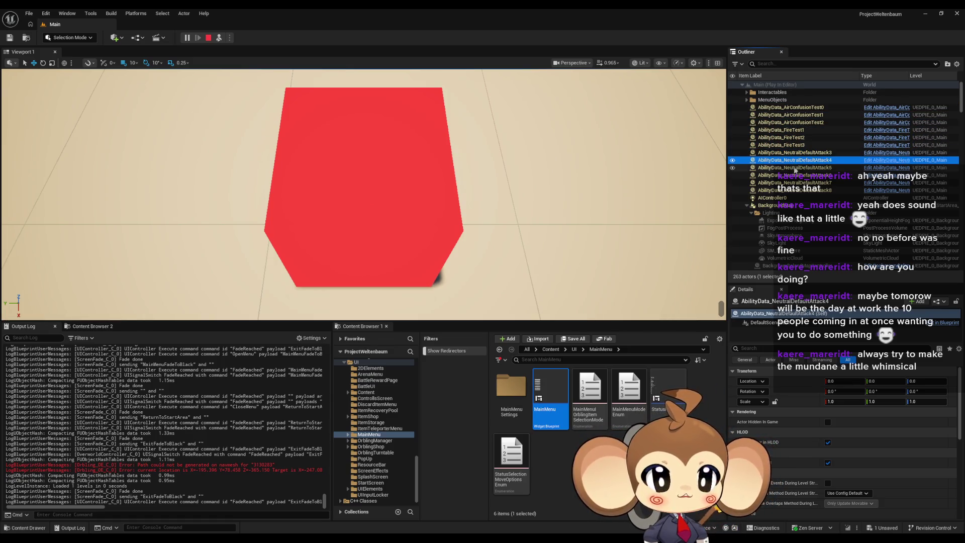
{"action": "left_click", "coordinate": [795, 167]}
{"action": "left_click", "coordinate": [794, 175]}
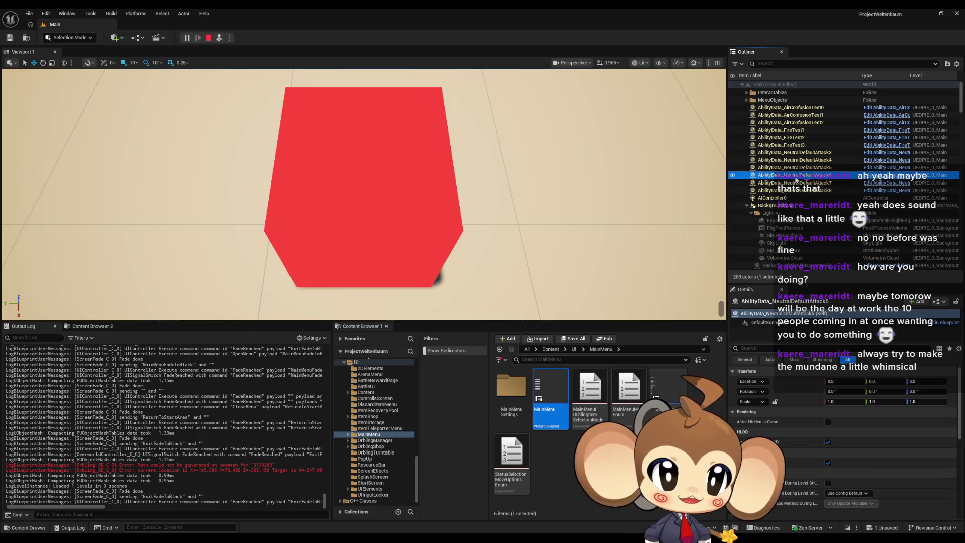
{"action": "left_click", "coordinate": [792, 183]}
{"action": "left_click", "coordinate": [791, 190]}
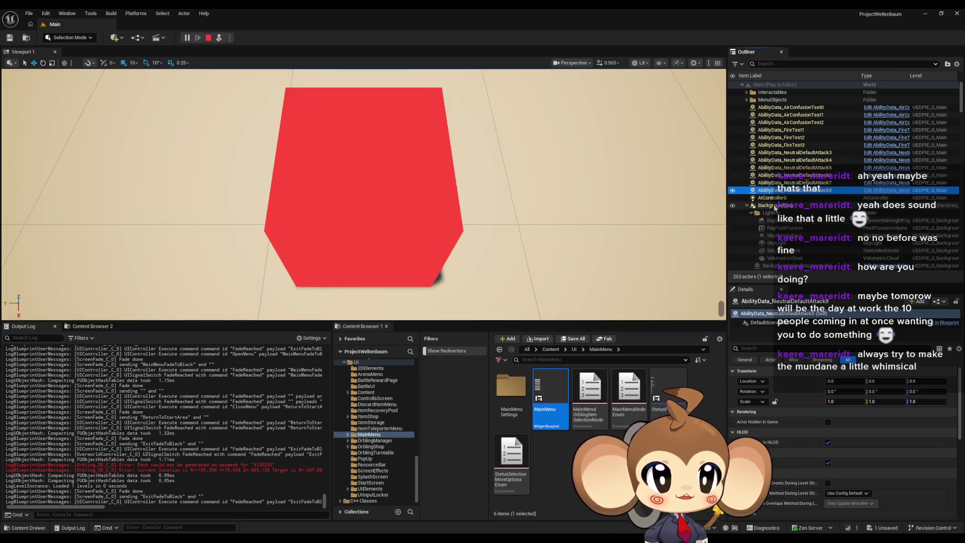
Step: Collapse Background and inspect AIController0, BattleGroupInstance0, StarterOrbling_Slimy0, StarterOrbling_Tomati0 and ThePlayer0
{"action": "left_click", "coordinate": [774, 198]}
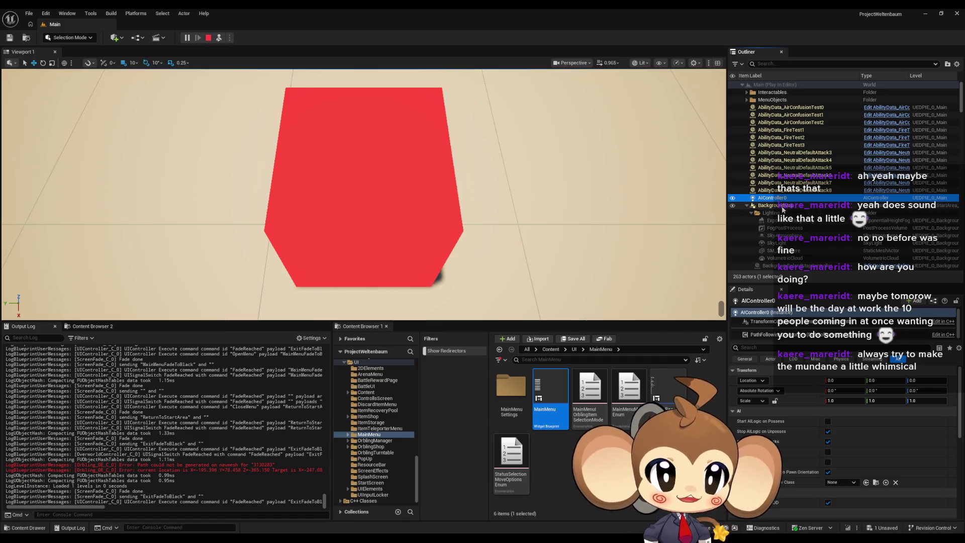
{"action": "left_click", "coordinate": [746, 205]}
{"action": "left_click", "coordinate": [785, 211]}
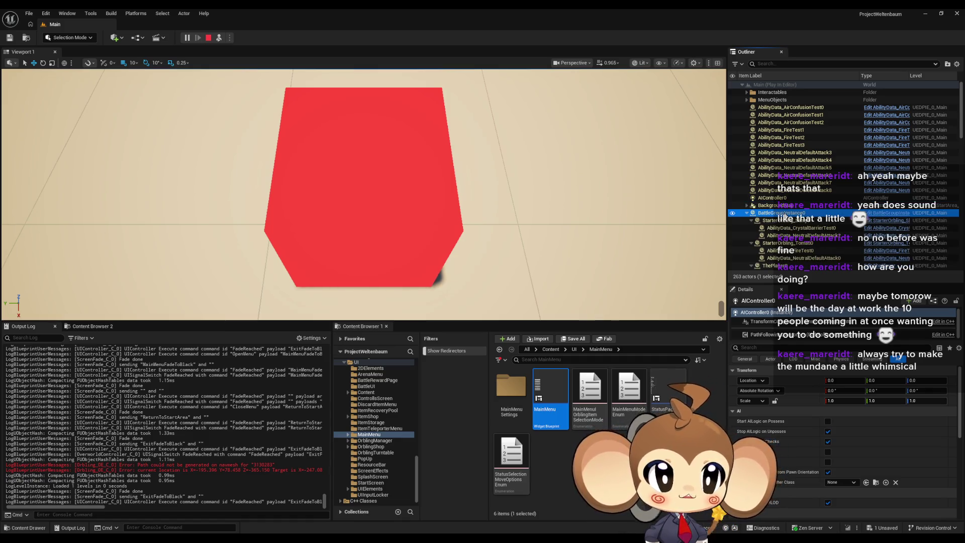
{"action": "scroll", "coordinate": [826, 225], "scroll_direction": "down", "scroll_amount": 1}
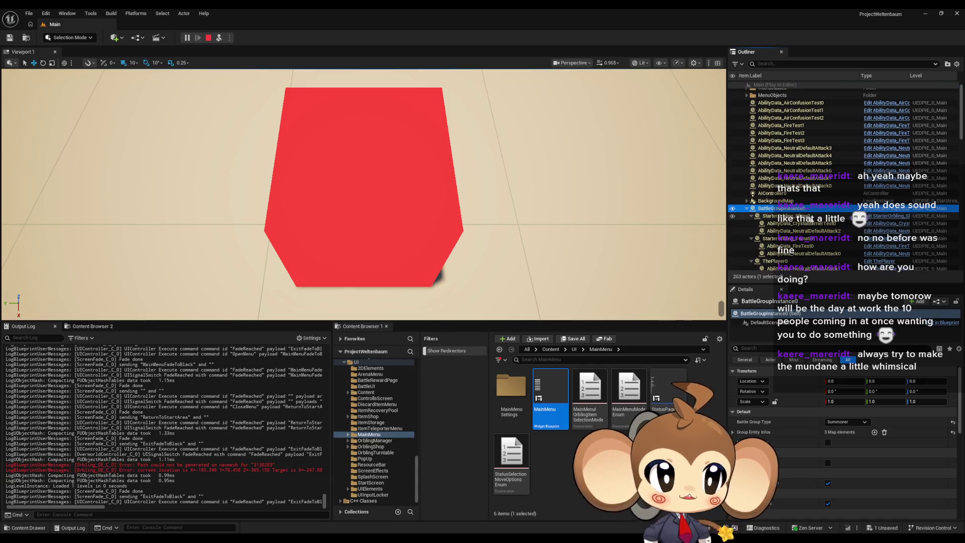
{"action": "left_click", "coordinate": [815, 215]}
{"action": "scroll", "coordinate": [819, 216], "scroll_direction": "down", "scroll_amount": 2}
{"action": "left_click", "coordinate": [814, 206]}
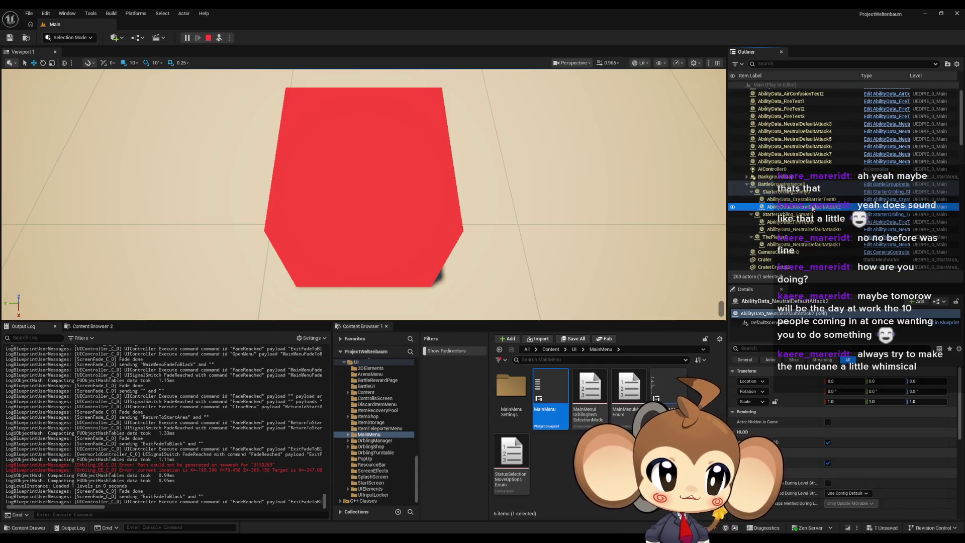
{"action": "scroll", "coordinate": [792, 210], "scroll_direction": "down", "scroll_amount": 1}
{"action": "left_click", "coordinate": [785, 202]}
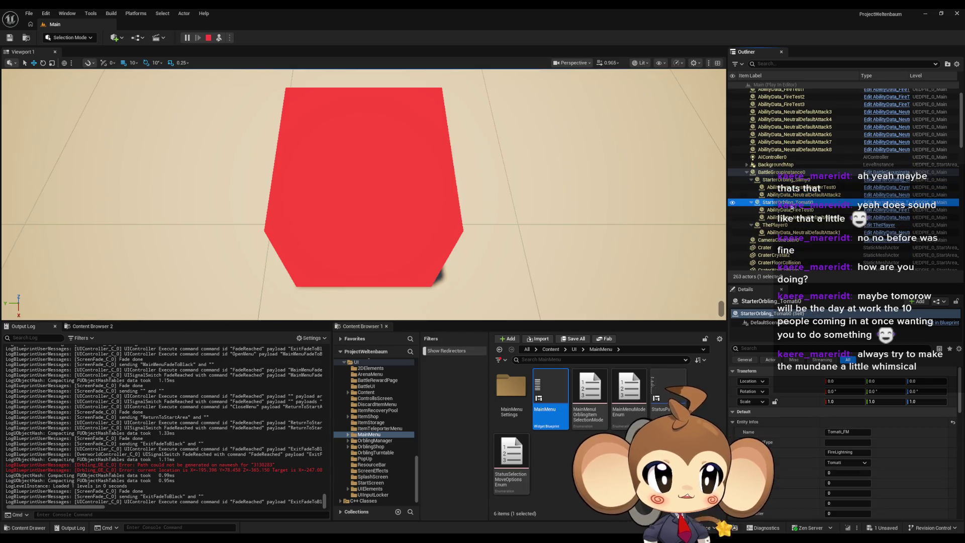
{"action": "left_click", "coordinate": [778, 225]}
{"action": "scroll", "coordinate": [778, 225], "scroll_direction": "down", "scroll_amount": 2}
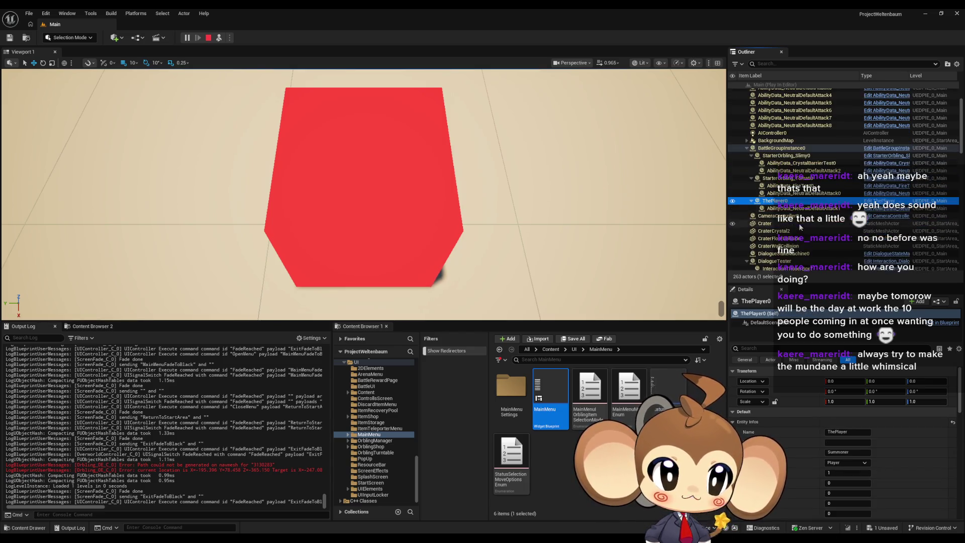
Step: Inspect the Crater actors, DialogueStateMachine0, DialogueTester and EmptyPawn0
{"action": "left_click", "coordinate": [747, 148]}
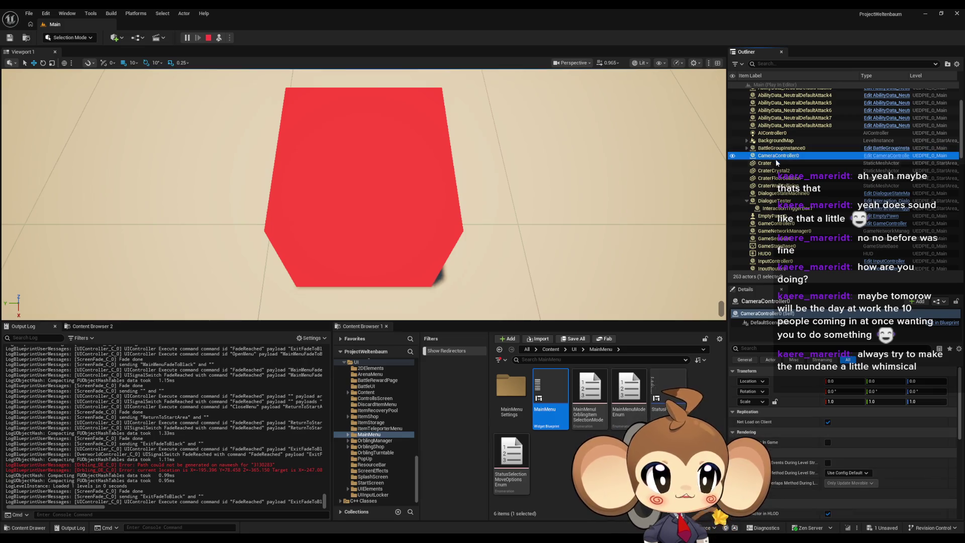
{"action": "left_click", "coordinate": [784, 164]}
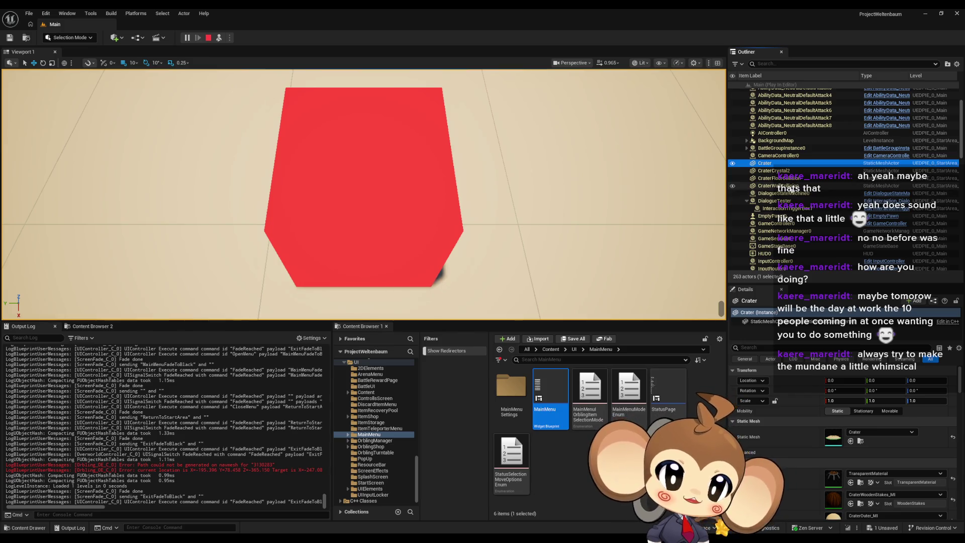
{"action": "left_click", "coordinate": [779, 171]}
{"action": "left_click", "coordinate": [783, 179]}
{"action": "left_click", "coordinate": [783, 186]}
{"action": "left_click", "coordinate": [787, 194]}
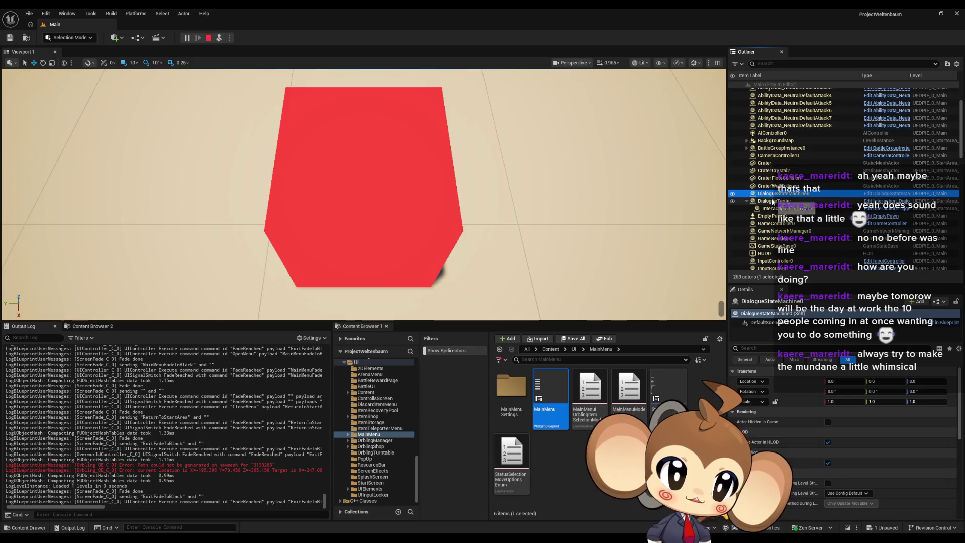
{"action": "left_click", "coordinate": [773, 201]}
{"action": "scroll", "coordinate": [794, 208], "scroll_direction": "down", "scroll_amount": 1}
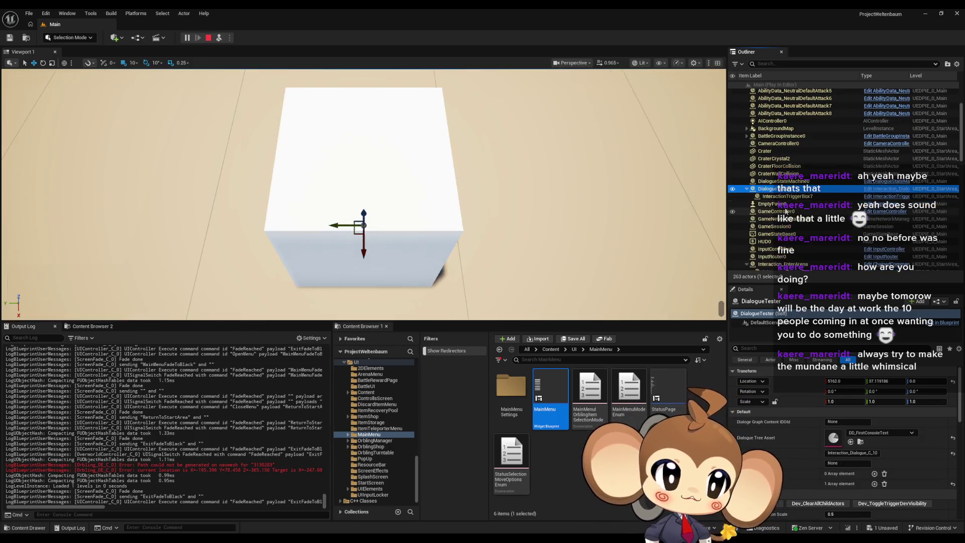
{"action": "left_click", "coordinate": [788, 205]}
Step: Frame EmptyPawn0, then inspect GameNetworkManager0, GameSession0, HUD0, InputController0 and InputRouter0
{"action": "double_click", "coordinate": [788, 205]}
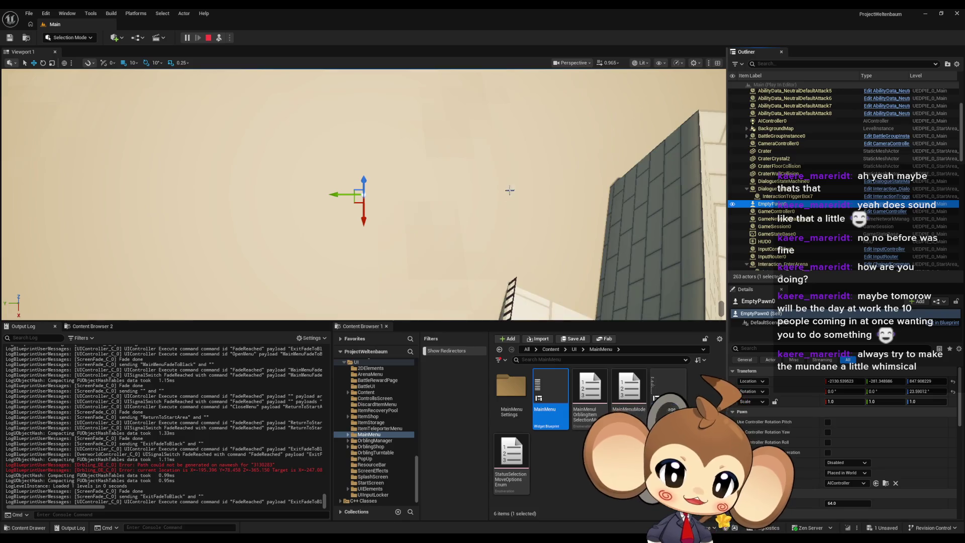
{"action": "left_click_drag", "start_coordinate": [518, 198], "coordinate": [462, 226]}
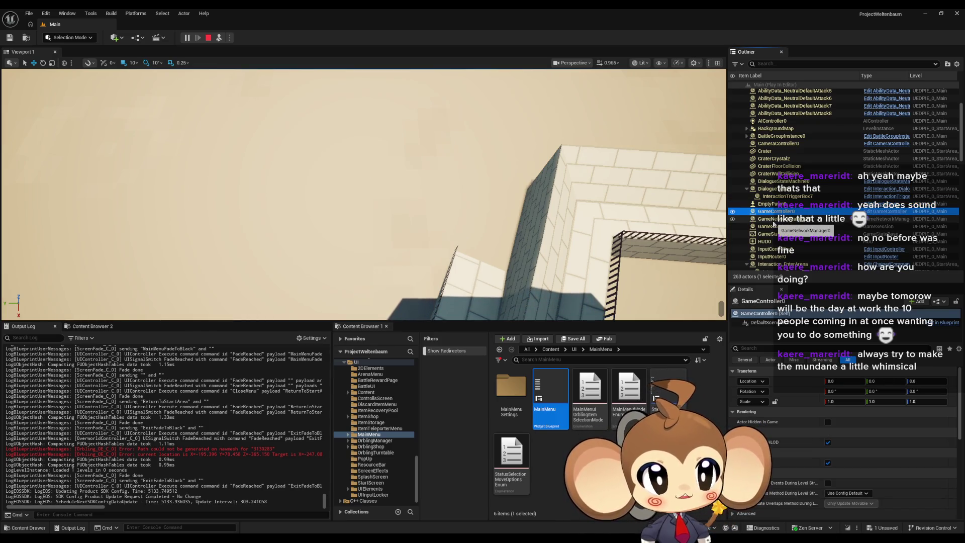
{"action": "left_click", "coordinate": [775, 219]}
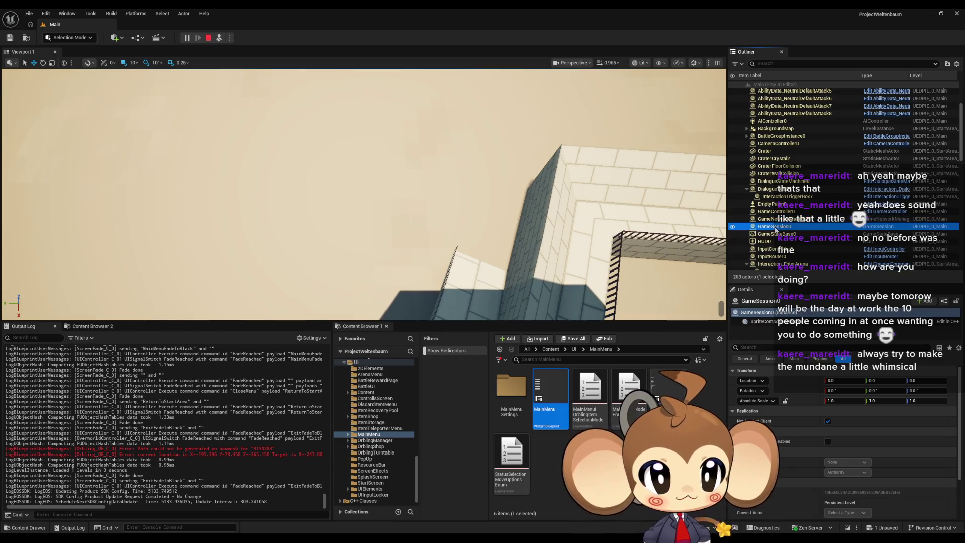
{"action": "scroll", "coordinate": [778, 227], "scroll_direction": "down", "scroll_amount": 2}
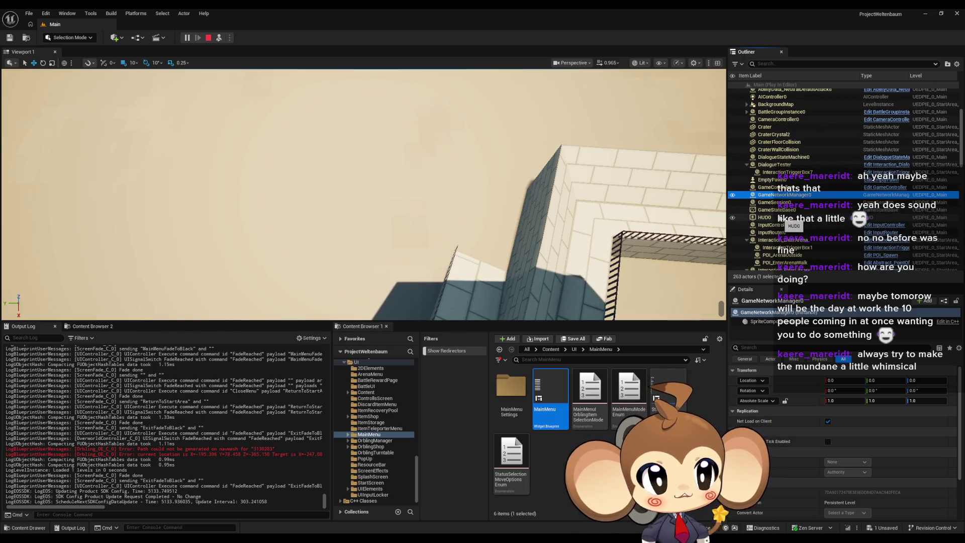
{"action": "left_click", "coordinate": [780, 202]}
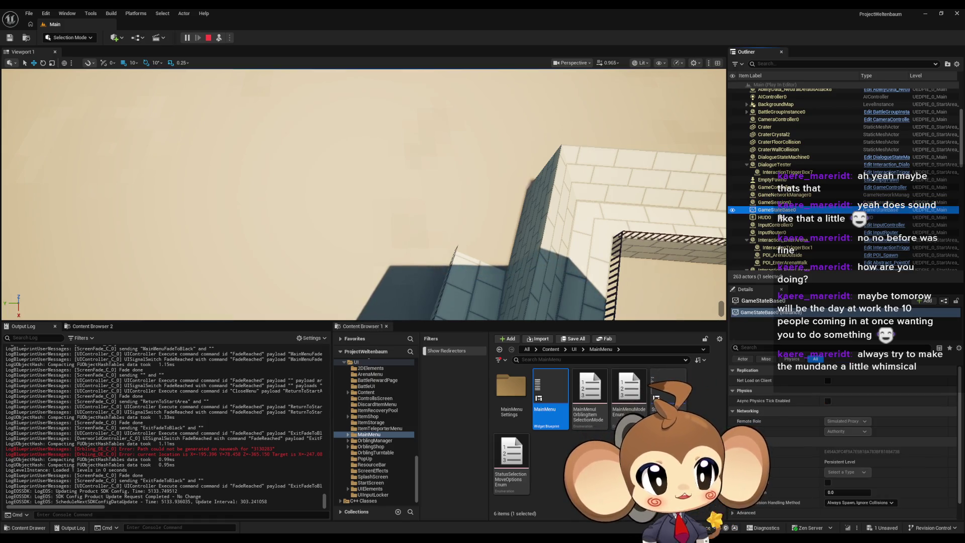
{"action": "left_click", "coordinate": [780, 217]}
{"action": "scroll", "coordinate": [780, 222], "scroll_direction": "down", "scroll_amount": 2}
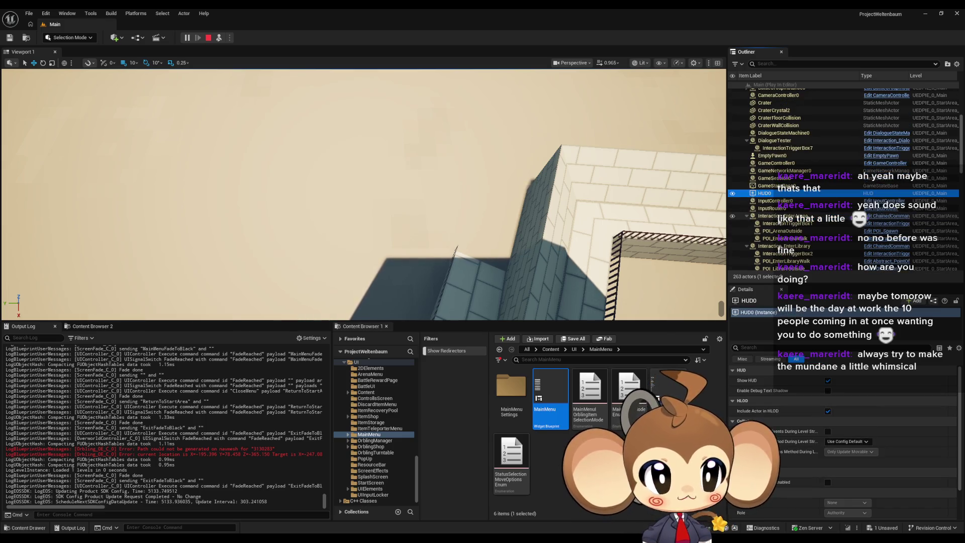
{"action": "left_click", "coordinate": [773, 202]}
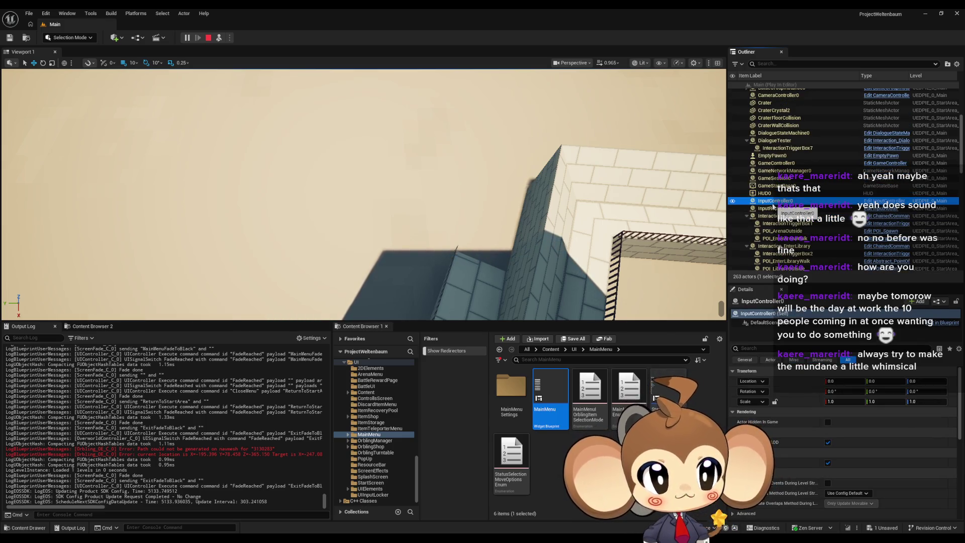
{"action": "left_click", "coordinate": [784, 209]}
{"action": "scroll", "coordinate": [784, 211], "scroll_direction": "down", "scroll_amount": 2}
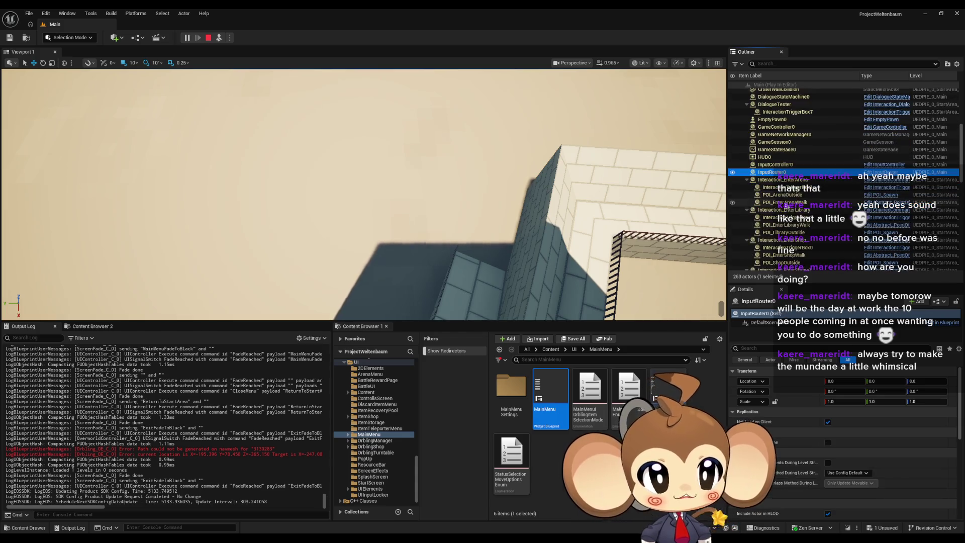
Step: Frame Interaction_EnterArena and collapse all seven Interaction_Enter groups, from Arena to Temple
{"action": "left_click", "coordinate": [774, 181]}
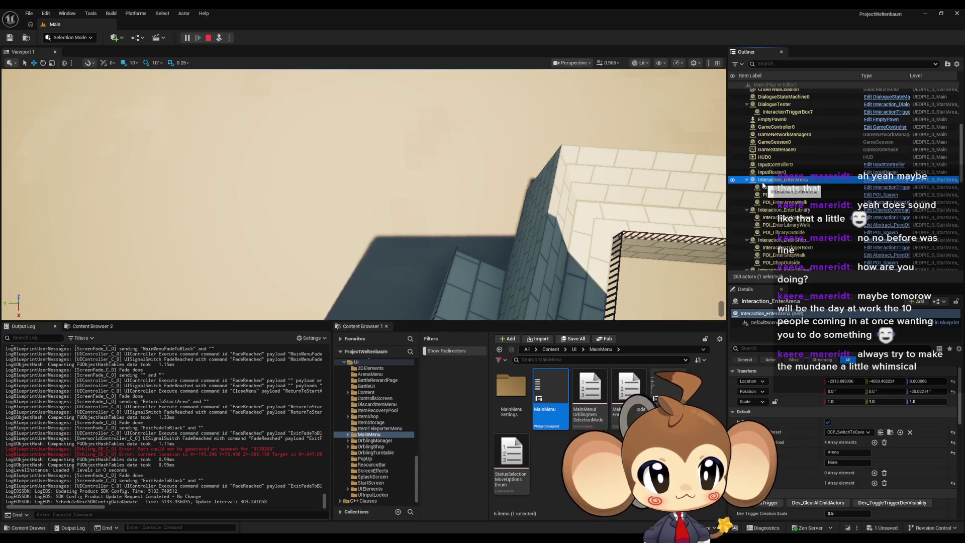
{"action": "double_click", "coordinate": [775, 181]}
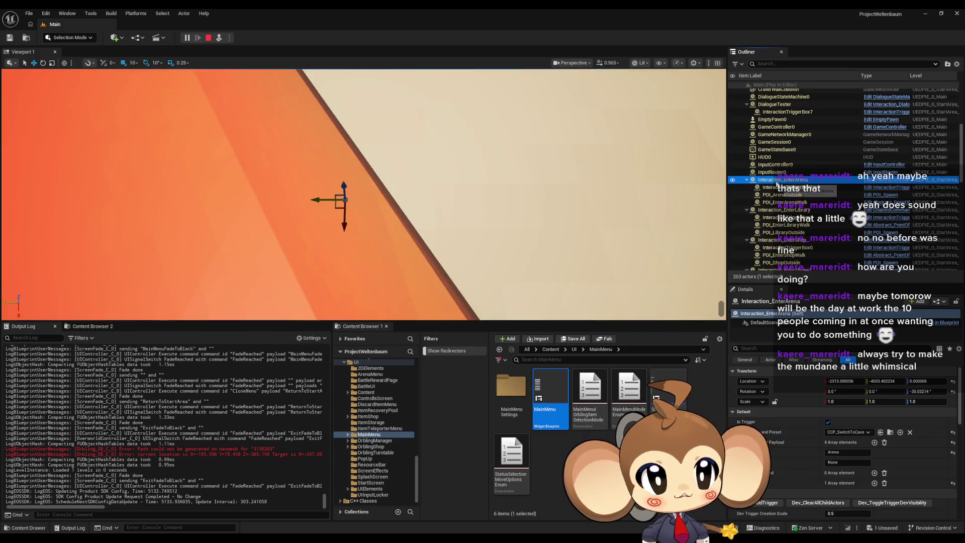
{"action": "left_click", "coordinate": [747, 180]}
{"action": "left_click", "coordinate": [747, 187]}
{"action": "left_click", "coordinate": [747, 195]}
{"action": "left_click", "coordinate": [747, 202]}
{"action": "left_click", "coordinate": [747, 210]}
{"action": "left_click", "coordinate": [747, 217]}
{"action": "left_click", "coordinate": [747, 225]}
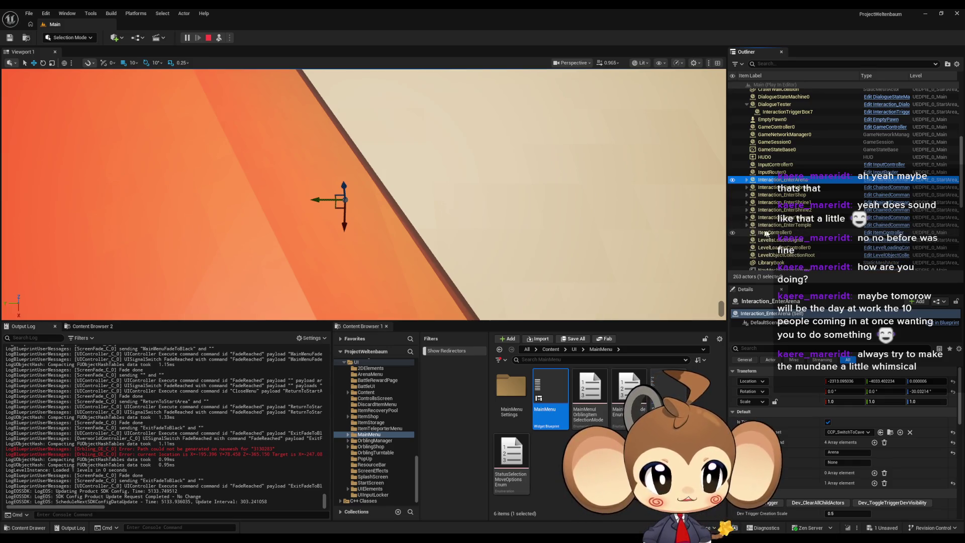
Step: Inspect ItemController0 through NavMeshBoundsVolume, then focus the spawned OrblingSnek_VE0 with F
{"action": "left_click", "coordinate": [774, 234]}
{"action": "scroll", "coordinate": [788, 240], "scroll_direction": "down", "scroll_amount": 3}
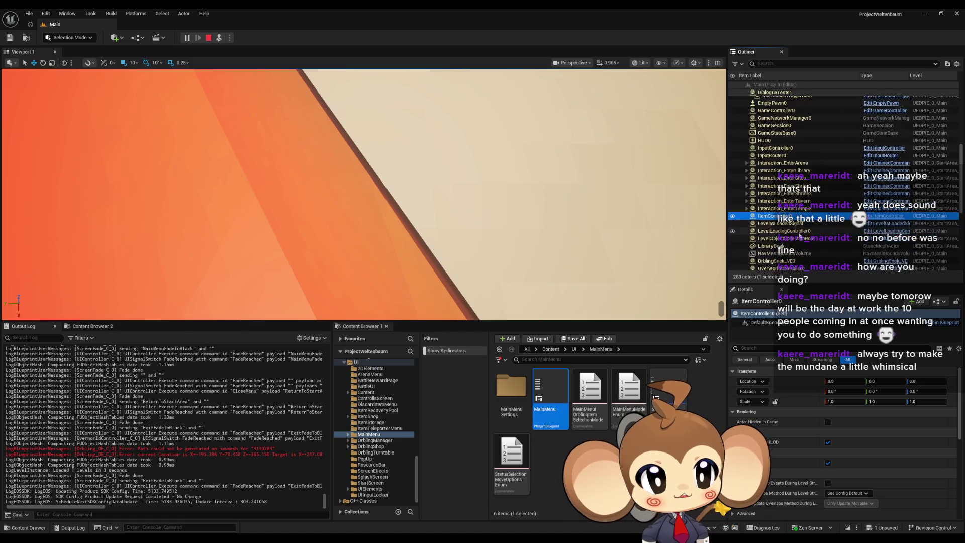
{"action": "left_click", "coordinate": [788, 204]}
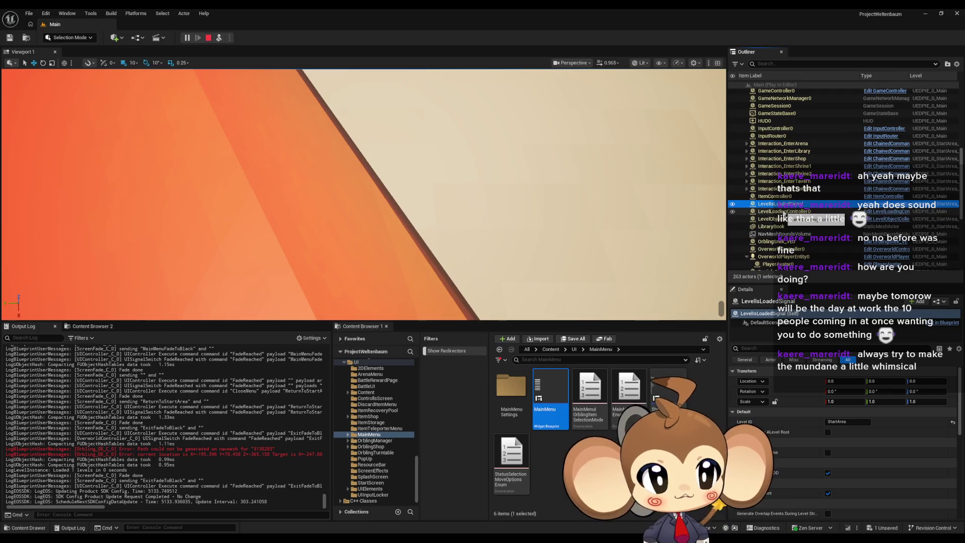
{"action": "left_click", "coordinate": [784, 212]}
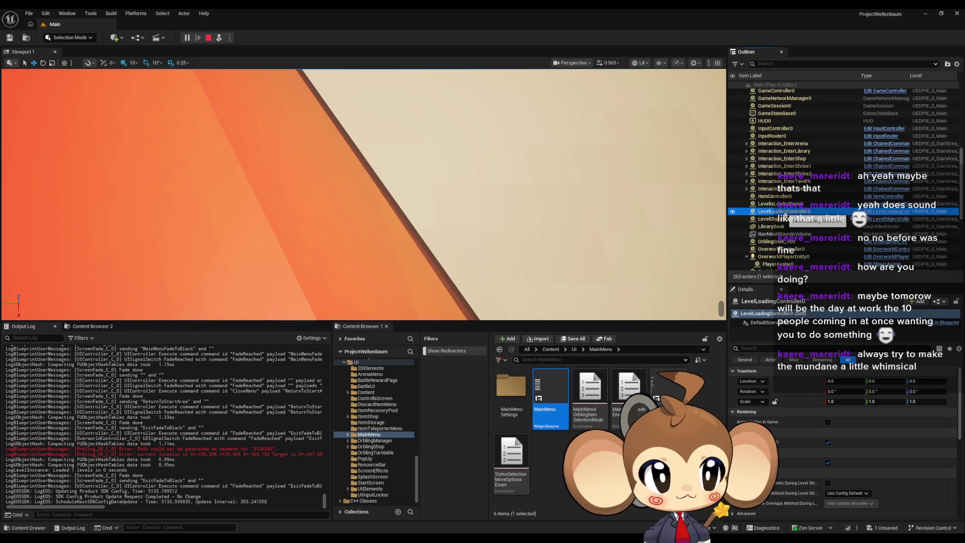
{"action": "scroll", "coordinate": [784, 213], "scroll_direction": "up", "scroll_amount": 15}
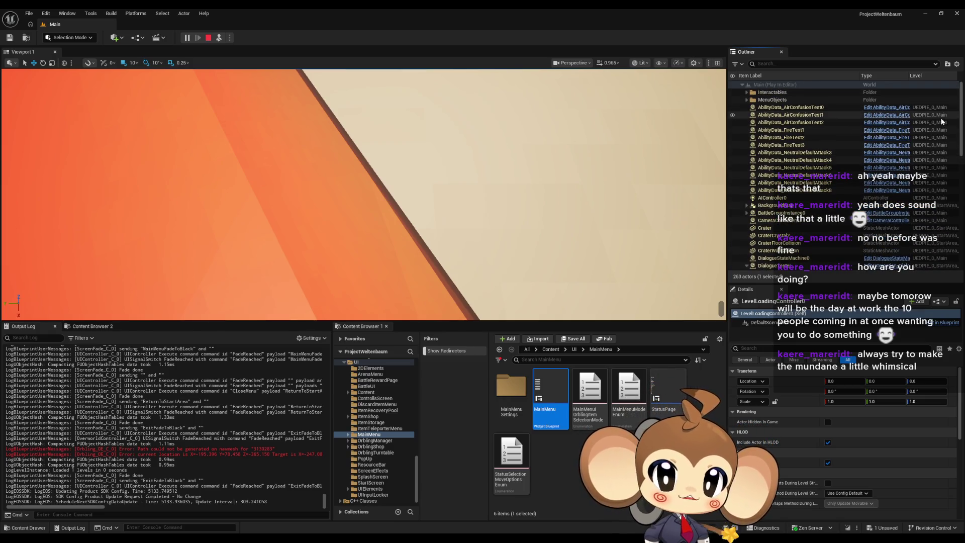
{"action": "scroll", "coordinate": [921, 140], "scroll_direction": "down", "scroll_amount": 14}
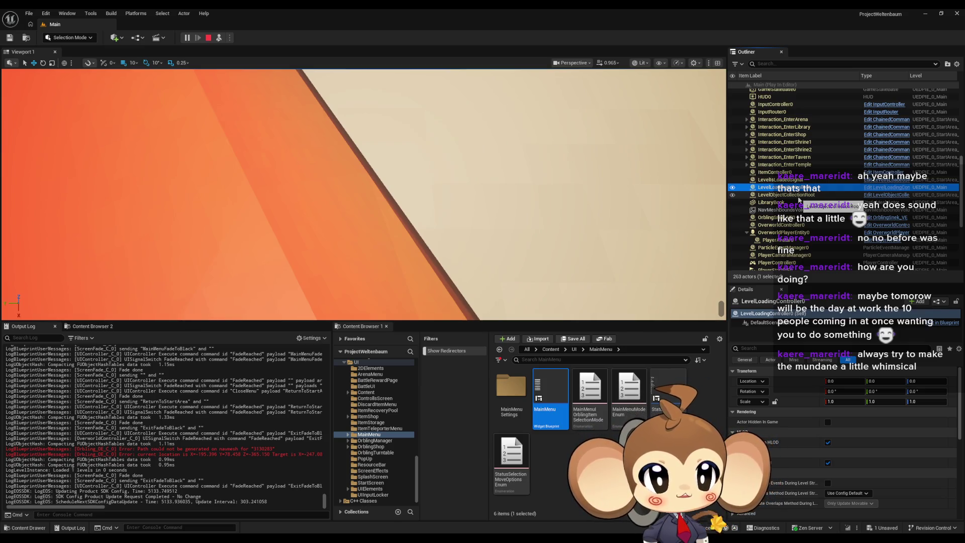
{"action": "left_click", "coordinate": [791, 202]}
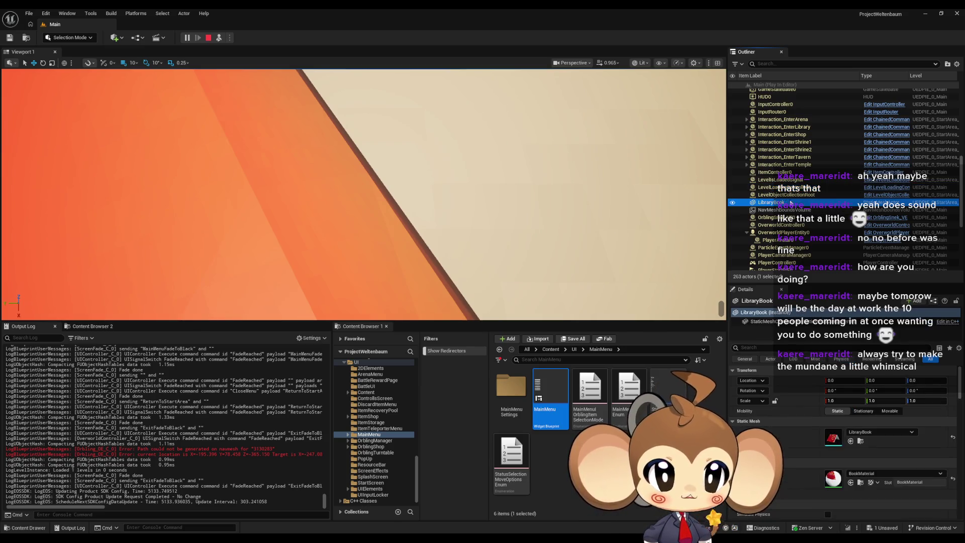
{"action": "scroll", "coordinate": [802, 202], "scroll_direction": "down", "scroll_amount": 2}
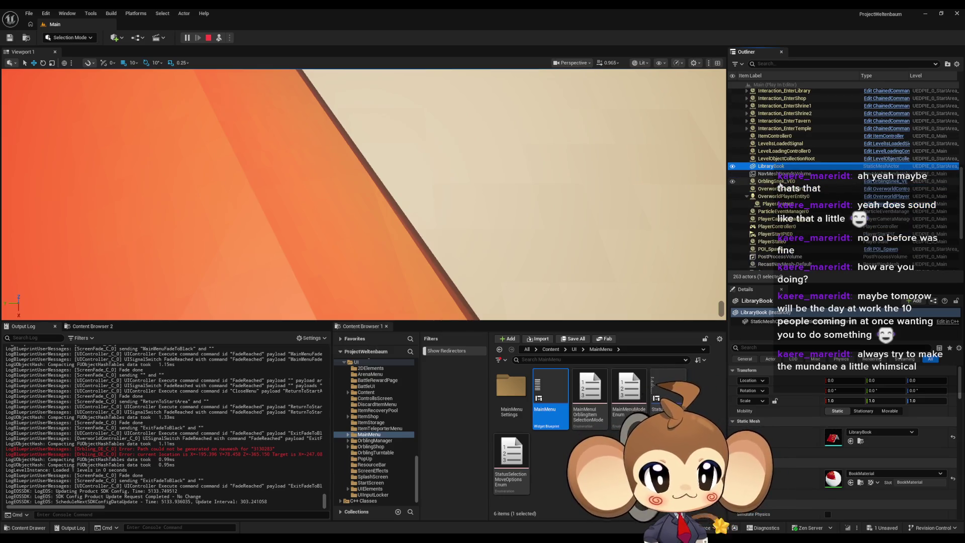
{"action": "left_click", "coordinate": [782, 176]}
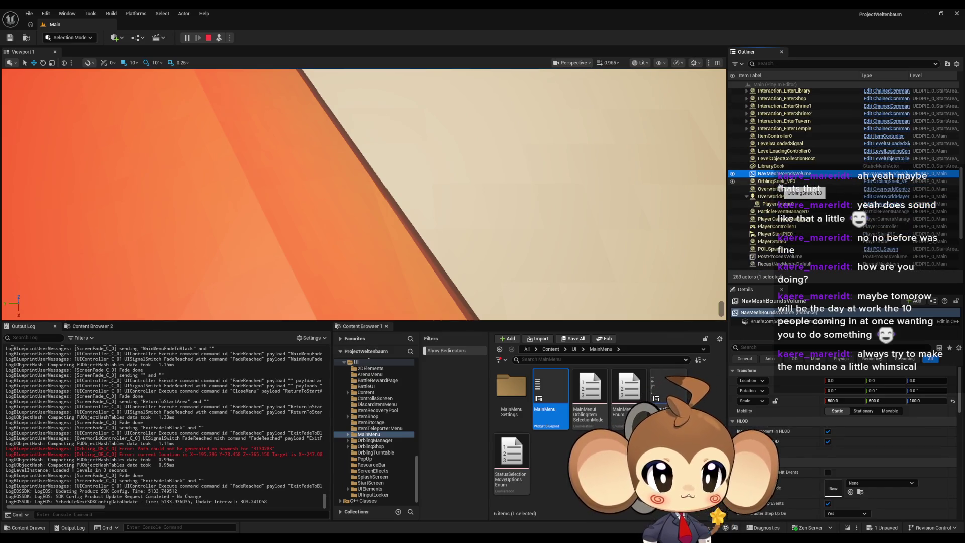
{"action": "left_click", "coordinate": [778, 182]}
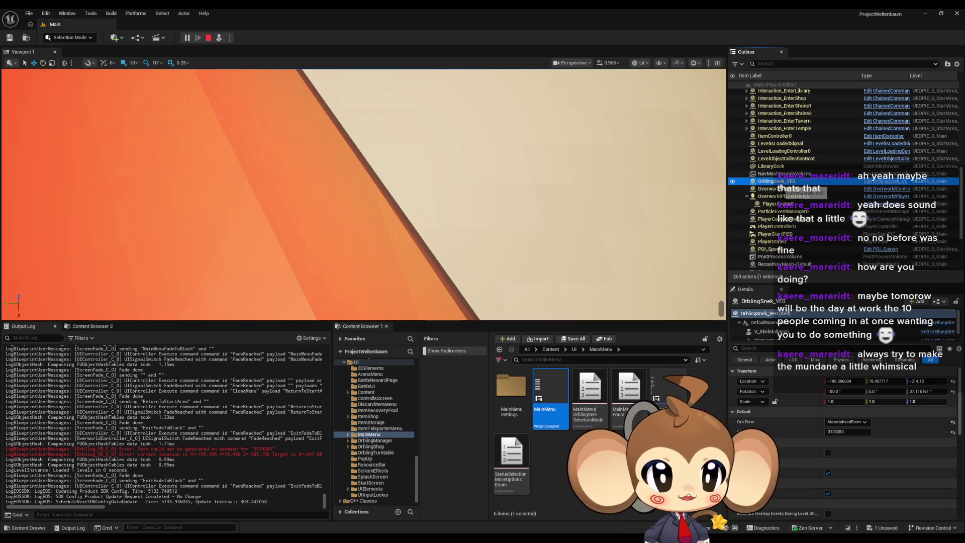
{"action": "key", "text": "f"}
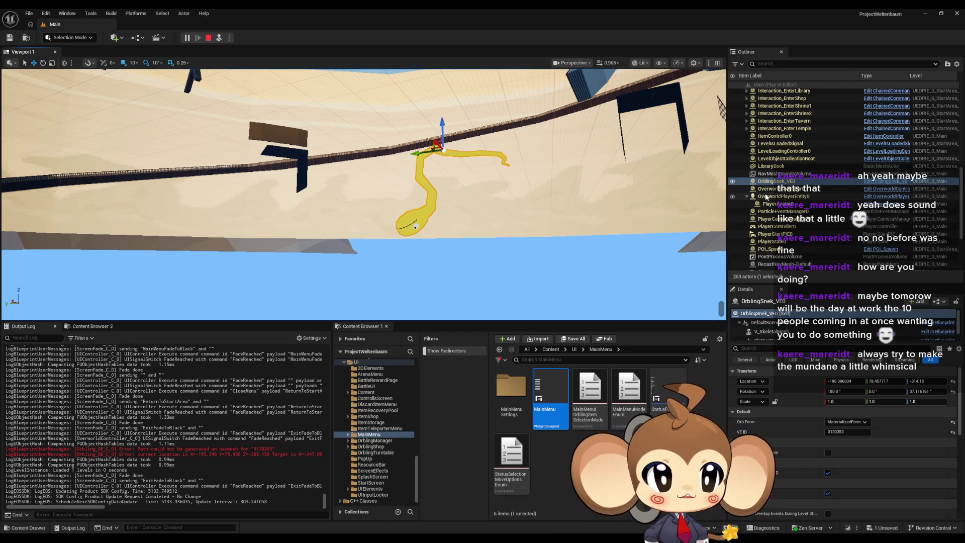
Step: Inspect OverworldController0, OverworldPlayerEntity0 and ParticleEventManager0, then arrow down to POI_Spawn
{"action": "left_click", "coordinate": [774, 189]}
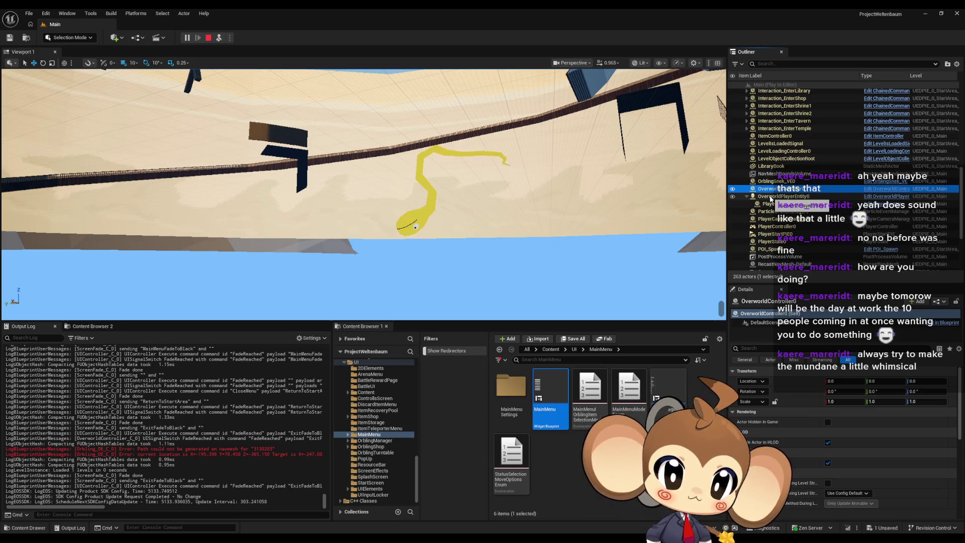
{"action": "left_click", "coordinate": [771, 197]}
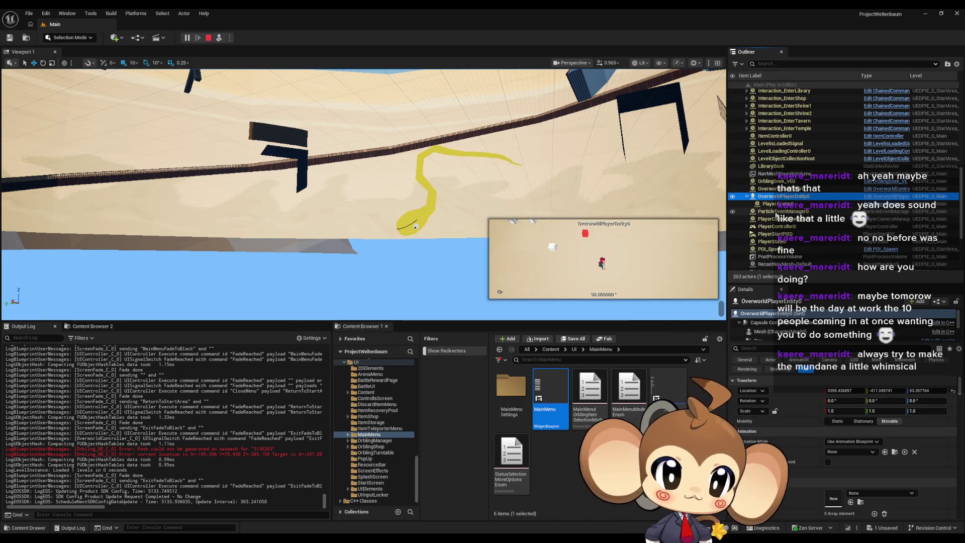
{"action": "left_click", "coordinate": [793, 212]}
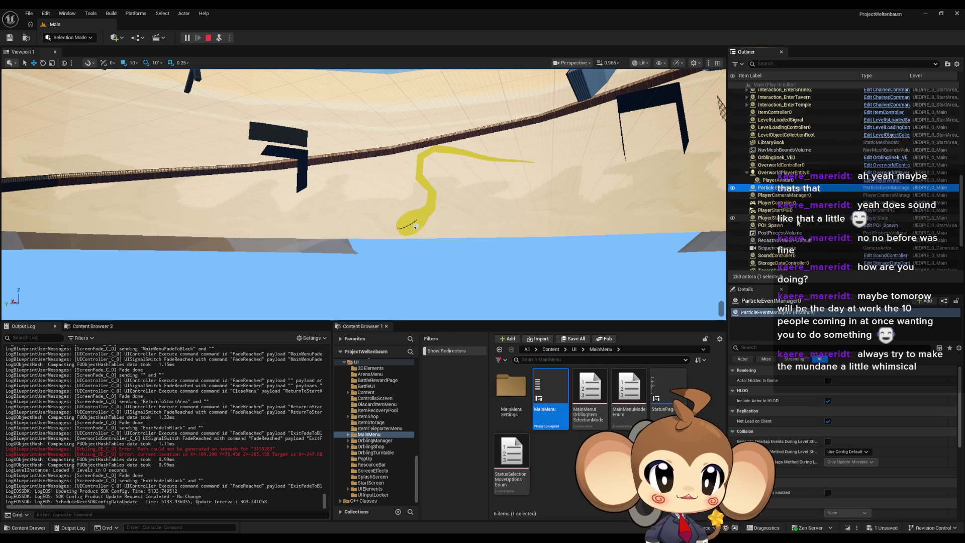
{"action": "scroll", "coordinate": [794, 215], "scroll_direction": "down", "scroll_amount": 2}
{"action": "key", "text": "Down"}
{"action": "key", "text": "Down"}
{"action": "key", "text": "Down"}
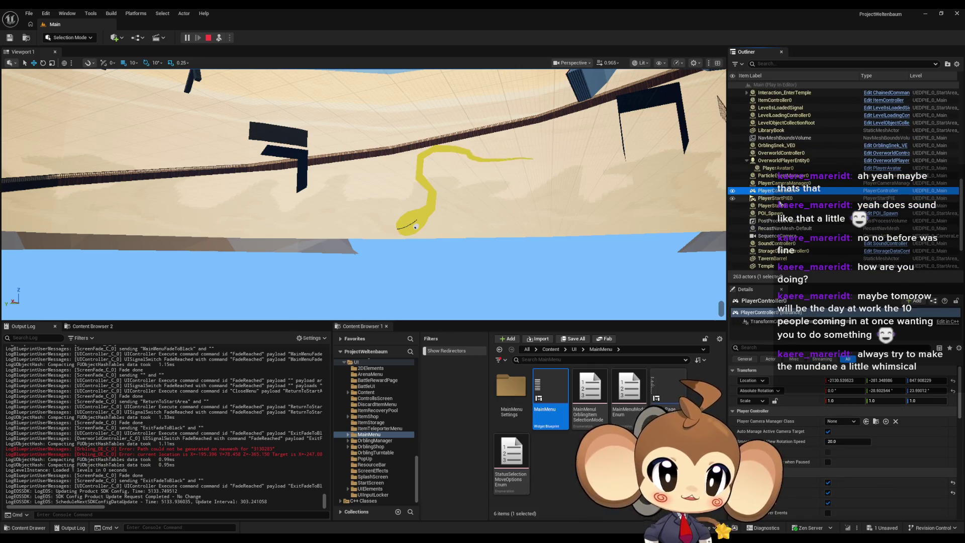
{"action": "key", "text": "Down"}
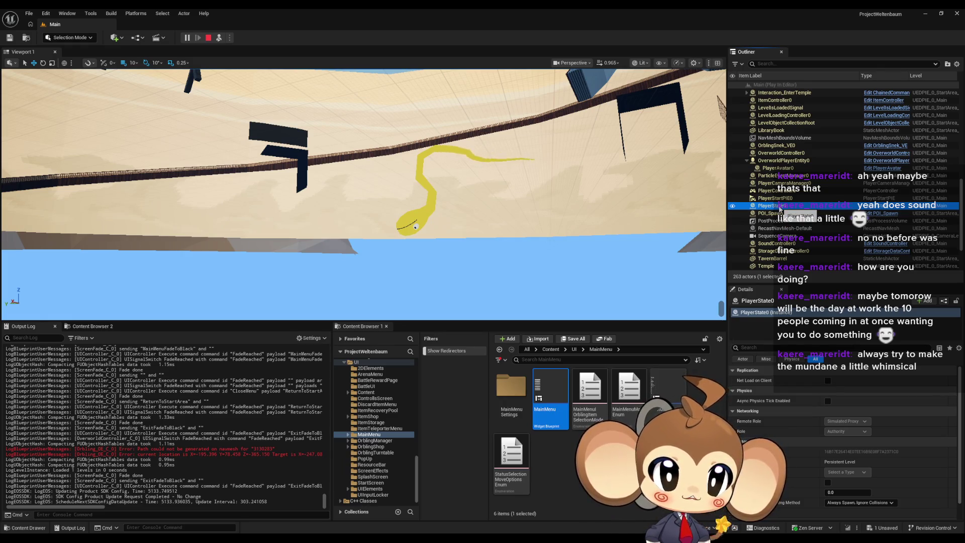
{"action": "key", "text": "Down"}
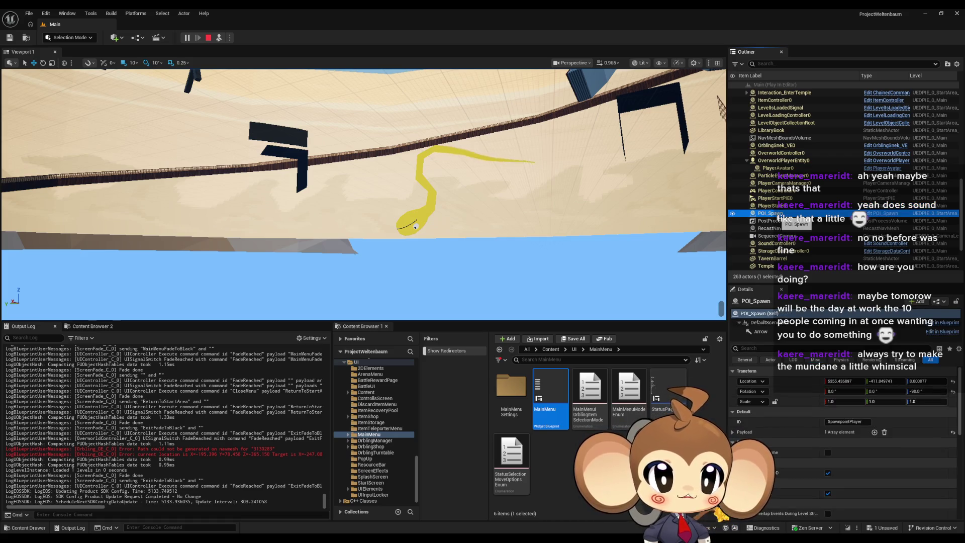
{"action": "scroll", "coordinate": [779, 218], "scroll_direction": "down", "scroll_amount": 2}
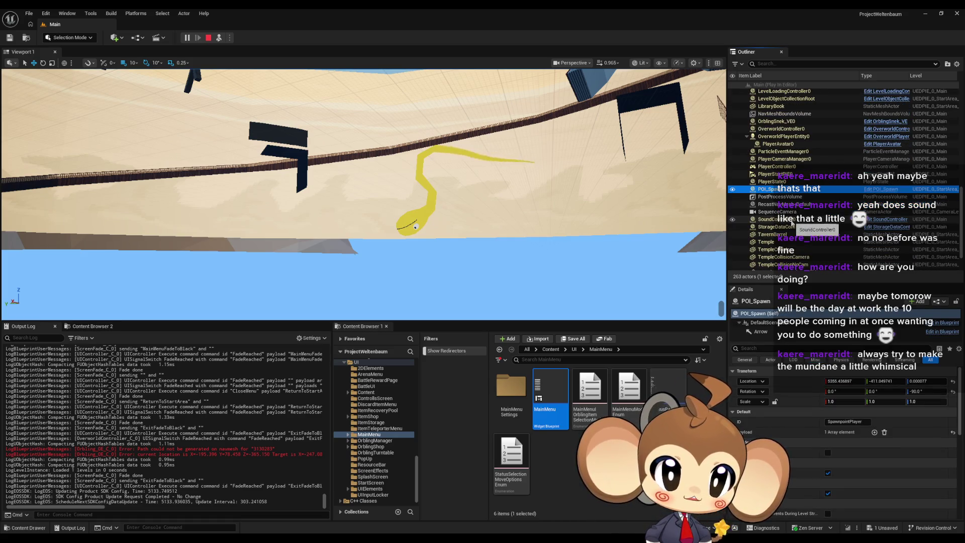
{"action": "scroll", "coordinate": [791, 221], "scroll_direction": "down", "scroll_amount": 2}
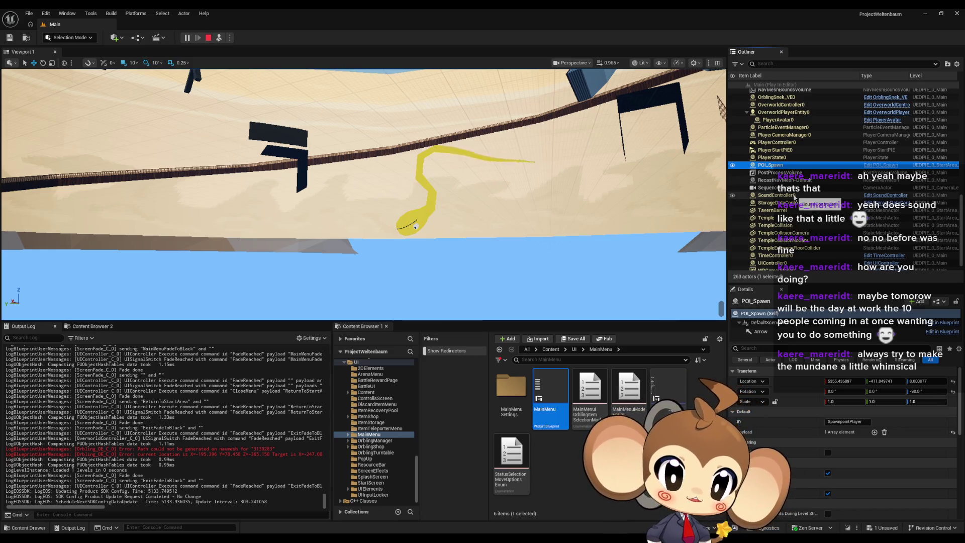
Step: Frame POI_Spawn and inspect RecastNavMesh-Default, SoundController0, StorageDataController0, TavernBarrel, TimeController0, WBGamerMode0 and WindController0
{"action": "double_click", "coordinate": [773, 169]}
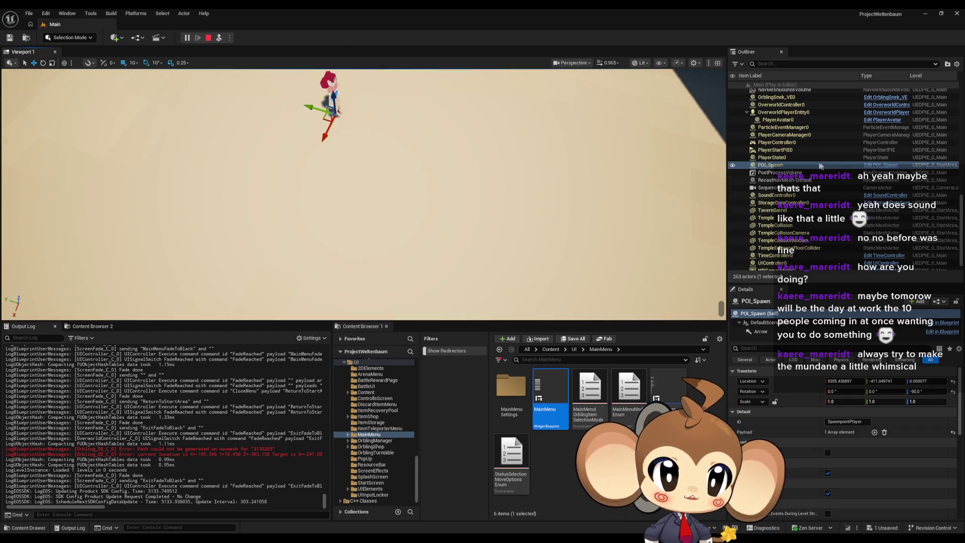
{"action": "left_click", "coordinate": [781, 180]}
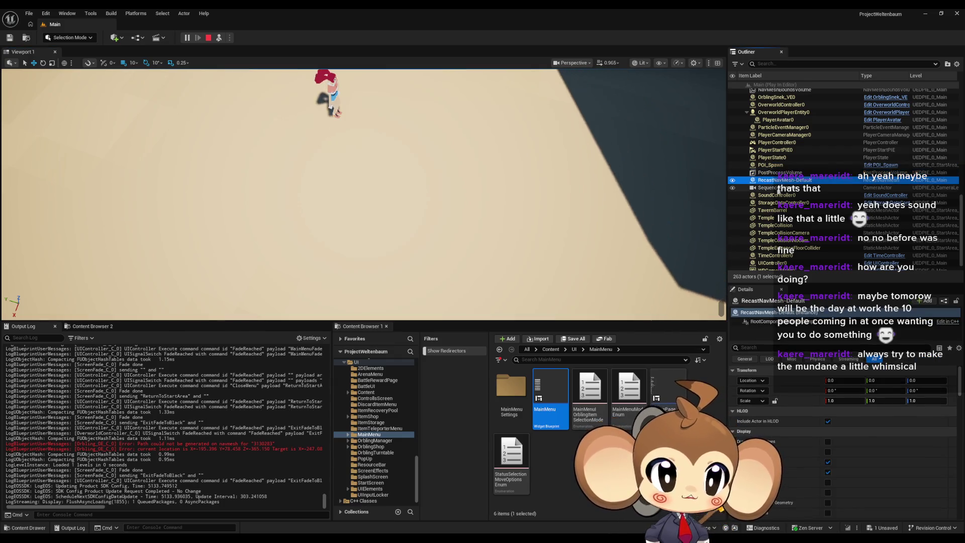
{"action": "left_click", "coordinate": [779, 194]}
{"action": "left_click", "coordinate": [780, 202]}
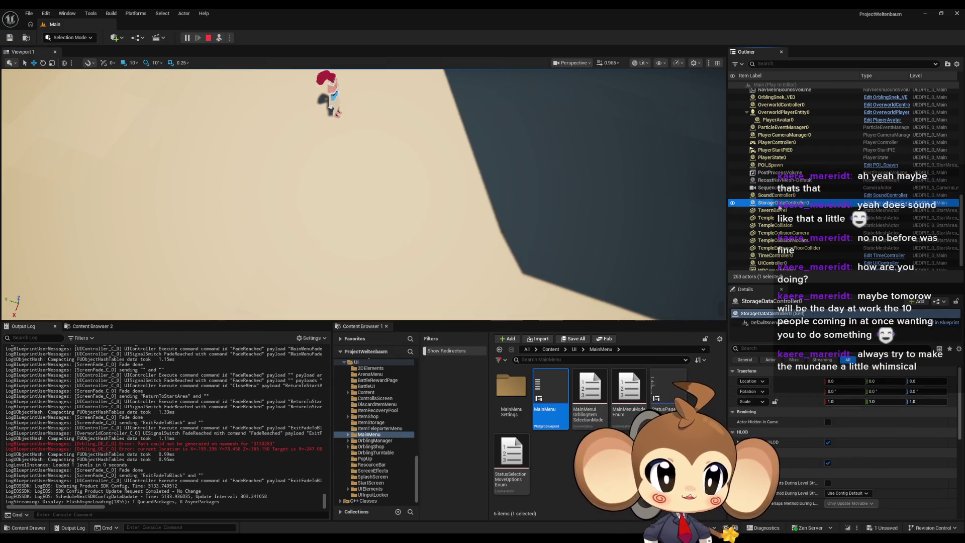
{"action": "left_click", "coordinate": [778, 210]}
{"action": "scroll", "coordinate": [777, 221], "scroll_direction": "down", "scroll_amount": 1}
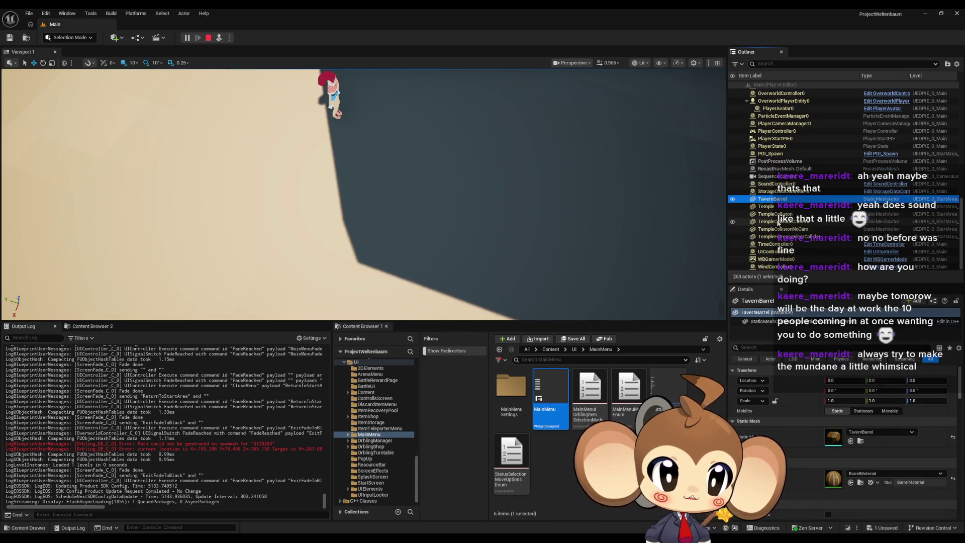
{"action": "left_click", "coordinate": [777, 243]}
{"action": "left_click", "coordinate": [777, 259]}
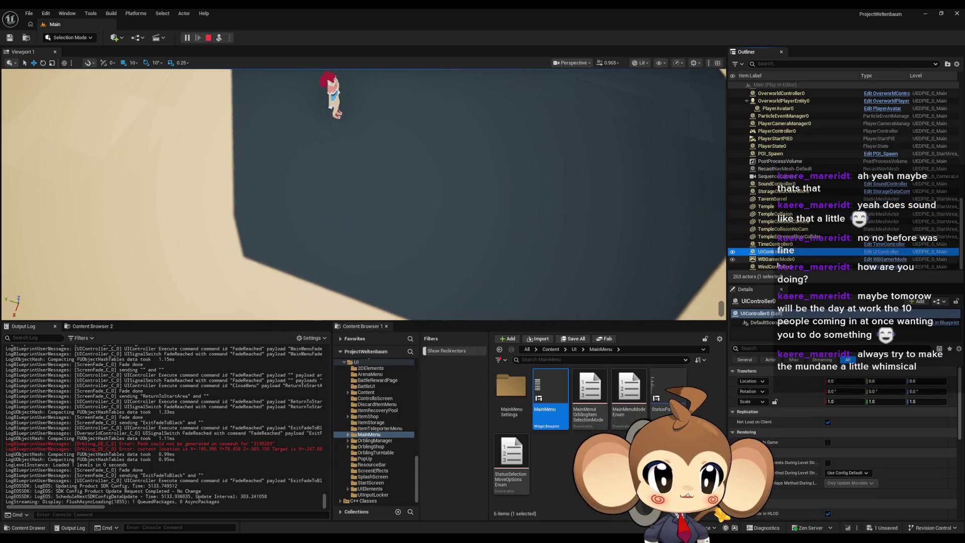
{"action": "left_click", "coordinate": [777, 267]}
Step: Stop the Play-in-Editor session to return to the editor world
{"action": "scroll", "coordinate": [778, 251], "scroll_direction": "up", "scroll_amount": 5}
{"action": "scroll", "coordinate": [778, 252], "scroll_direction": "up", "scroll_amount": 5}
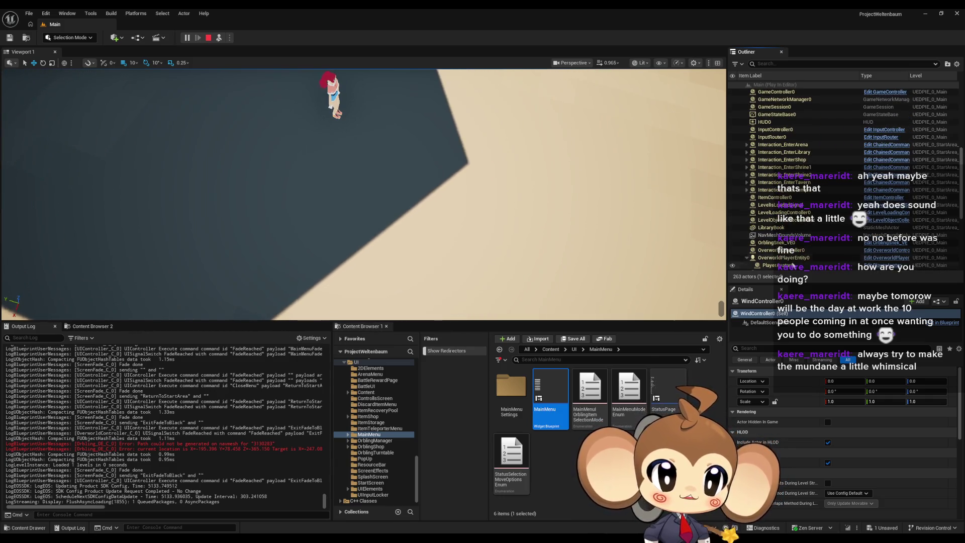
{"action": "left_click_drag", "start_coordinate": [960, 151], "coordinate": [960, 99]}
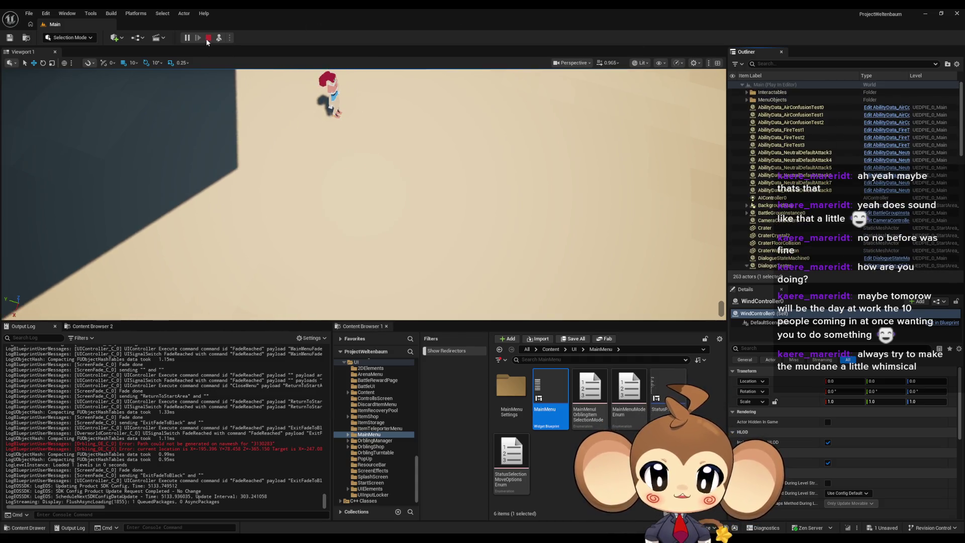
{"action": "left_click", "coordinate": [207, 38]}
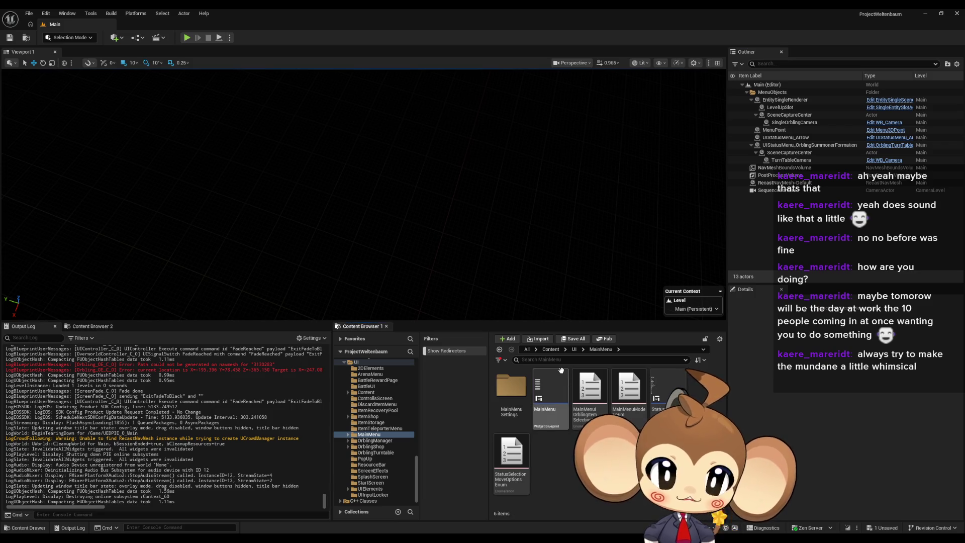
Step: Browse from the Content root into Blueprints > OverworldEntity
{"action": "left_click", "coordinate": [550, 350]}
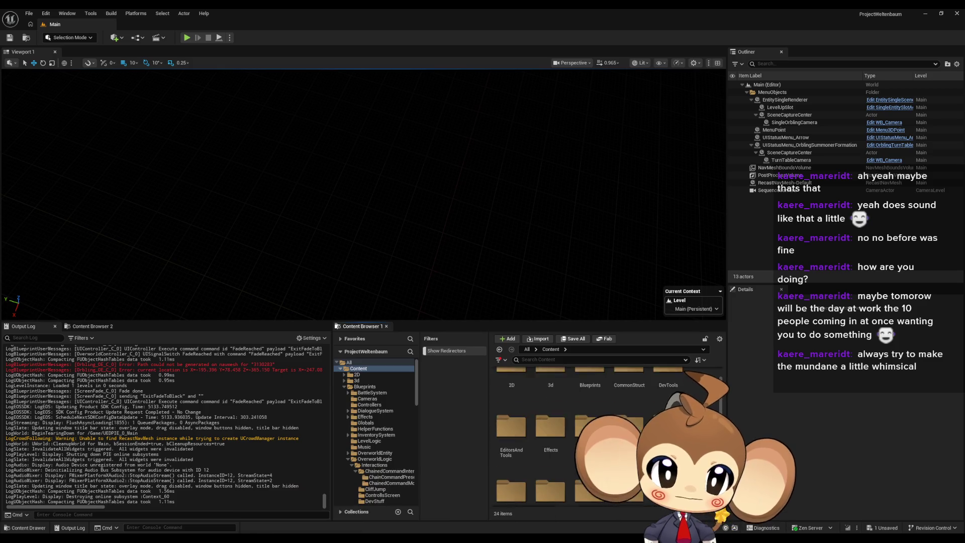
{"action": "scroll", "coordinate": [629, 405], "scroll_direction": "down", "scroll_amount": 2}
{"action": "scroll", "coordinate": [566, 386], "scroll_direction": "up", "scroll_amount": 2}
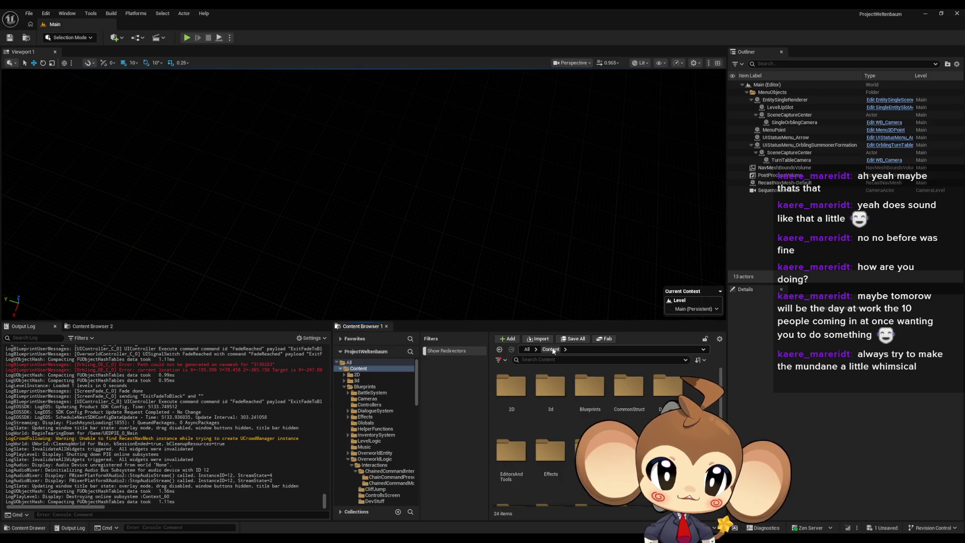
{"action": "scroll", "coordinate": [574, 411], "scroll_direction": "down", "scroll_amount": 2}
{"action": "scroll", "coordinate": [574, 411], "scroll_direction": "up", "scroll_amount": 1}
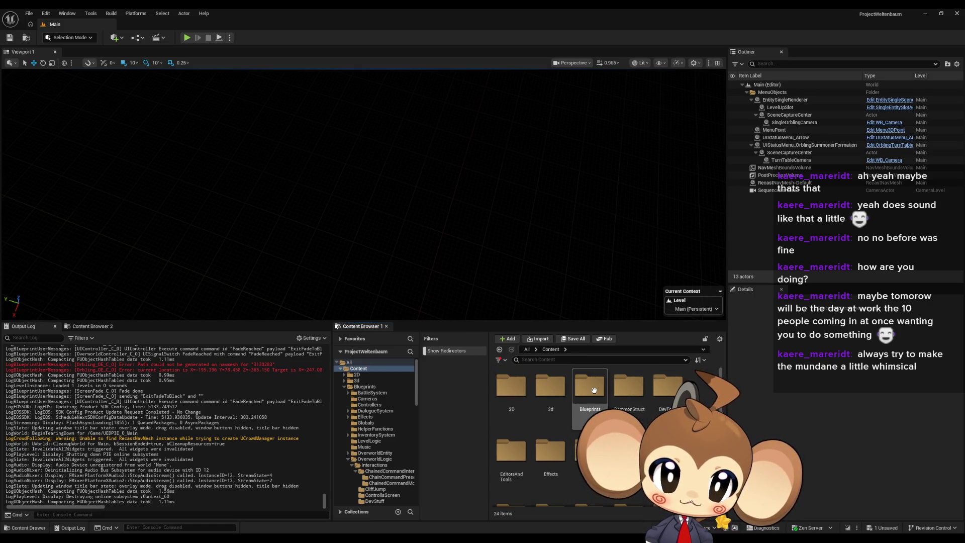
{"action": "double_click", "coordinate": [583, 397]}
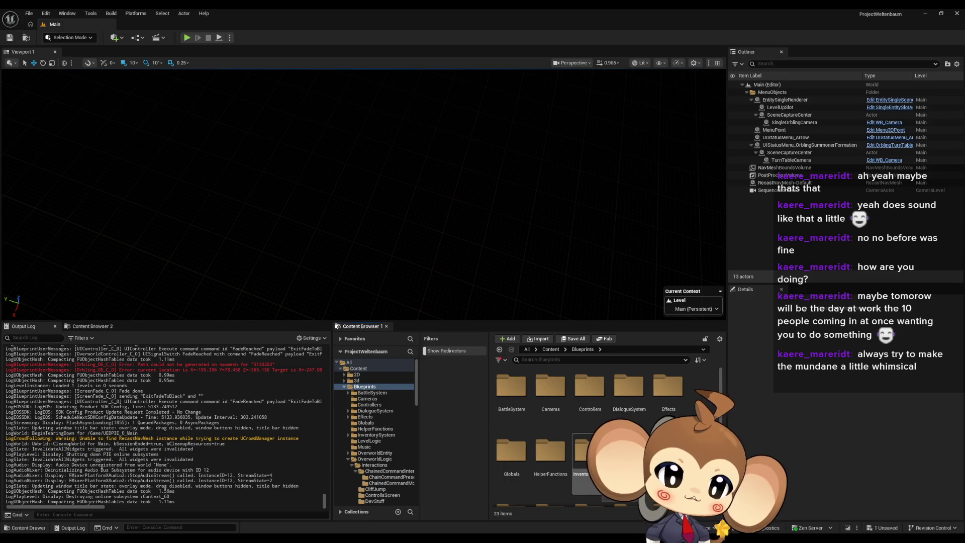
{"action": "scroll", "coordinate": [574, 411], "scroll_direction": "down", "scroll_amount": 2}
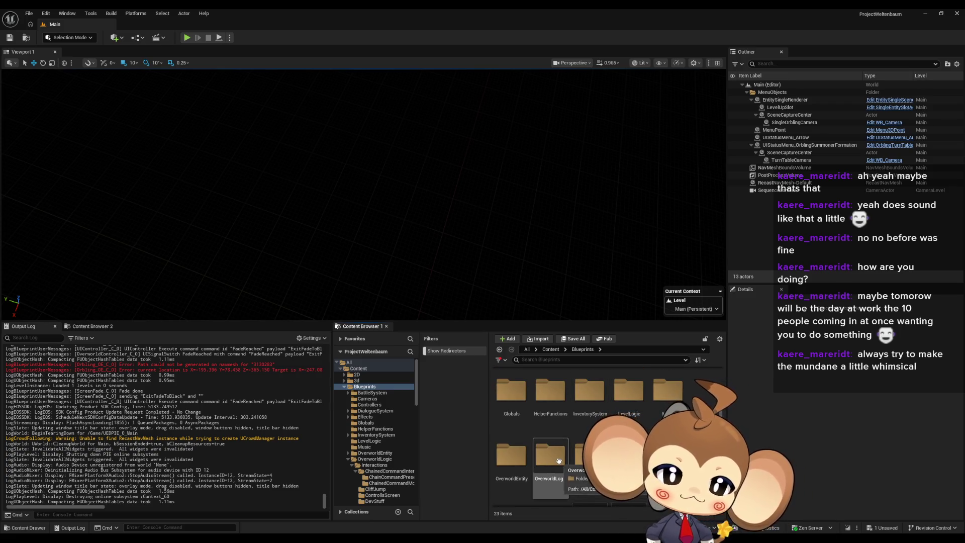
{"action": "double_click", "coordinate": [518, 460]}
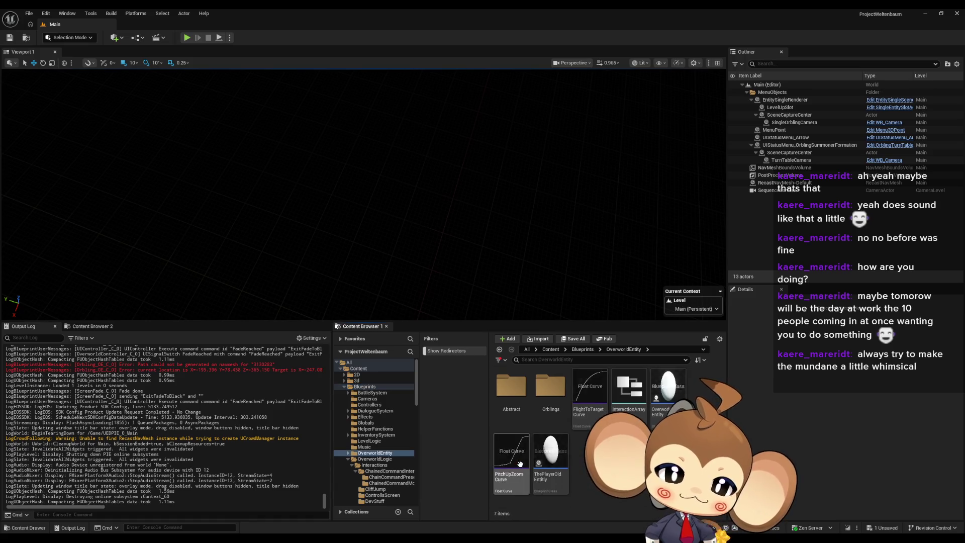
Step: Open the OrblingSwarm_OE Blueprint from the Orblings folder
{"action": "left_click", "coordinate": [556, 395]}
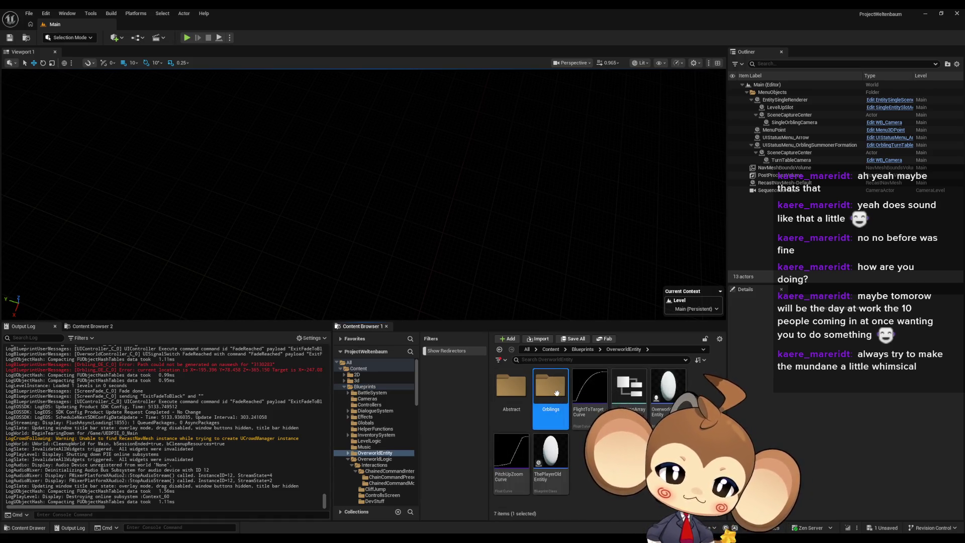
{"action": "double_click", "coordinate": [508, 393]}
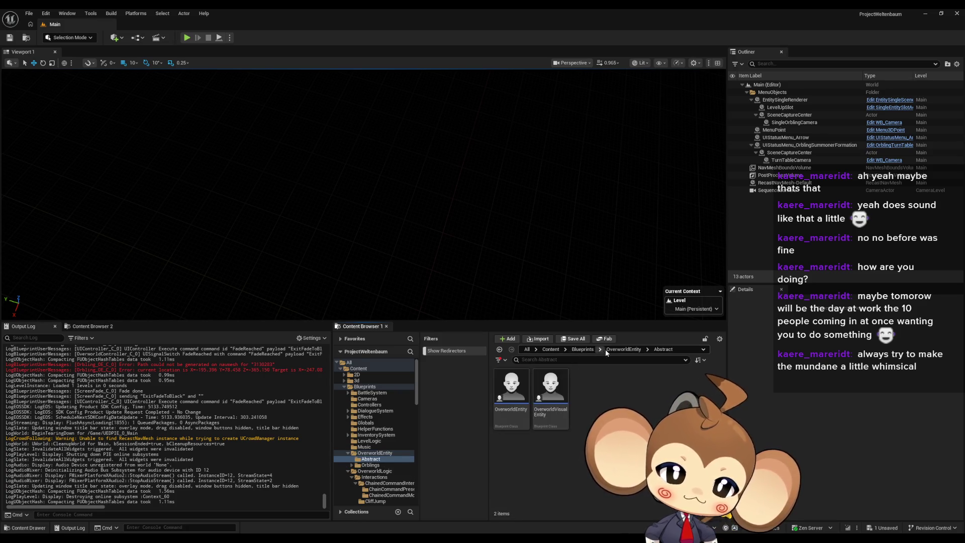
{"action": "left_click", "coordinate": [632, 350]}
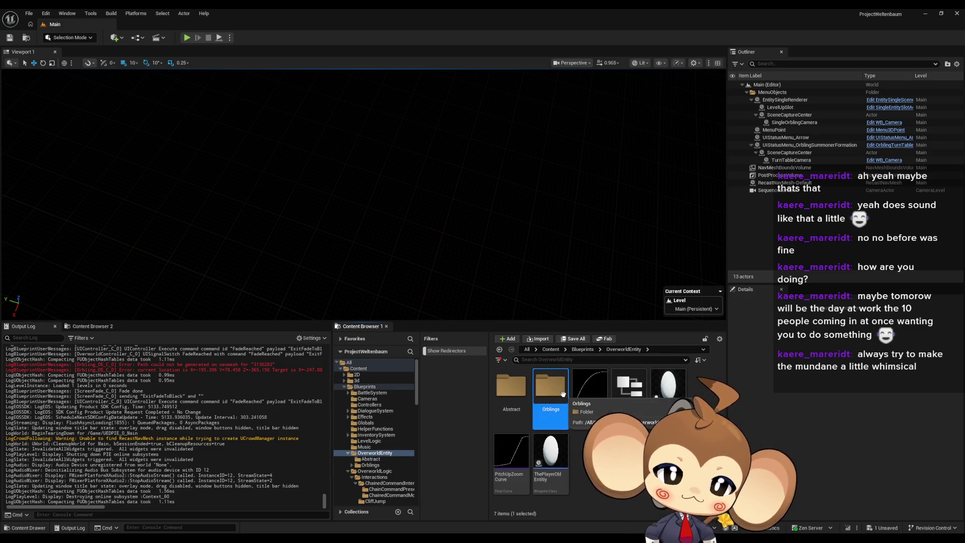
{"action": "double_click", "coordinate": [551, 389]}
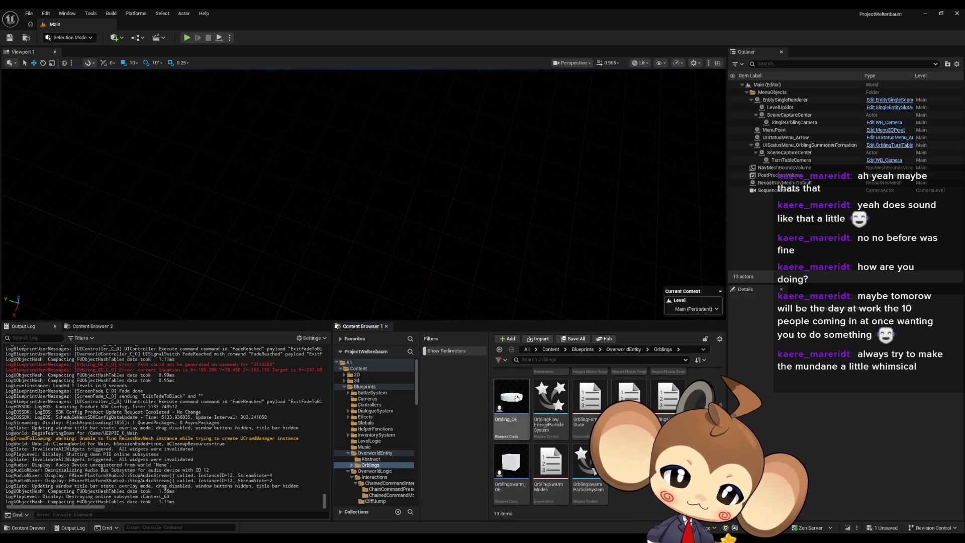
{"action": "double_click", "coordinate": [507, 460]}
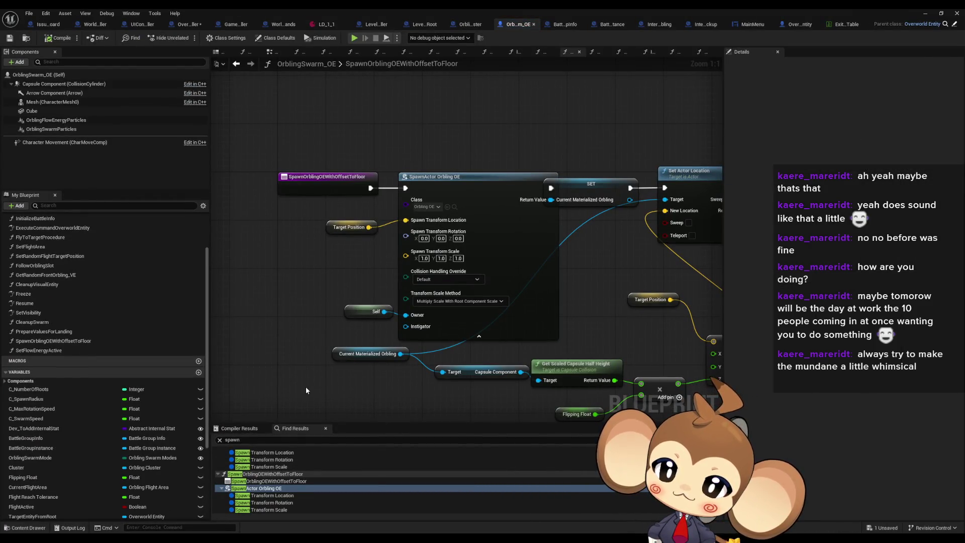
Step: Search Find Results for 'materi' and jump to the first Current Materialized Orbling usage
{"action": "left_click", "coordinate": [309, 441]}
{"action": "type", "text": "materi"}
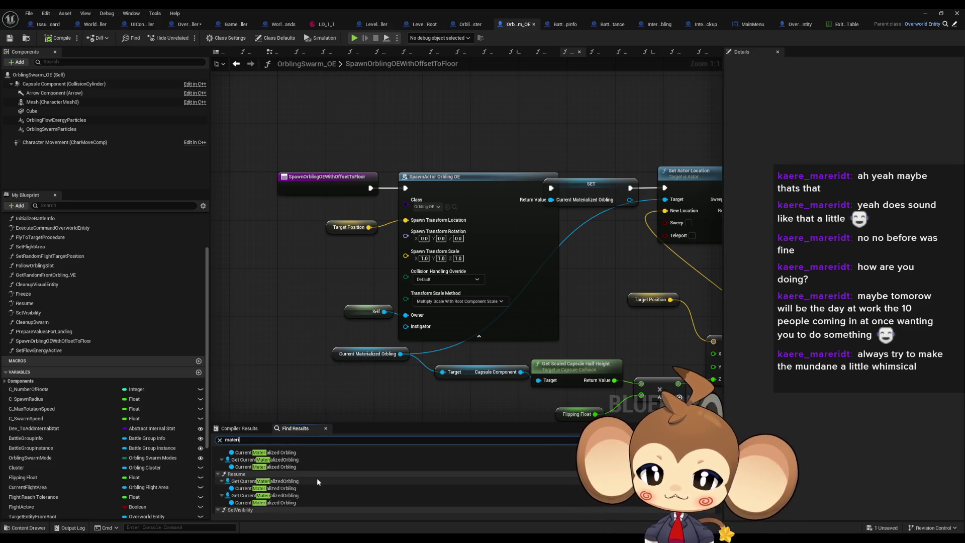
{"action": "double_click", "coordinate": [292, 453]}
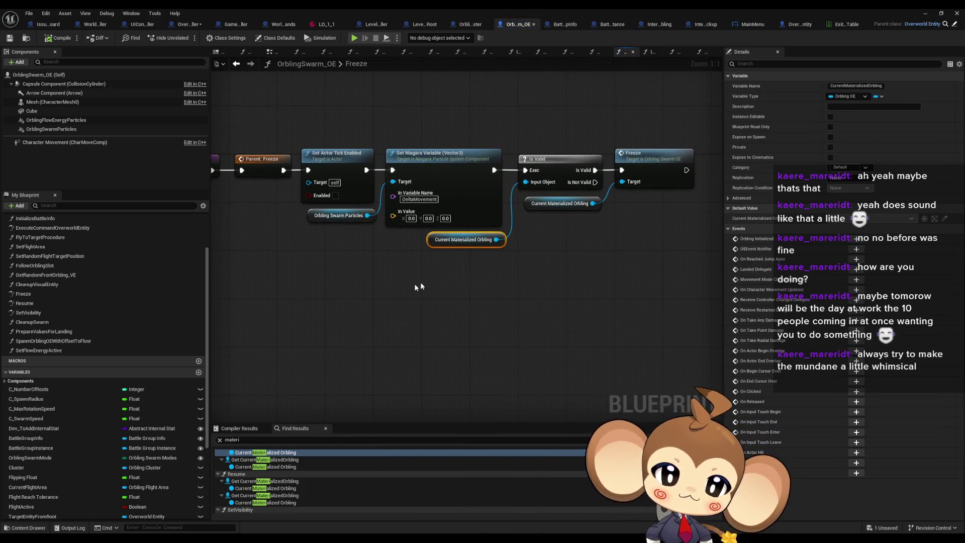
Step: Find references to Current Materialized Orbling and jump to its Set in SpawnOrblingOEWithOffsetToFloor
{"action": "right_click", "coordinate": [433, 240]}
{"action": "mouse_move", "coordinate": [470, 313]}
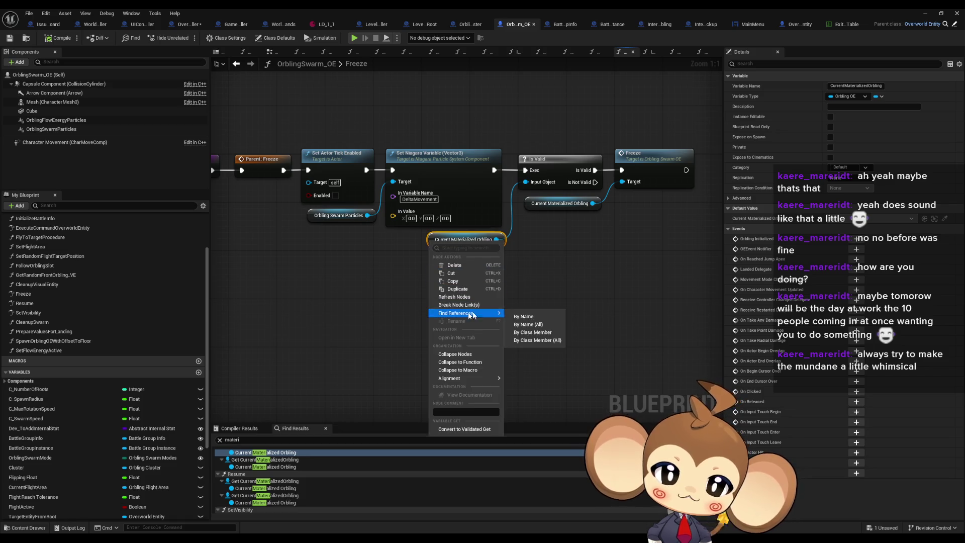
{"action": "left_click", "coordinate": [528, 327]}
{"action": "scroll", "coordinate": [257, 468], "scroll_direction": "up", "scroll_amount": 3}
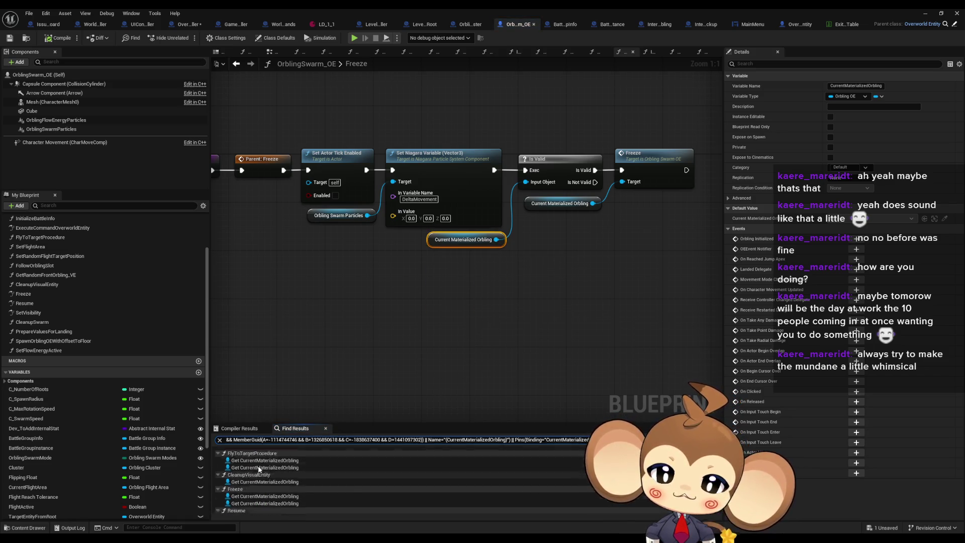
{"action": "scroll", "coordinate": [265, 469], "scroll_direction": "down", "scroll_amount": 5}
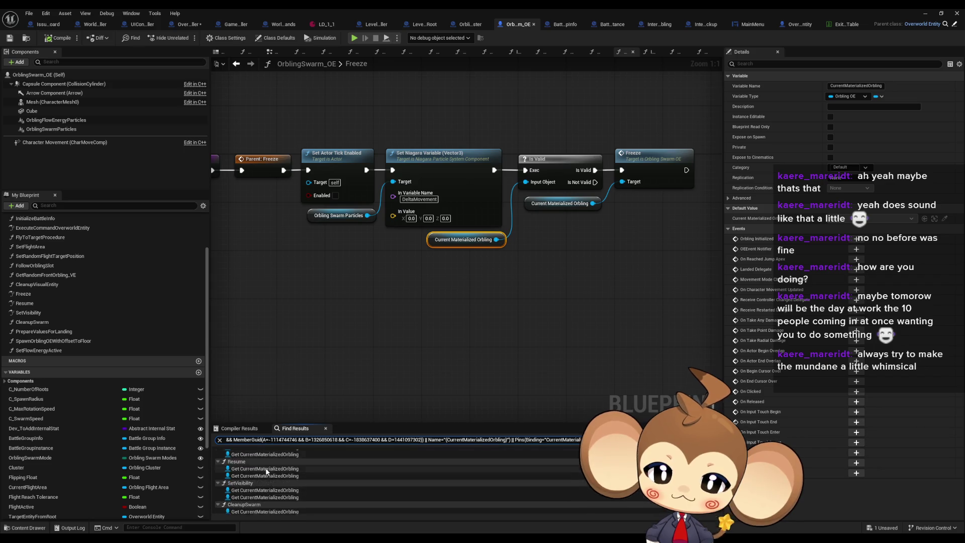
{"action": "left_click", "coordinate": [240, 503]}
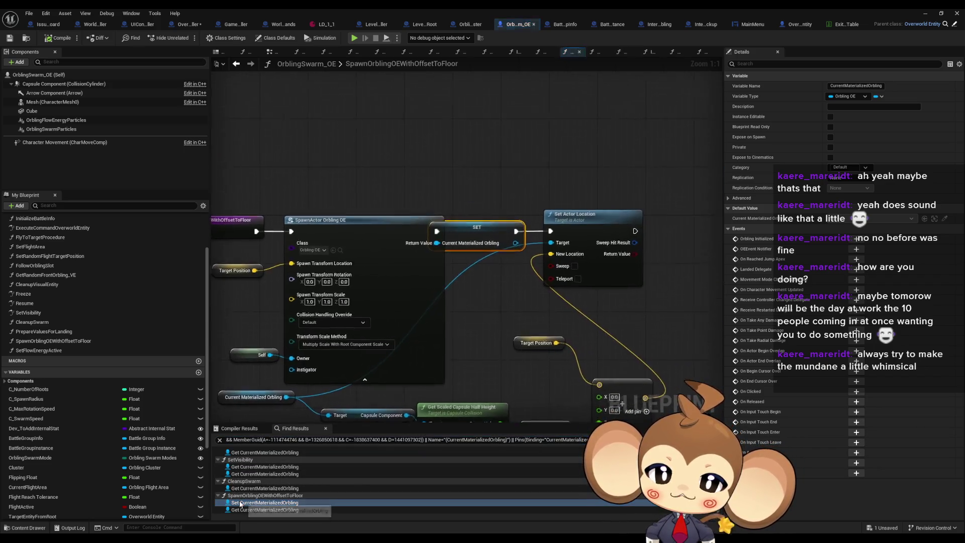
Step: Select the SET and Set Actor Location nodes and the Self node feeding Owner
{"action": "left_click", "coordinate": [392, 186]}
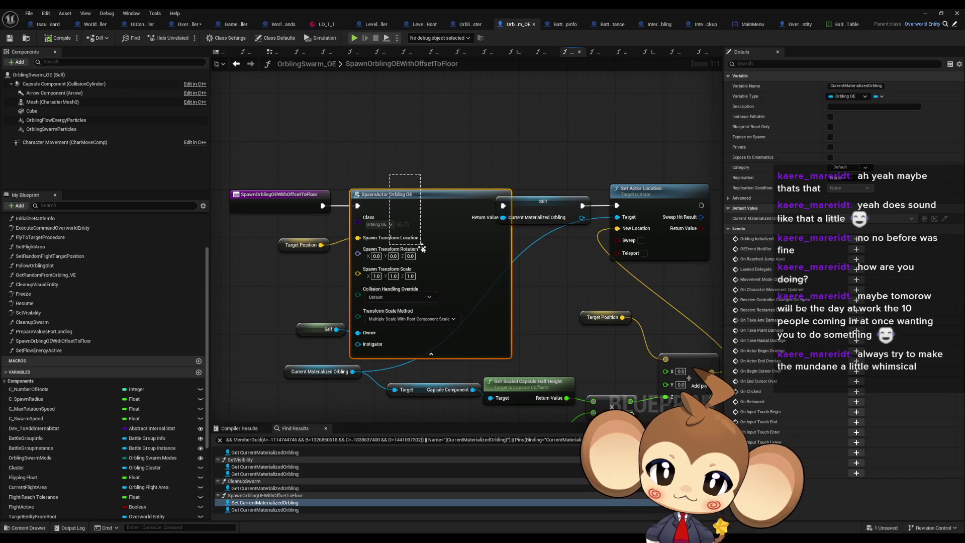
{"action": "left_click_drag", "start_coordinate": [329, 341], "coordinate": [267, 345]}
{"action": "mouse_move", "coordinate": [653, 269]}
{"action": "left_mouse_down"}
{"action": "mouse_move", "coordinate": [483, 211]}
{"action": "mouse_move", "coordinate": [508, 211]}
{"action": "left_mouse_up"}
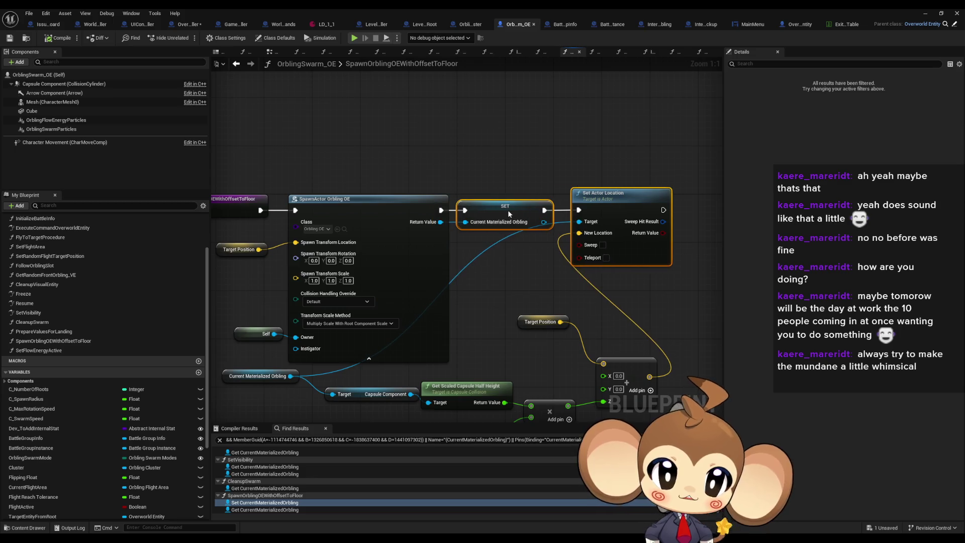
{"action": "left_click_drag", "start_coordinate": [284, 306], "coordinate": [341, 332]}
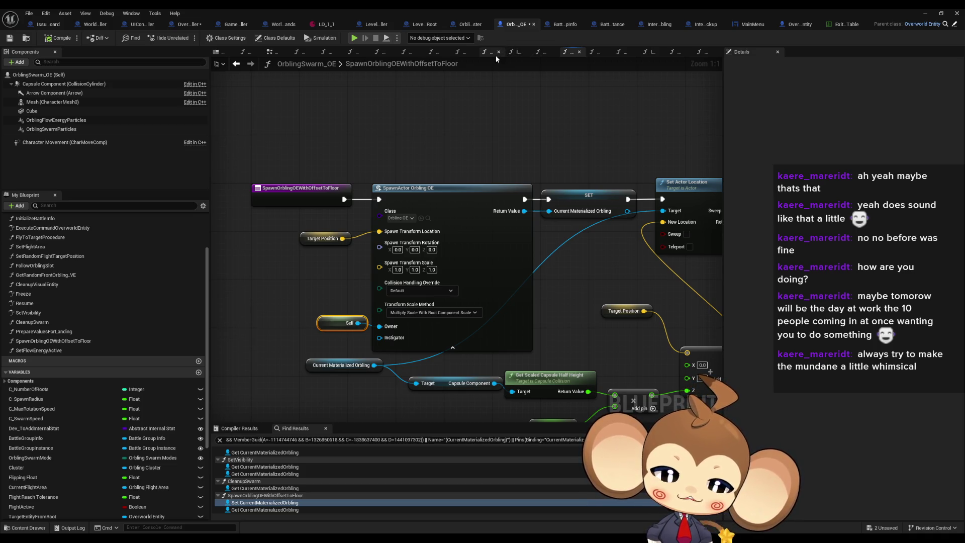
Step: Start Play-in-Editor from the level, walk the character forward, then open the Tools menu
{"action": "left_click", "coordinate": [931, 15]}
{"action": "left_click", "coordinate": [186, 38]}
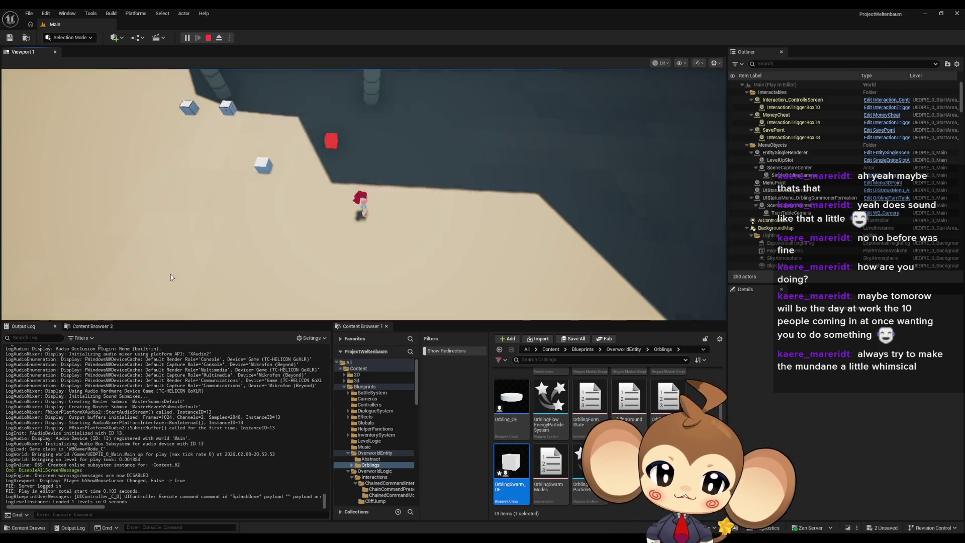
{"action": "key", "text": "w"}
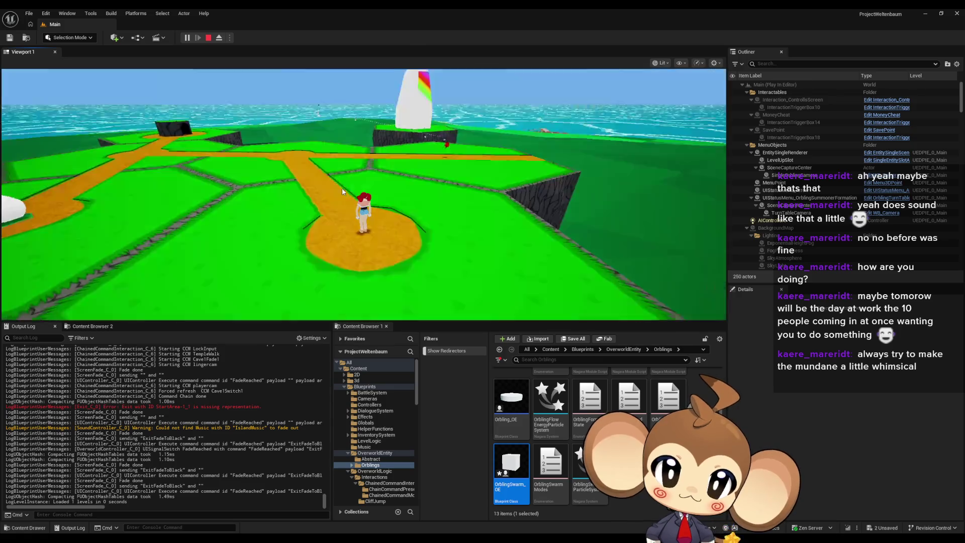
{"action": "left_click", "coordinate": [187, 37]}
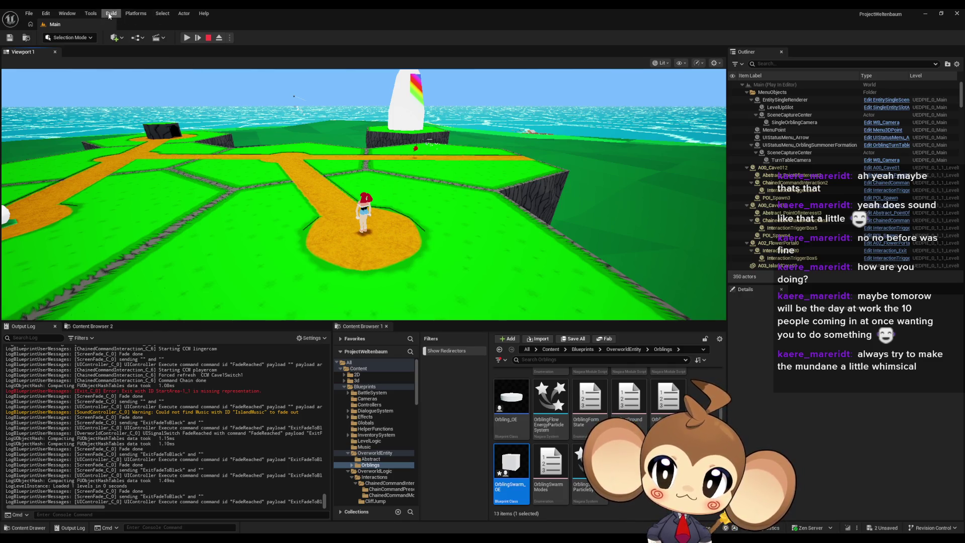
{"action": "left_click", "coordinate": [93, 15]}
Step: Open the Blueprint Debugger from Tools > Debug and restart the play session
{"action": "mouse_move", "coordinate": [113, 203]}
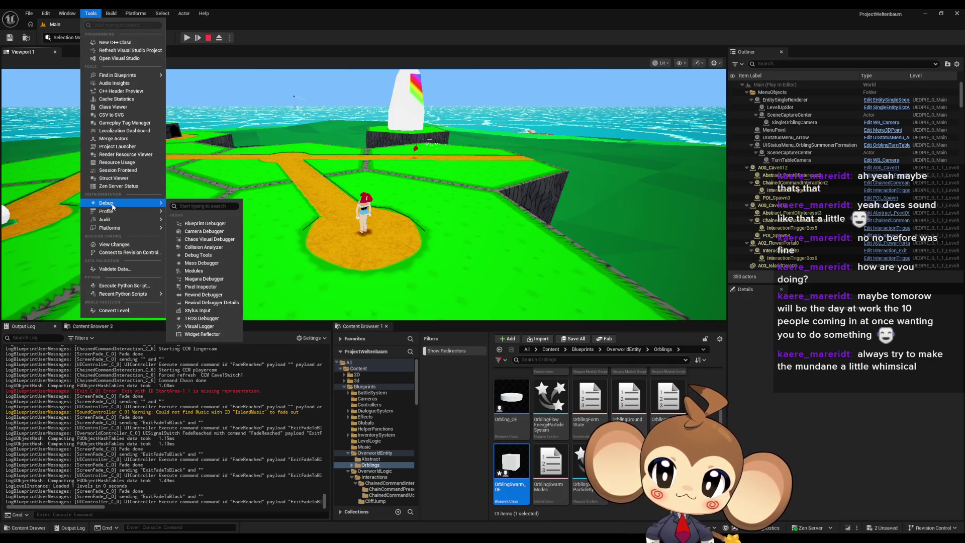
{"action": "left_click", "coordinate": [200, 226]}
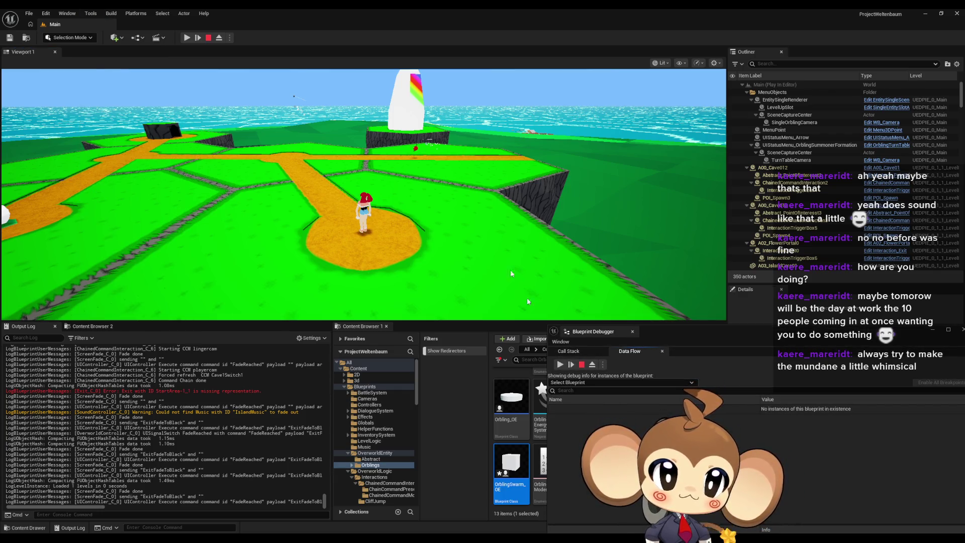
{"action": "left_click", "coordinate": [215, 37]}
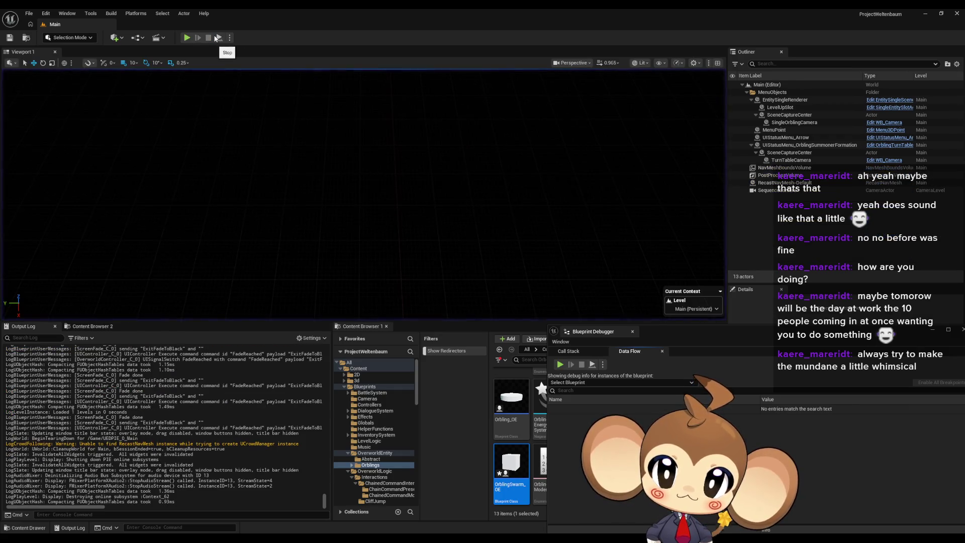
{"action": "left_click", "coordinate": [186, 38]}
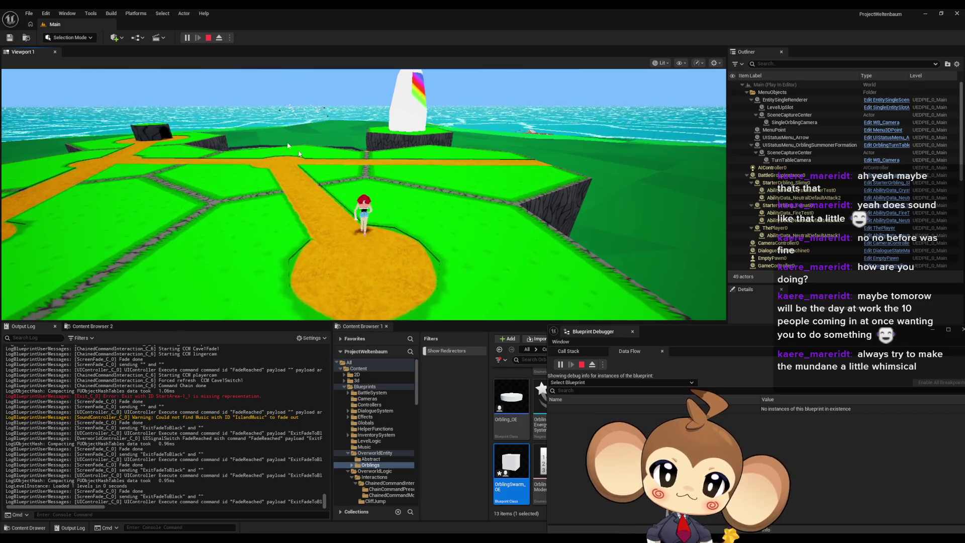
Step: Eject from the player, turn the view toward the white tower, and pause
{"action": "left_click", "coordinate": [219, 37]}
{"action": "mouse_move", "coordinate": [296, 190]}
{"action": "left_mouse_down"}
{"action": "mouse_move", "coordinate": [306, 191]}
{"action": "mouse_move", "coordinate": [296, 190]}
{"action": "left_mouse_up"}
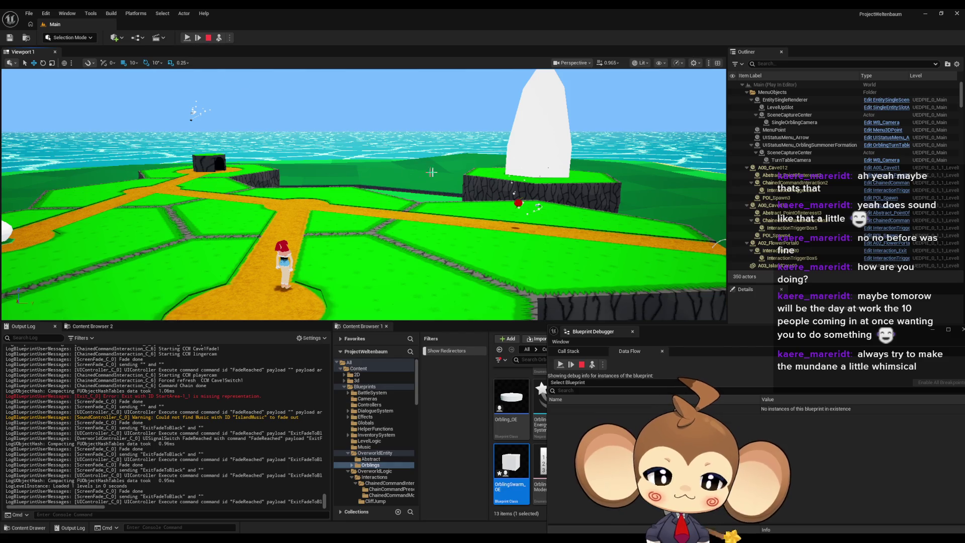
{"action": "left_click", "coordinate": [186, 37]}
Step: Focus the Orbling and select Orbling_OE1, then OrblingTomati_VE0 in the Outliner
{"action": "key", "text": "f"}
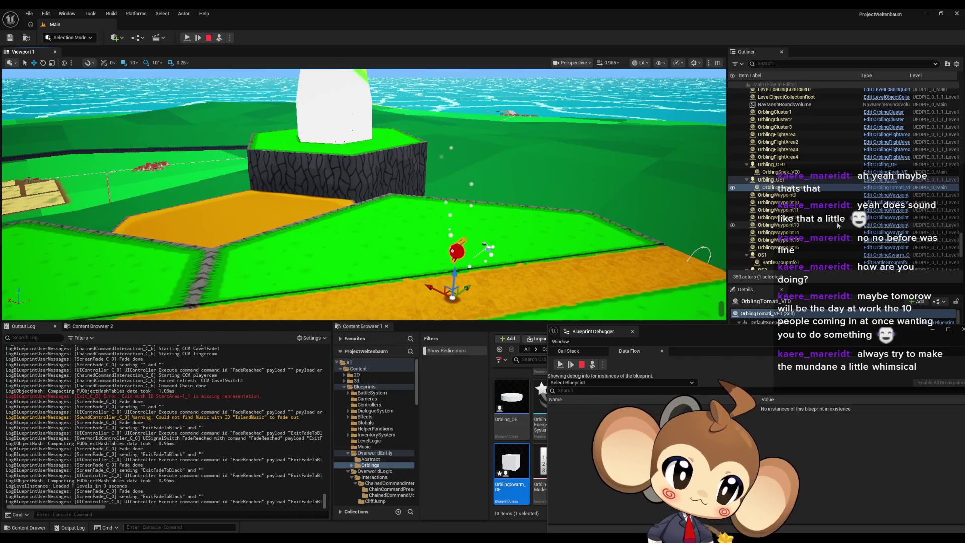
{"action": "left_click", "coordinate": [940, 180]}
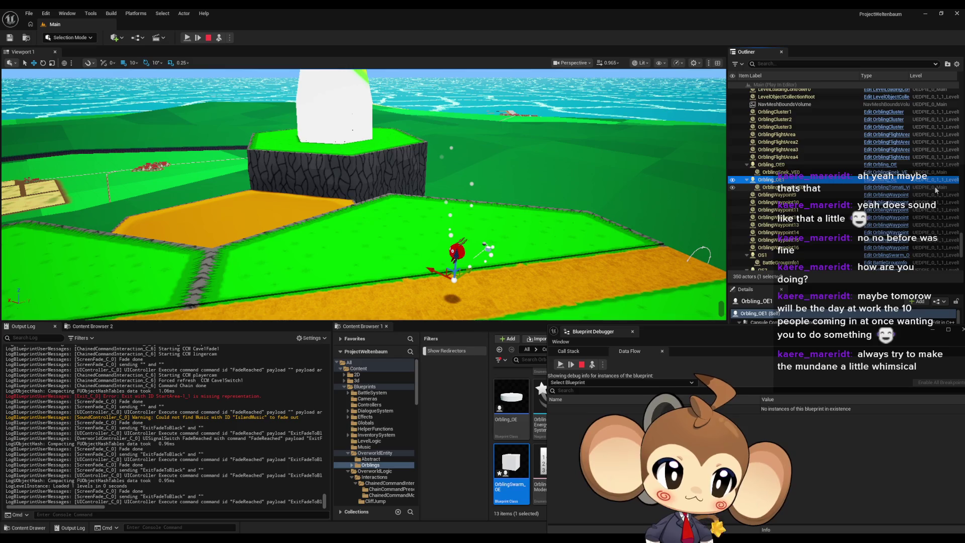
{"action": "left_click", "coordinate": [936, 189]}
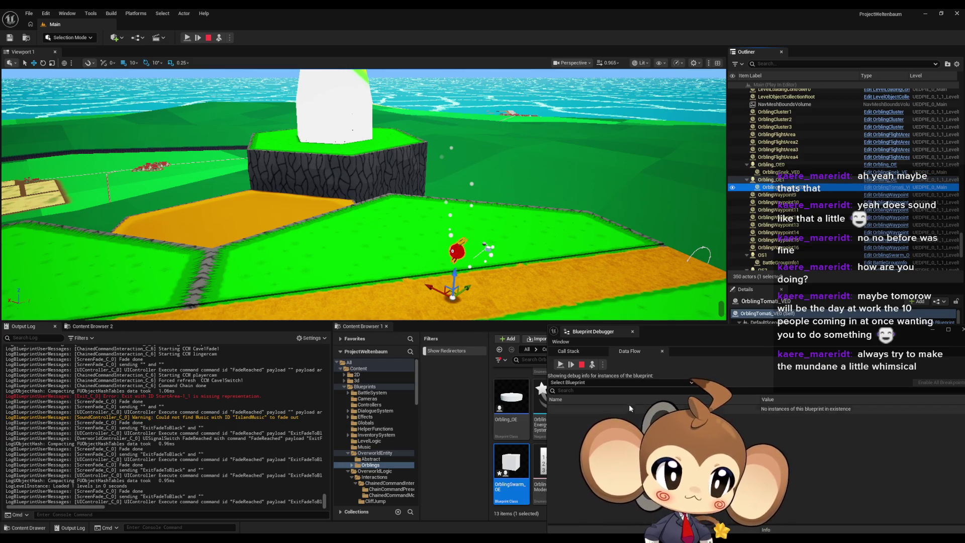
Step: Pick OrblingTomati_VE in the debugger's blueprint list by searching 'tomat ve'
{"action": "left_click", "coordinate": [586, 391]}
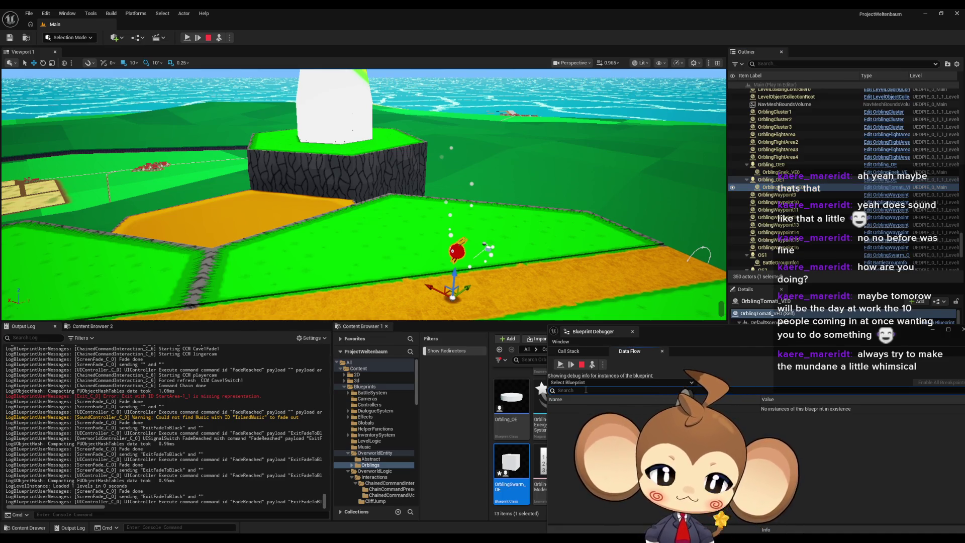
{"action": "left_click", "coordinate": [587, 381]}
{"action": "type", "text": "toma"}
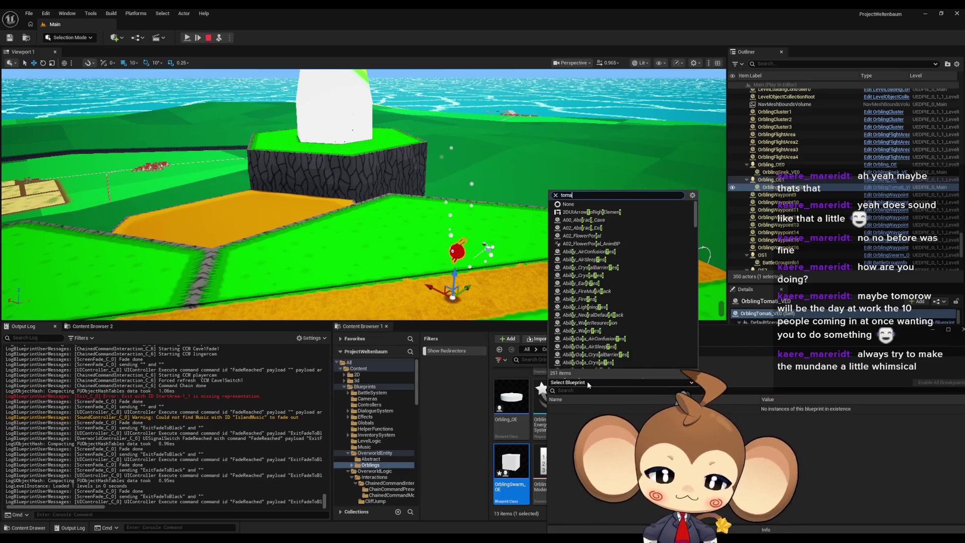
{"action": "type", "text": "t ve"}
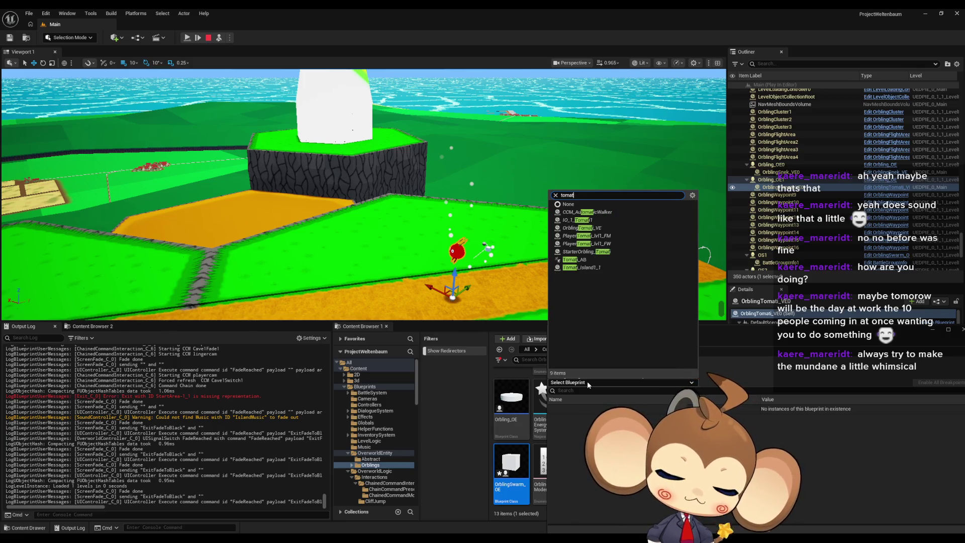
{"action": "key", "text": "Return"}
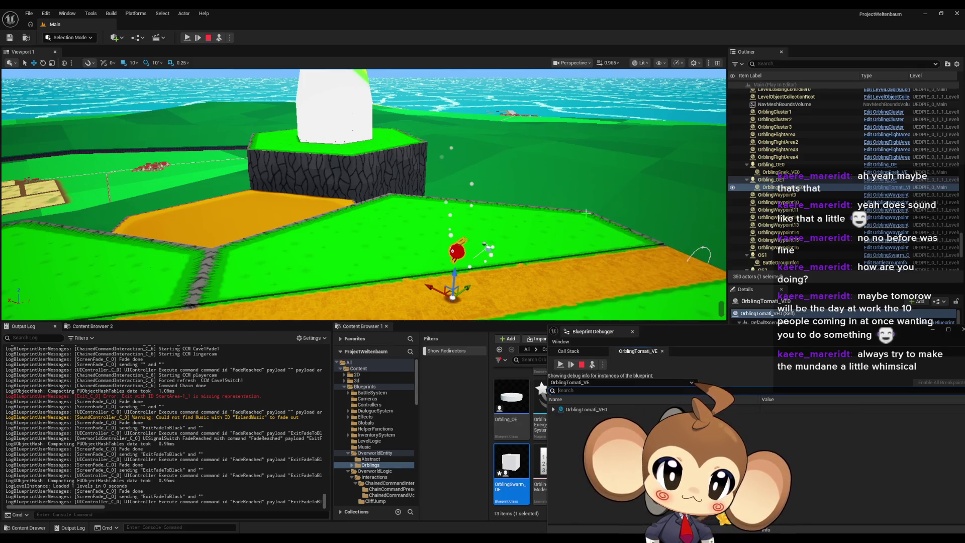
Step: Expand OrblingTomati_VE0 and its Self variables, then move the debugger window higher
{"action": "left_click", "coordinate": [553, 409]}
{"action": "left_click", "coordinate": [559, 418]}
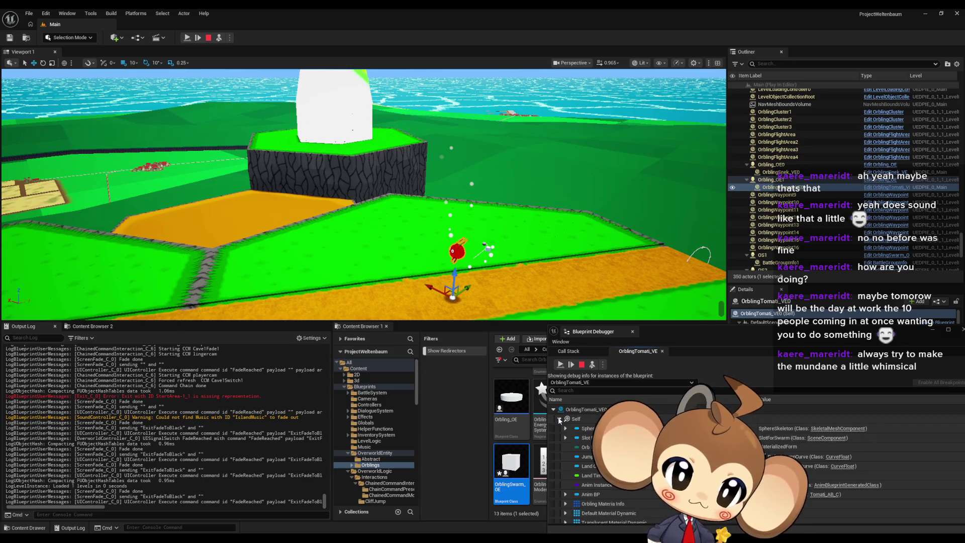
{"action": "left_click_drag", "start_coordinate": [695, 336], "coordinate": [681, 211]}
{"action": "scroll", "coordinate": [675, 351], "scroll_direction": "down", "scroll_amount": 2}
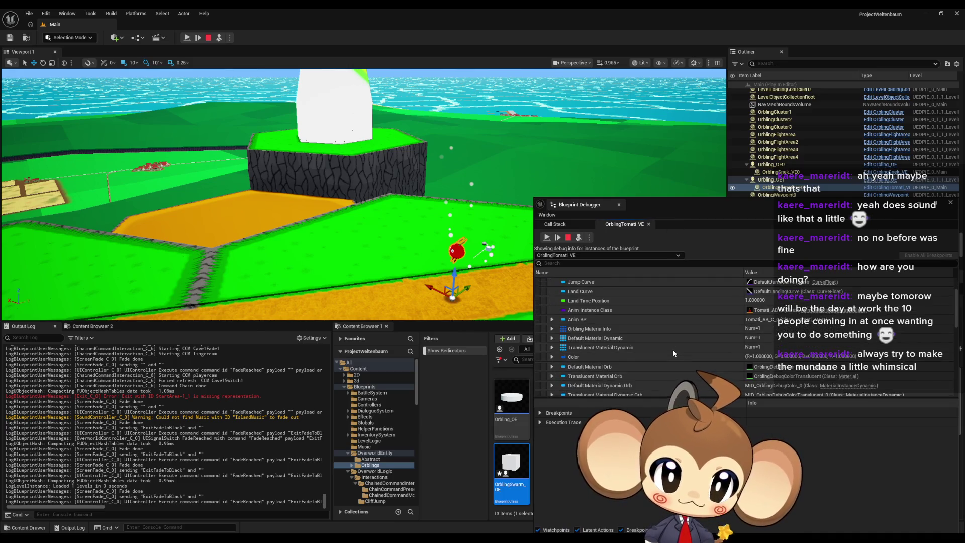
Step: Filter the debugger variables by 'owner' and scroll through the matching entries
{"action": "left_click", "coordinate": [584, 263]}
{"action": "type", "text": "owner"}
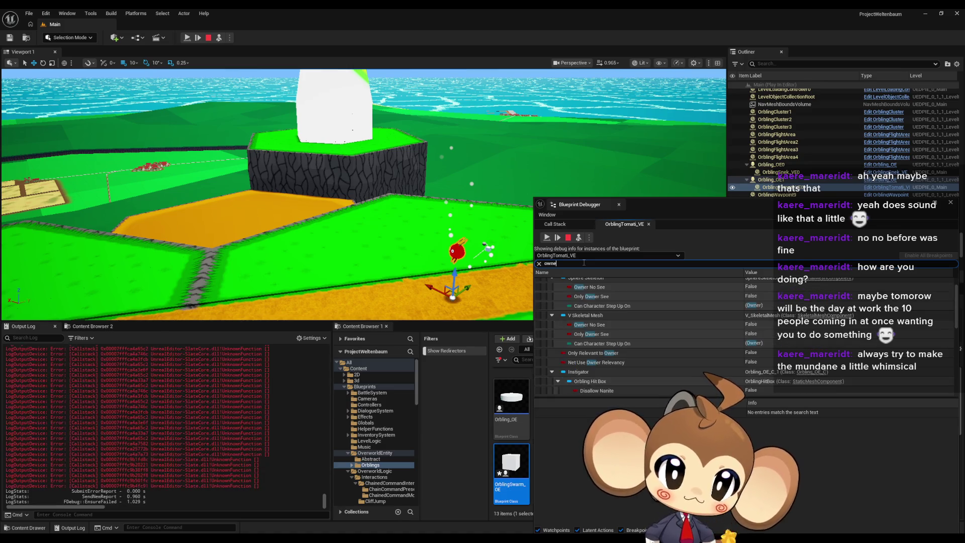
{"action": "scroll", "coordinate": [634, 320], "scroll_direction": "up", "scroll_amount": 2}
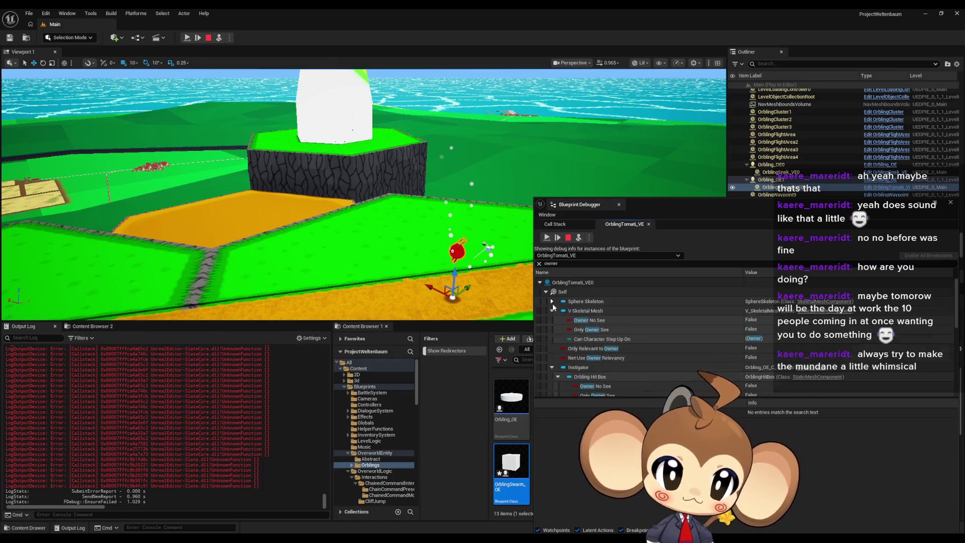
{"action": "scroll", "coordinate": [589, 303], "scroll_direction": "down", "scroll_amount": 3}
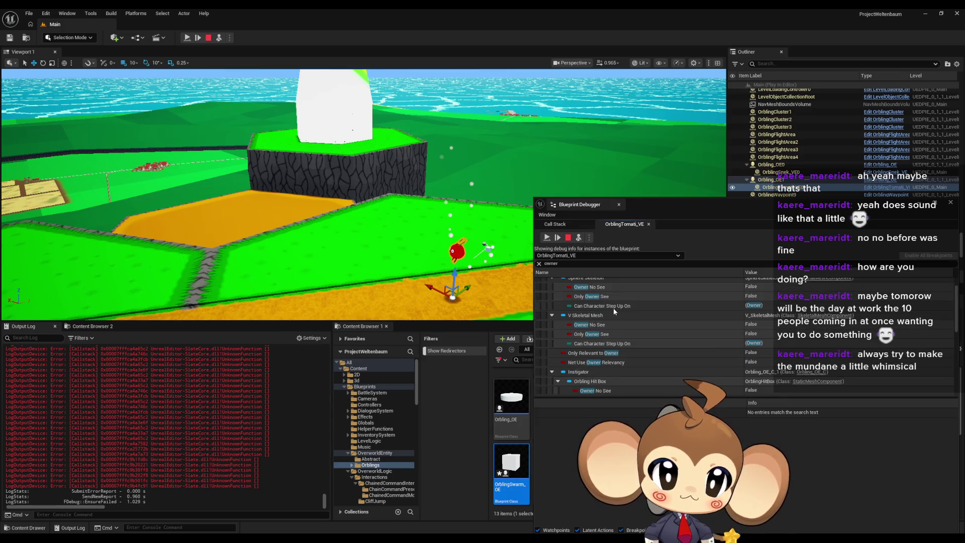
{"action": "scroll", "coordinate": [614, 314], "scroll_direction": "down", "scroll_amount": 1}
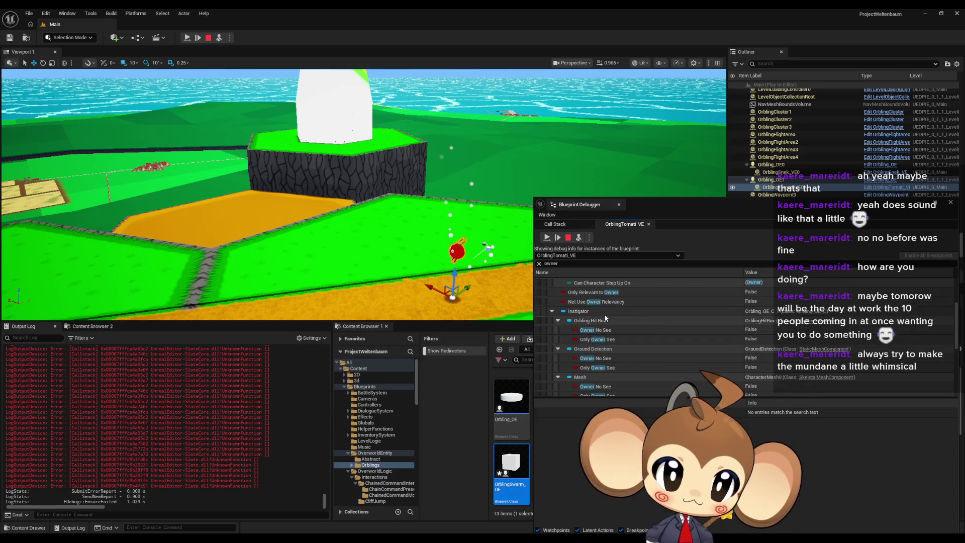
{"action": "scroll", "coordinate": [626, 317], "scroll_direction": "down", "scroll_amount": 2}
{"action": "scroll", "coordinate": [627, 316], "scroll_direction": "down", "scroll_amount": 5}
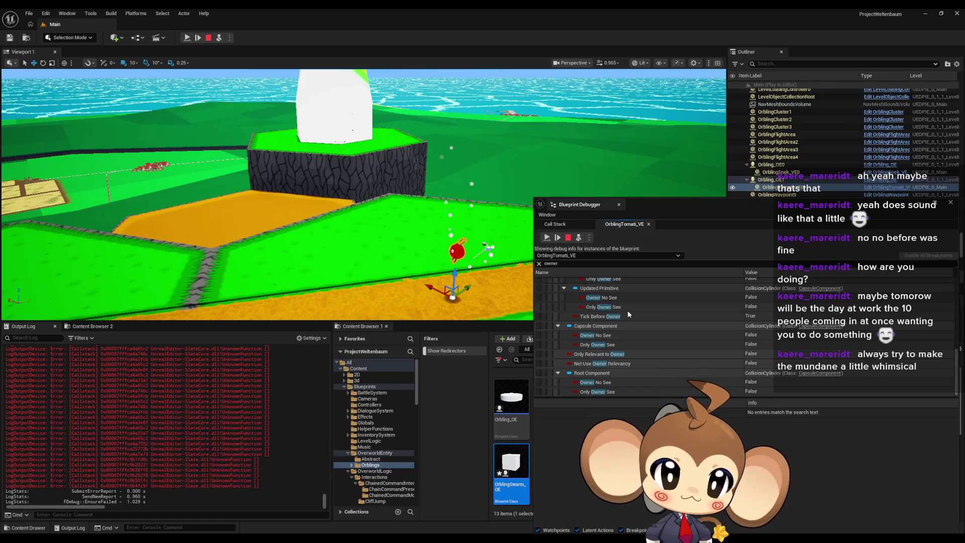
{"action": "scroll", "coordinate": [627, 310], "scroll_direction": "up", "scroll_amount": 5}
{"action": "scroll", "coordinate": [626, 312], "scroll_direction": "up", "scroll_amount": 5}
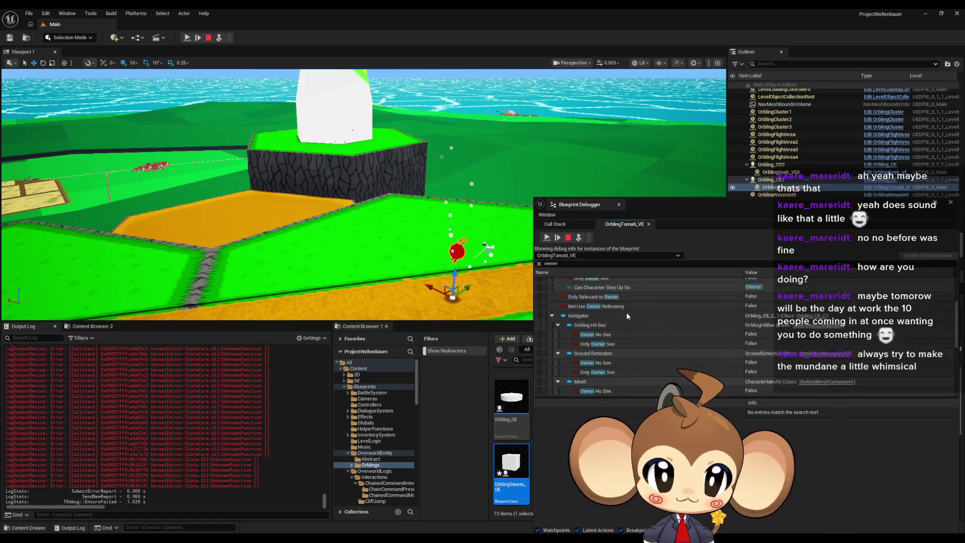
Step: Clear the owner filter, re-expand OrblingTomati_VE0's Self and scroll its full variable list
{"action": "left_click", "coordinate": [565, 265]}
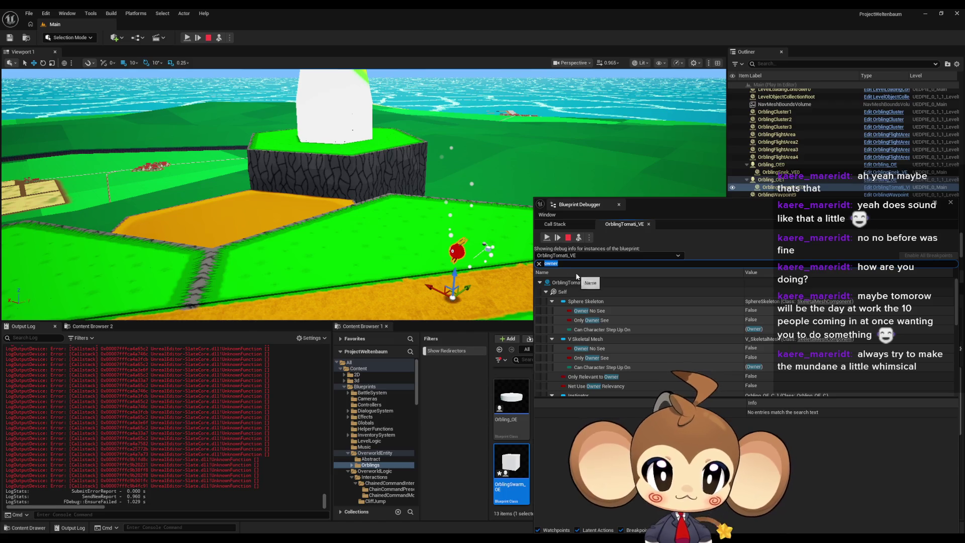
{"action": "left_click", "coordinate": [539, 283]}
{"action": "left_click", "coordinate": [545, 292]}
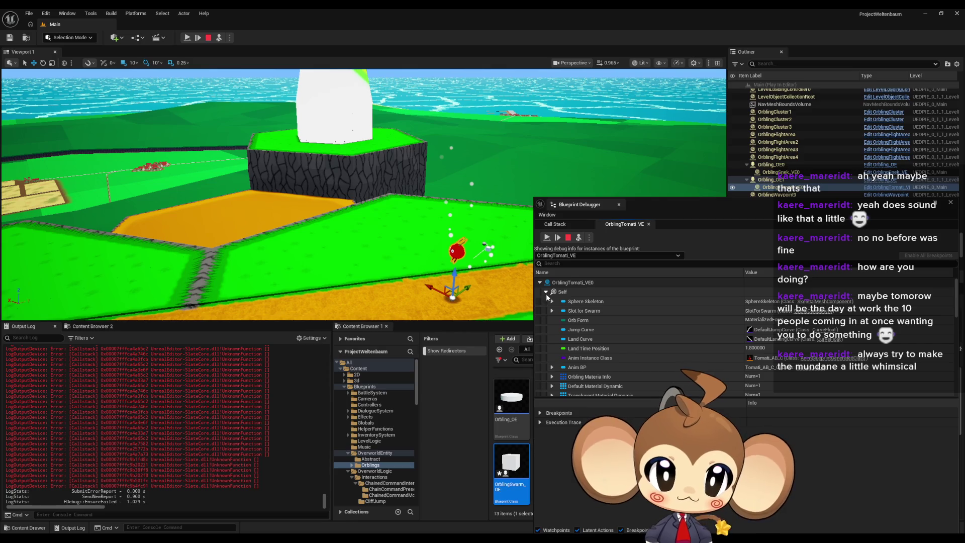
{"action": "scroll", "coordinate": [599, 312], "scroll_direction": "down", "scroll_amount": 2}
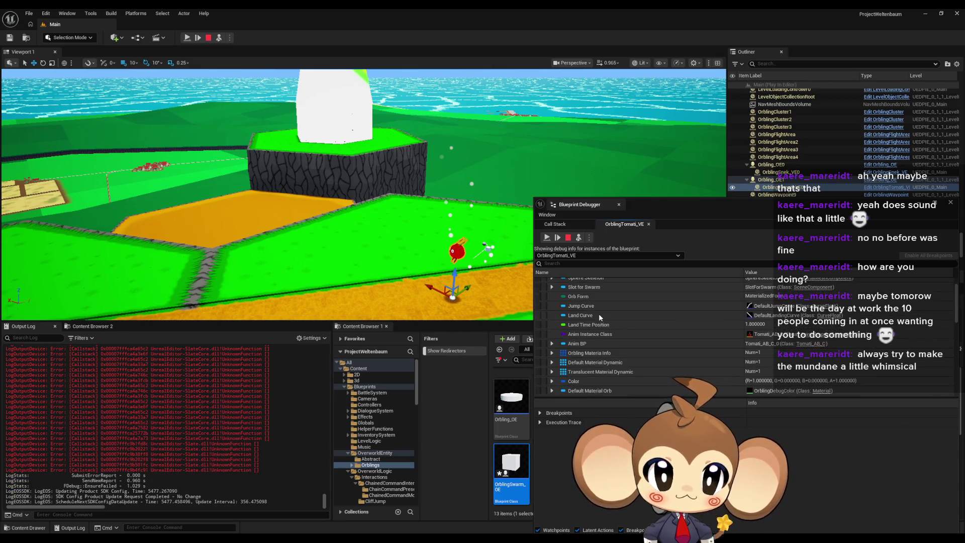
{"action": "scroll", "coordinate": [600, 315], "scroll_direction": "down", "scroll_amount": 10}
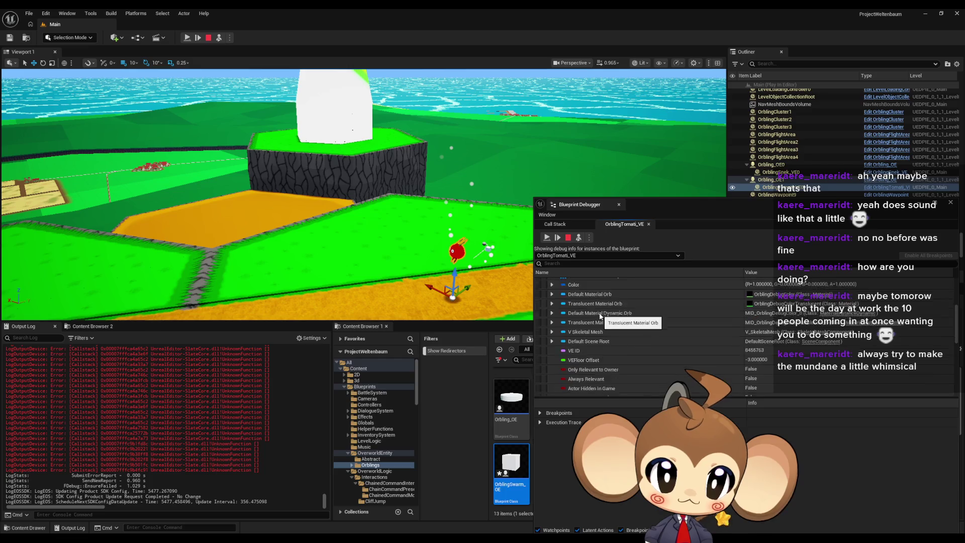
{"action": "scroll", "coordinate": [599, 315], "scroll_direction": "down", "scroll_amount": 5}
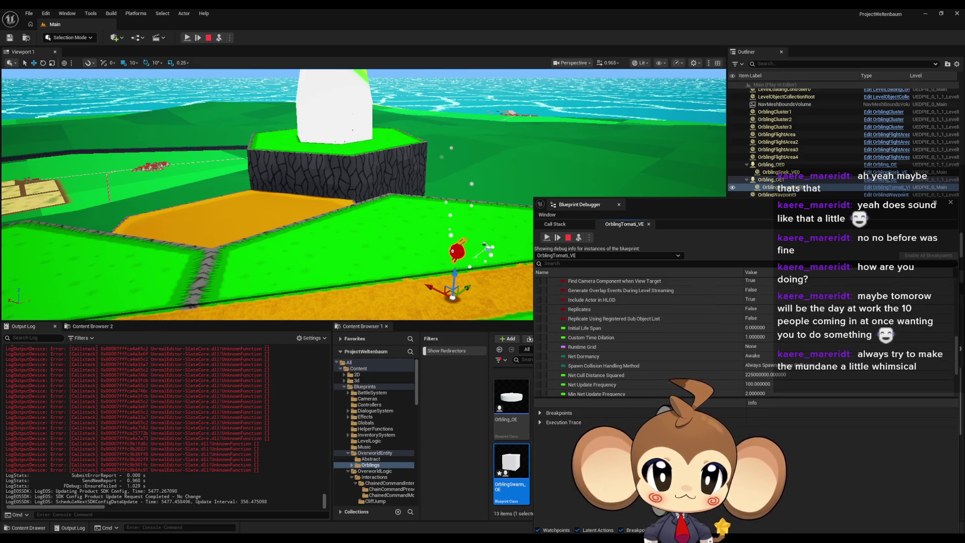
{"action": "scroll", "coordinate": [612, 298], "scroll_direction": "down", "scroll_amount": 4}
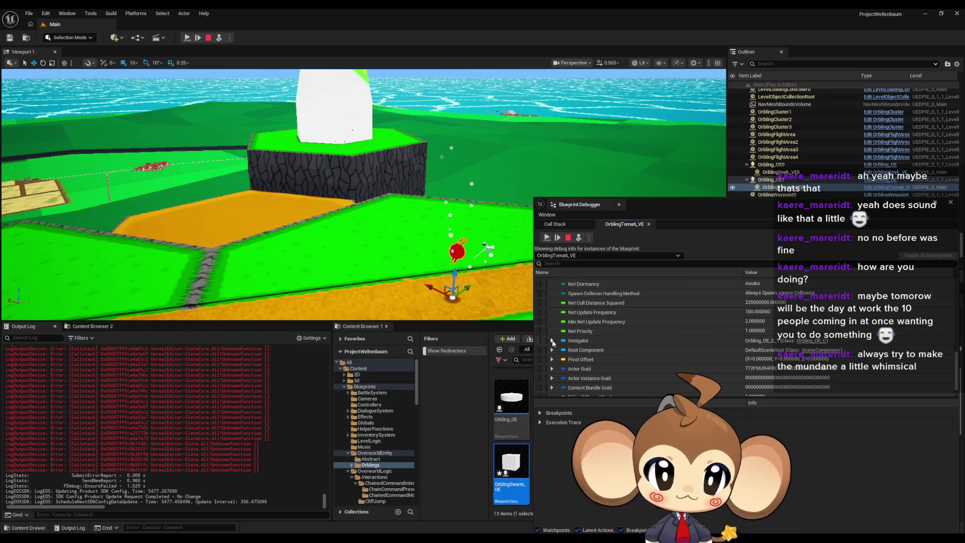
{"action": "scroll", "coordinate": [553, 342], "scroll_direction": "down", "scroll_amount": 2}
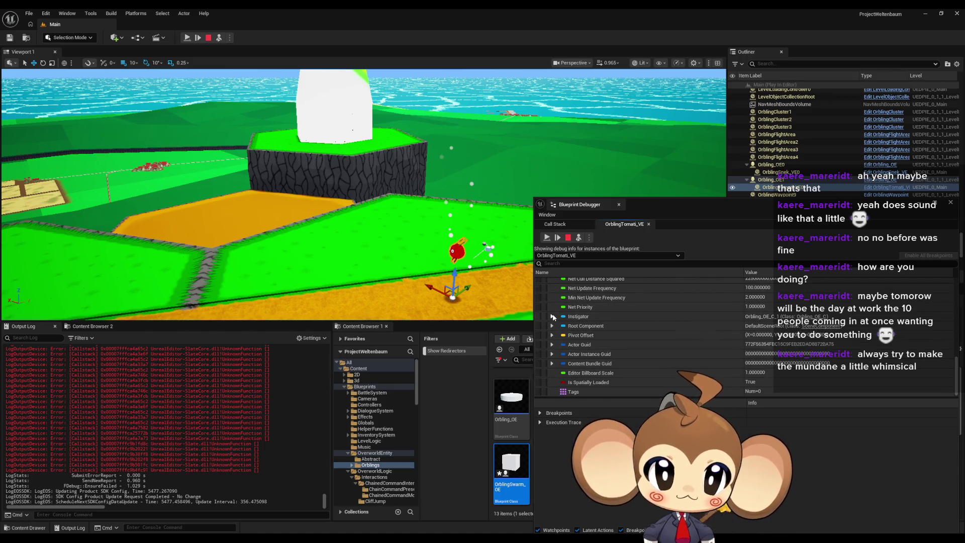
Step: Switch briefly to the OrblingSwarm_OE Blueprint editor, then bring the Blueprint Debugger back in front
{"action": "mouse_move", "coordinate": [395, 538]}
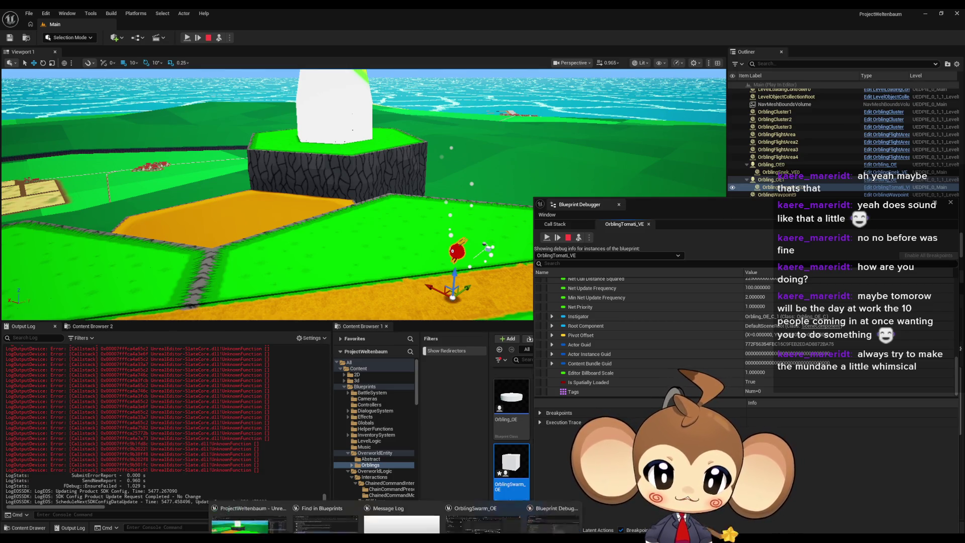
{"action": "mouse_move", "coordinate": [503, 504]}
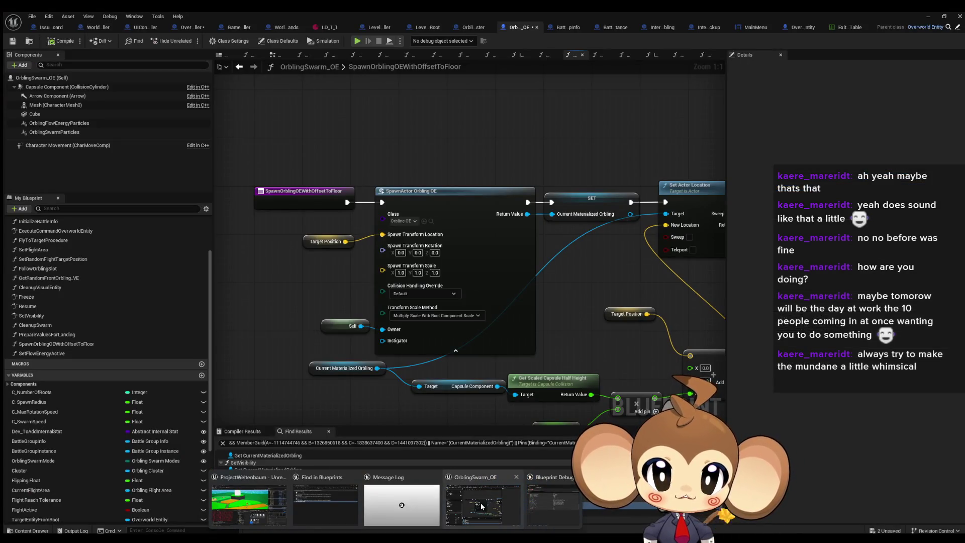
{"action": "left_click", "coordinate": [481, 503]}
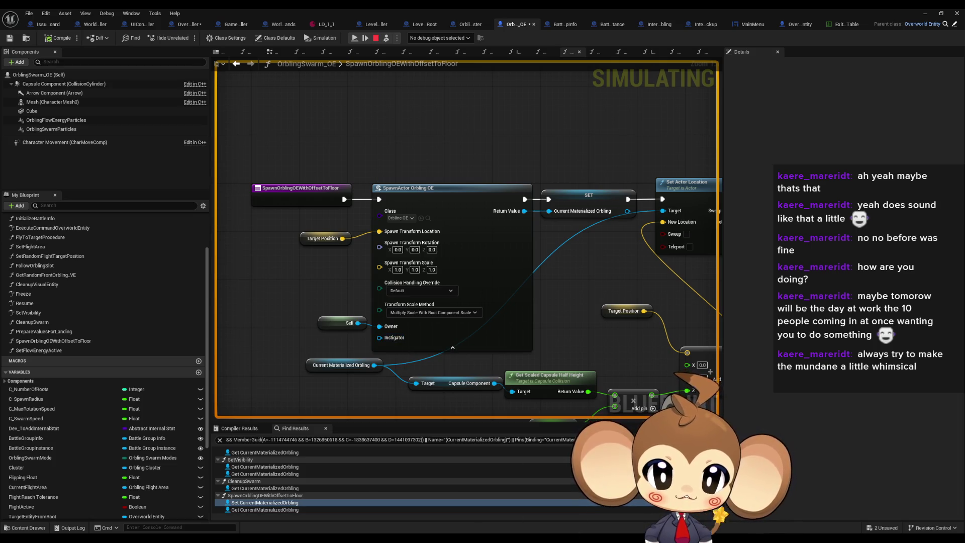
{"action": "mouse_move", "coordinate": [509, 508]}
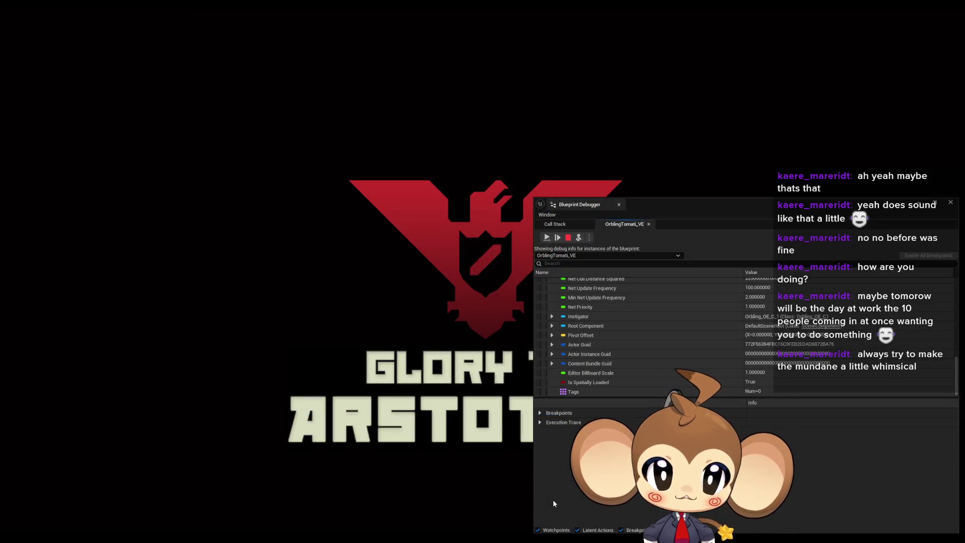
{"action": "left_click", "coordinate": [552, 499]}
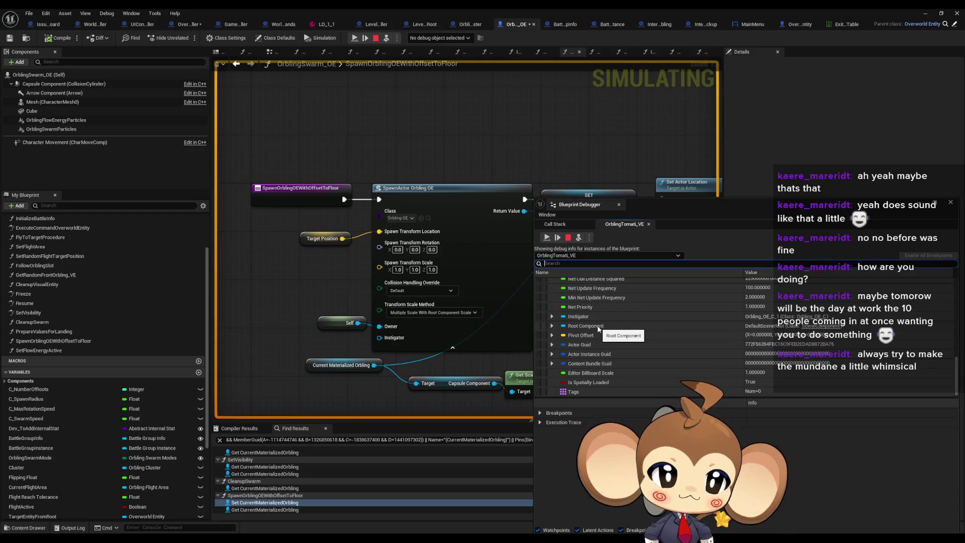
Step: Scroll up the debugger's properties, return to the level editor and park the debugger lower left
{"action": "scroll", "coordinate": [620, 365], "scroll_direction": "up", "scroll_amount": 2}
{"action": "scroll", "coordinate": [619, 364], "scroll_direction": "up", "scroll_amount": 5}
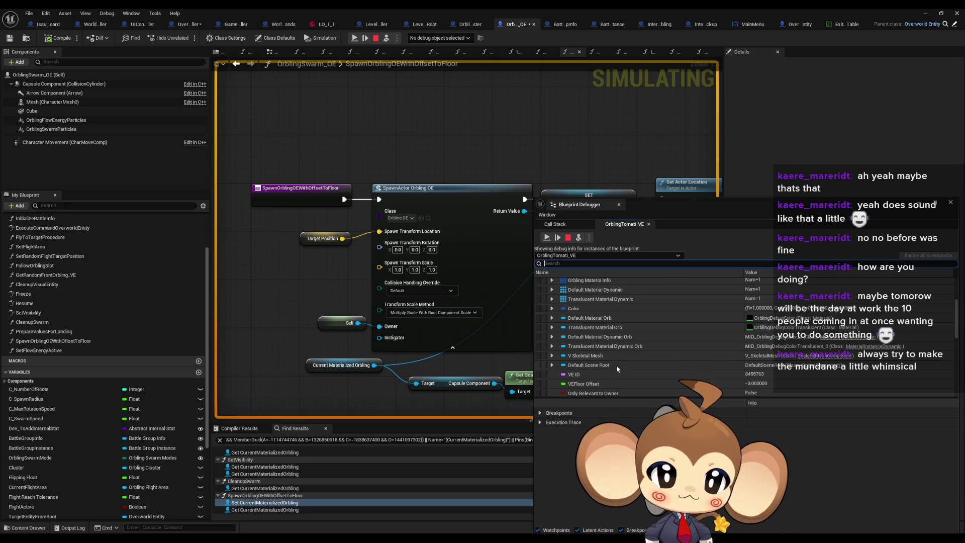
{"action": "scroll", "coordinate": [617, 366], "scroll_direction": "up", "scroll_amount": 2}
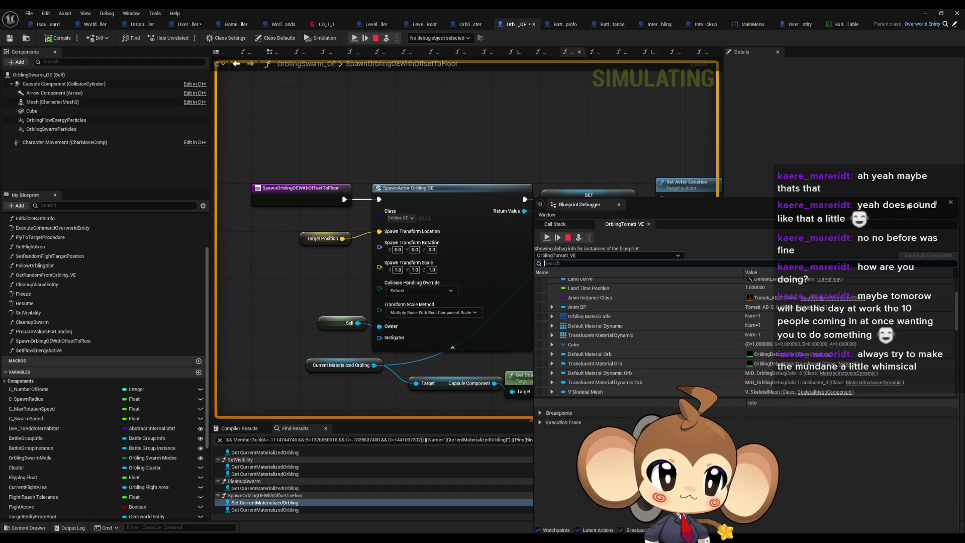
{"action": "left_click", "coordinate": [925, 14]}
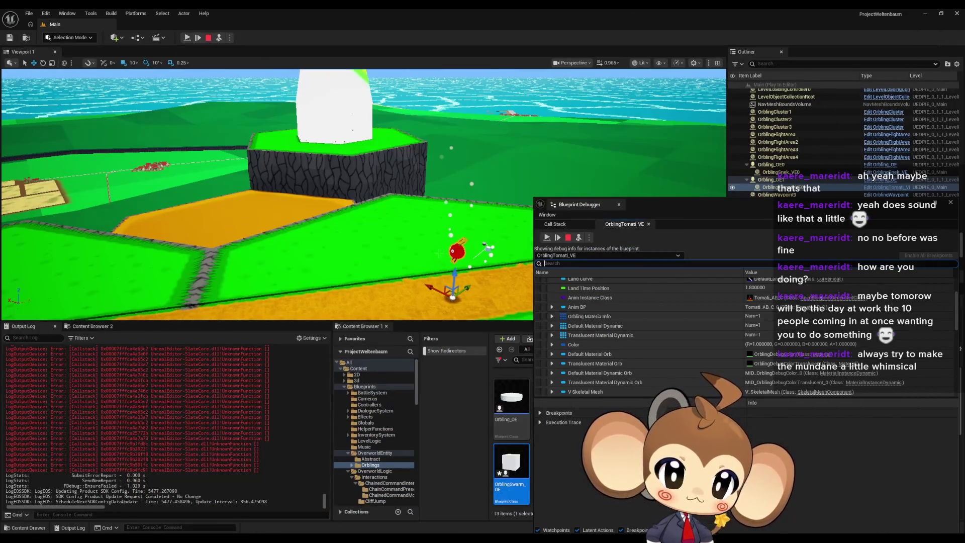
{"action": "mouse_move", "coordinate": [798, 208]}
{"action": "left_mouse_down"}
{"action": "mouse_move", "coordinate": [430, 344]}
{"action": "mouse_move", "coordinate": [383, 247]}
{"action": "mouse_move", "coordinate": [278, 348]}
{"action": "left_mouse_up"}
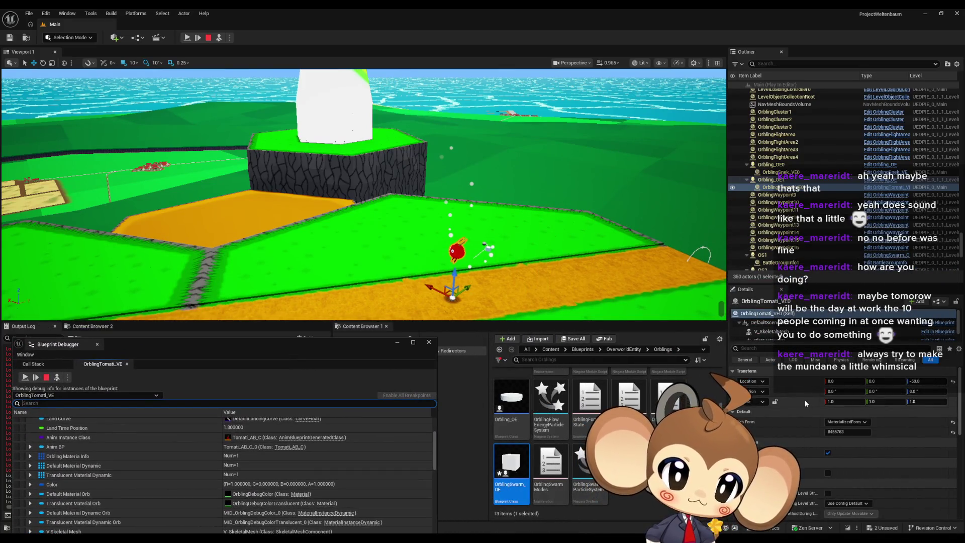
{"action": "left_click", "coordinate": [770, 359]}
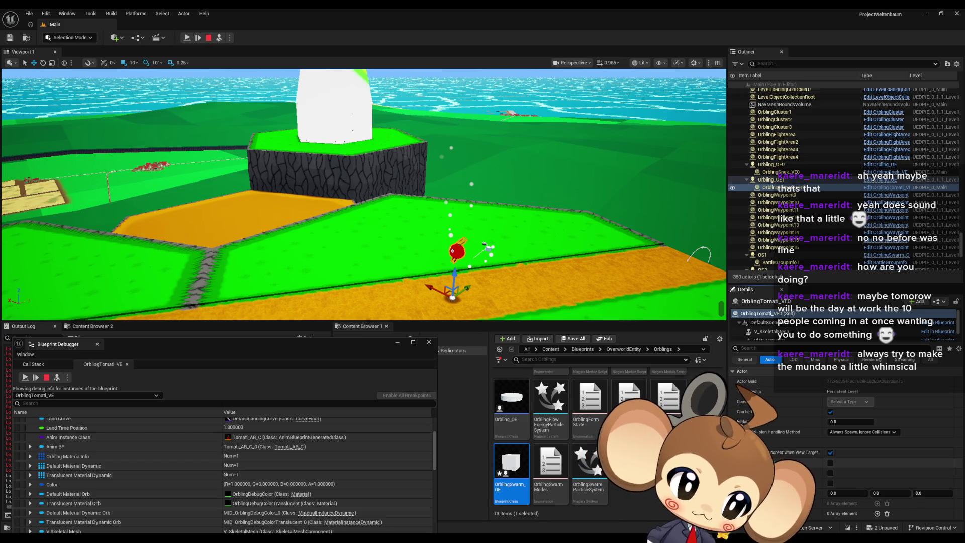
{"action": "left_click", "coordinate": [745, 360]}
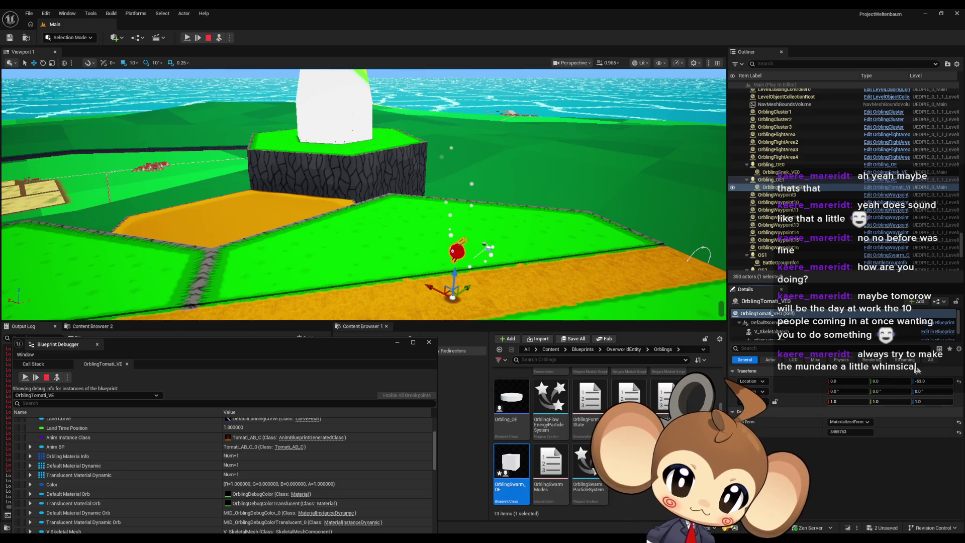
{"action": "left_click", "coordinate": [931, 360]}
{"action": "scroll", "coordinate": [771, 398], "scroll_direction": "down", "scroll_amount": 2}
{"action": "scroll", "coordinate": [771, 398], "scroll_direction": "down", "scroll_amount": 2}
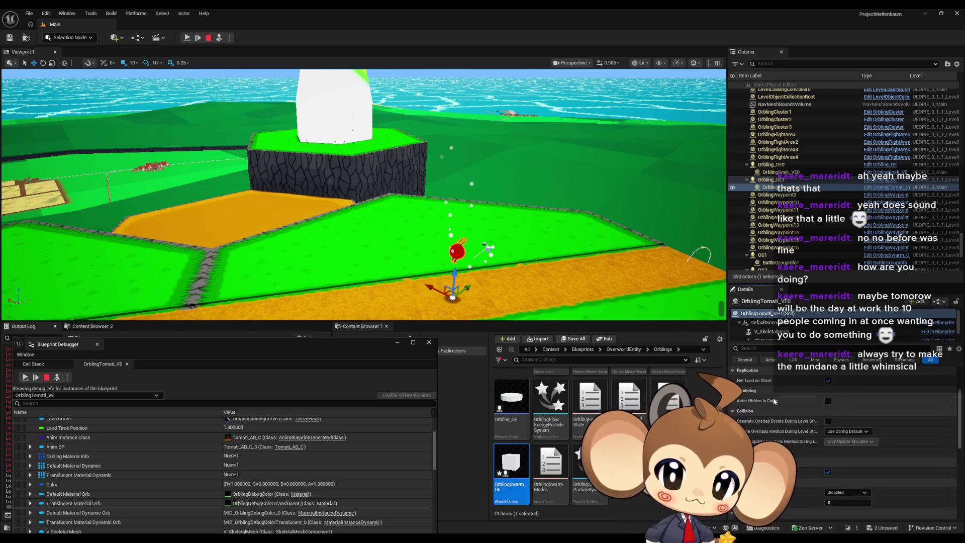
{"action": "scroll", "coordinate": [773, 397], "scroll_direction": "down", "scroll_amount": 5}
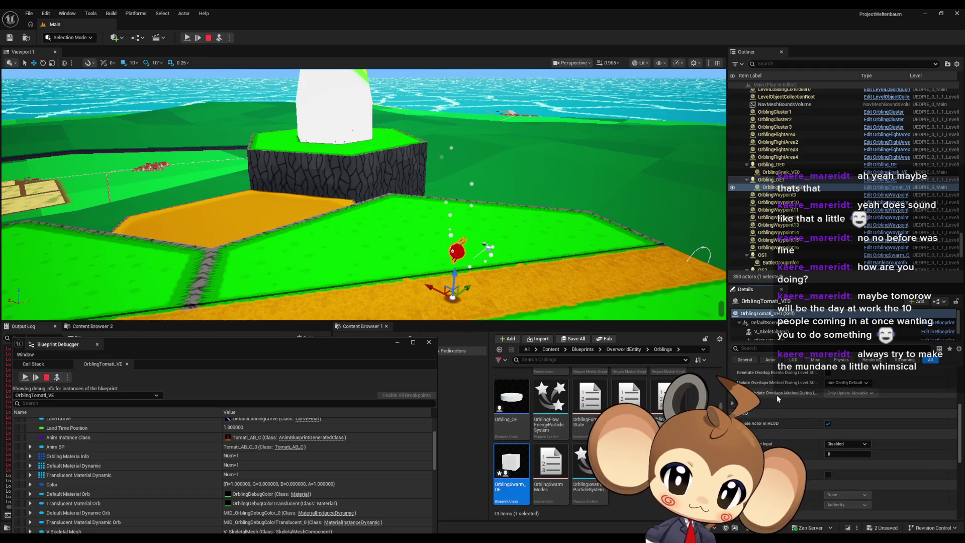
{"action": "scroll", "coordinate": [818, 394], "scroll_direction": "down", "scroll_amount": 2}
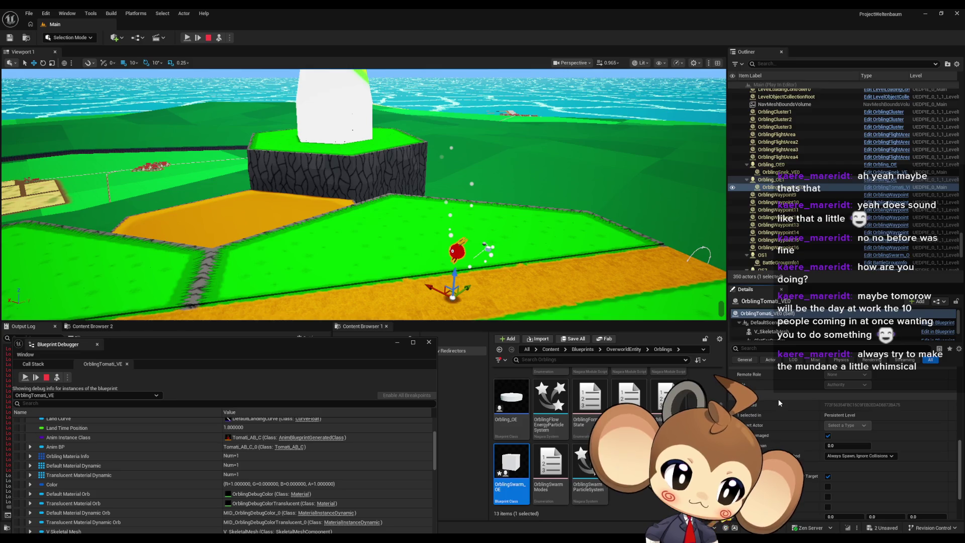
{"action": "scroll", "coordinate": [779, 403], "scroll_direction": "down", "scroll_amount": 1}
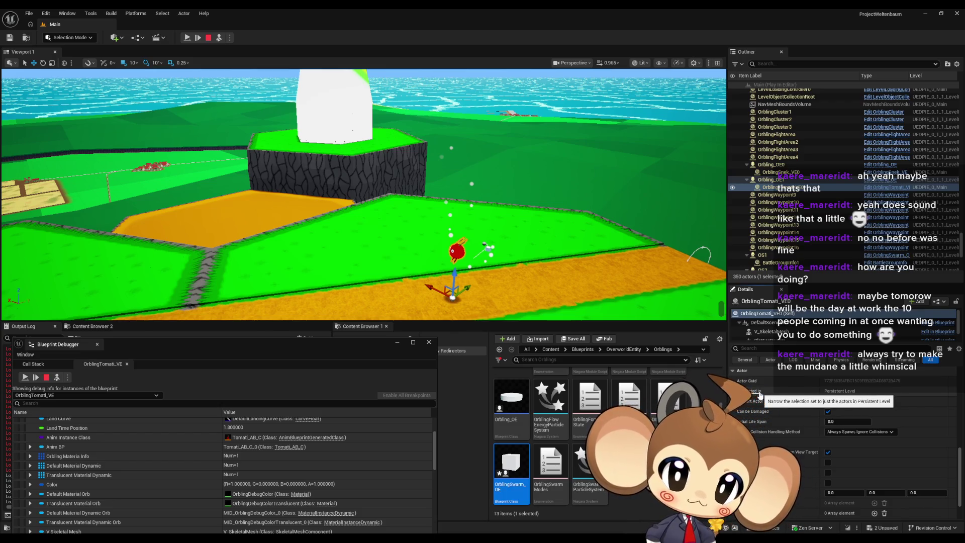
{"action": "scroll", "coordinate": [769, 392], "scroll_direction": "down", "scroll_amount": 1}
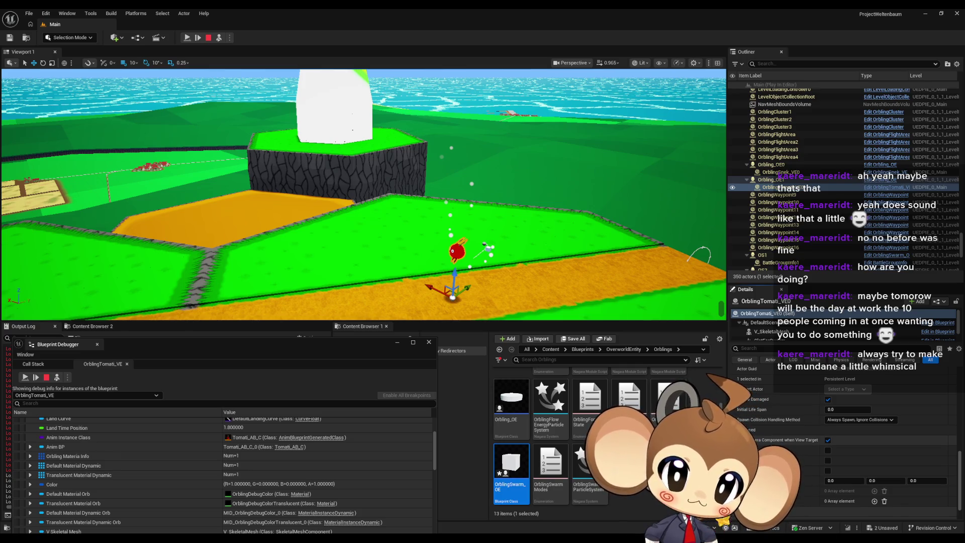
{"action": "scroll", "coordinate": [769, 449], "scroll_direction": "down", "scroll_amount": 1}
{"action": "scroll", "coordinate": [769, 449], "scroll_direction": "down", "scroll_amount": 1}
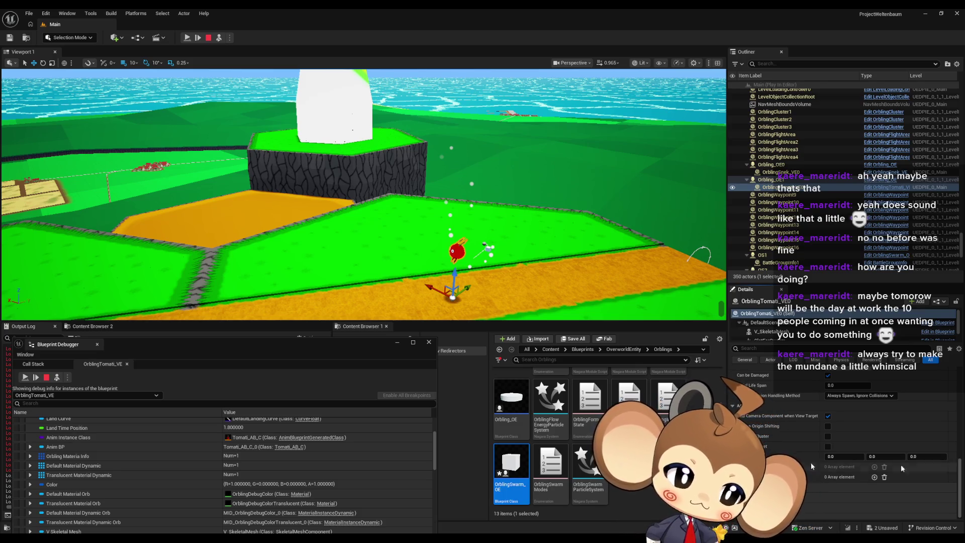
{"action": "mouse_move", "coordinate": [293, 354]}
{"action": "left_mouse_down"}
{"action": "mouse_move", "coordinate": [376, 397]}
{"action": "mouse_move", "coordinate": [787, 463]}
{"action": "left_mouse_up"}
Step: Run the 'displayall actor owner' console command, then close the Blueprint Debugger
{"action": "left_click", "coordinate": [100, 515]}
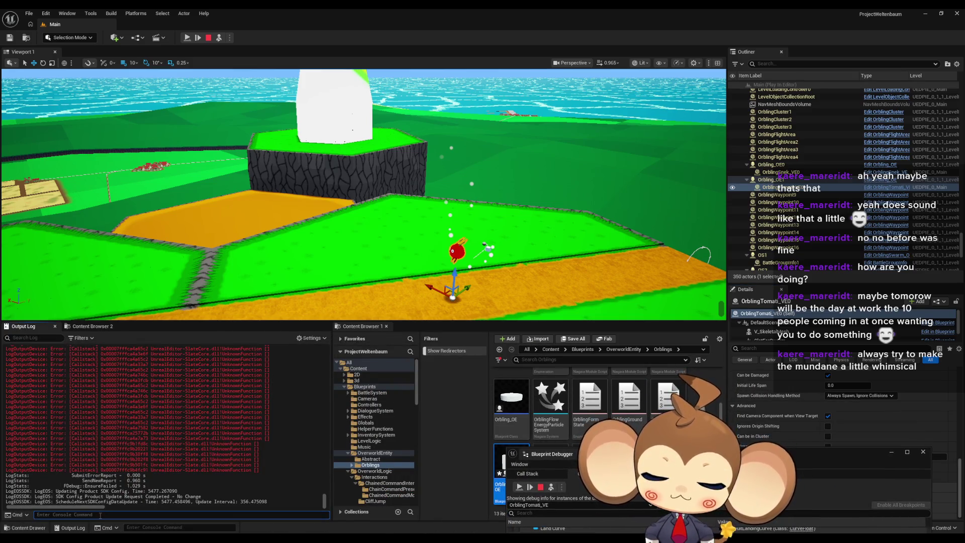
{"action": "type", "text": "display"}
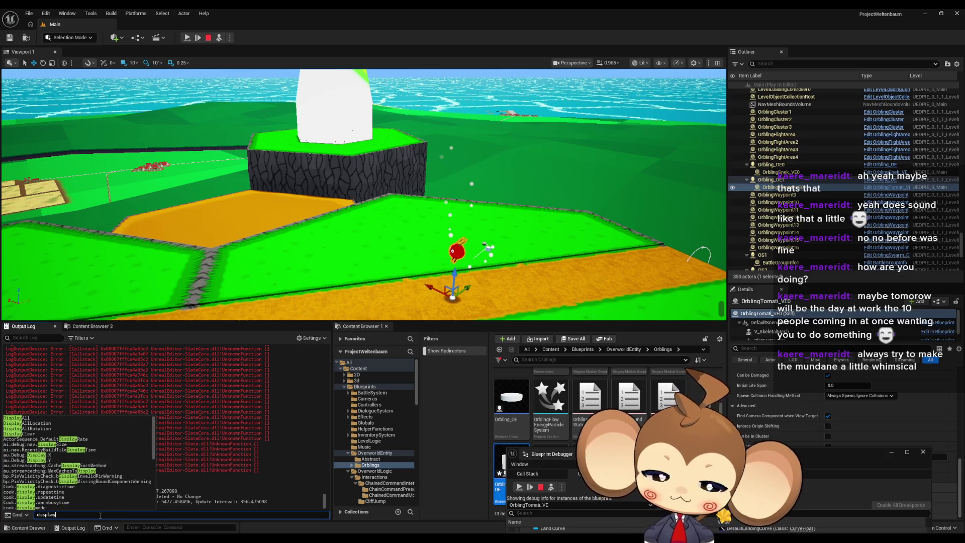
{"action": "type", "text": "all"}
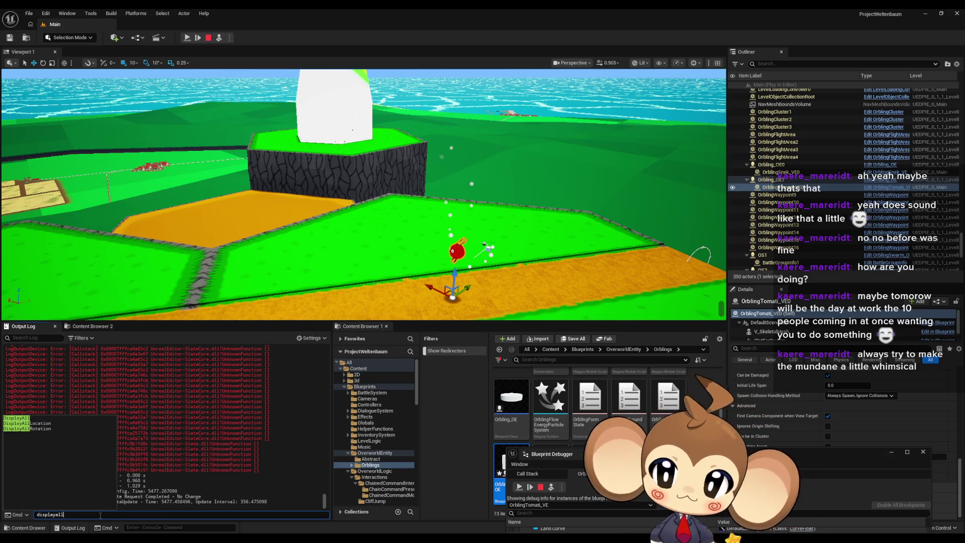
{"action": "type", "text": " actor owner"}
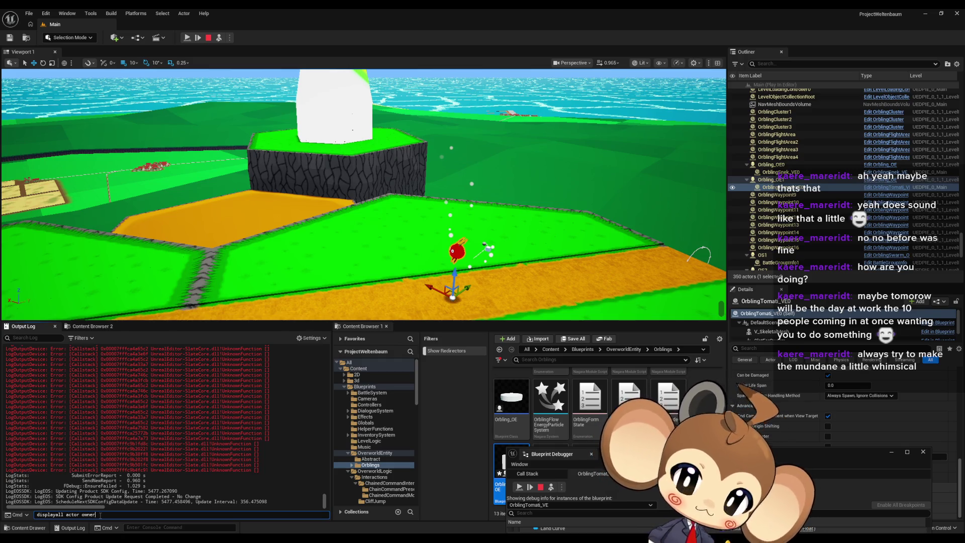
{"action": "key", "text": "Return"}
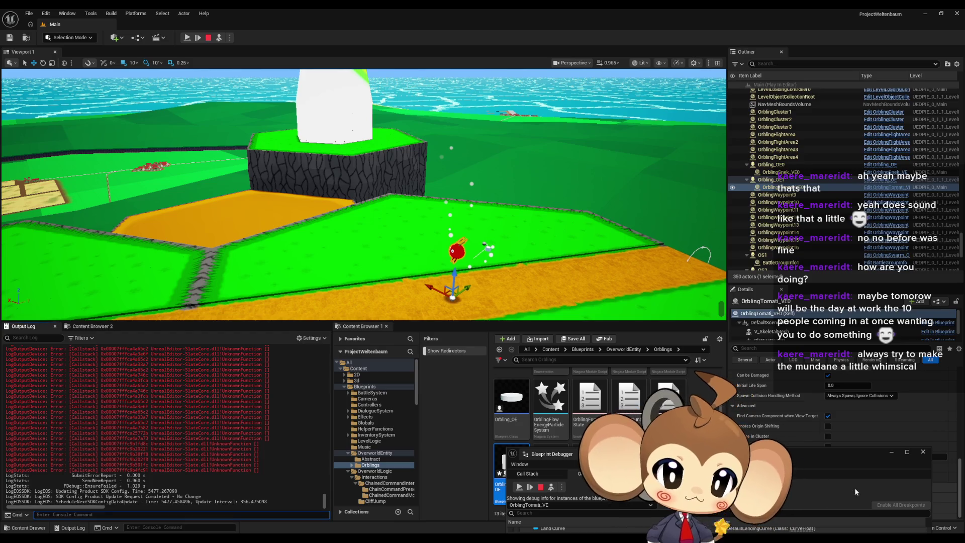
{"action": "left_click", "coordinate": [923, 451]}
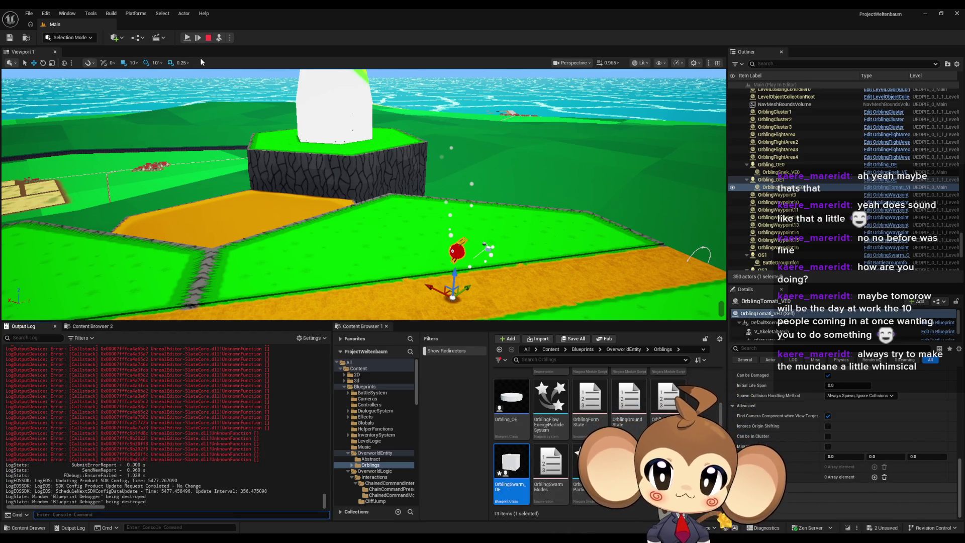
Step: Stop Play-in-Editor, show OrblingSwarm_OE's EventGraph in a floating window, and select the Orbling_OE asset
{"action": "left_click", "coordinate": [205, 38]}
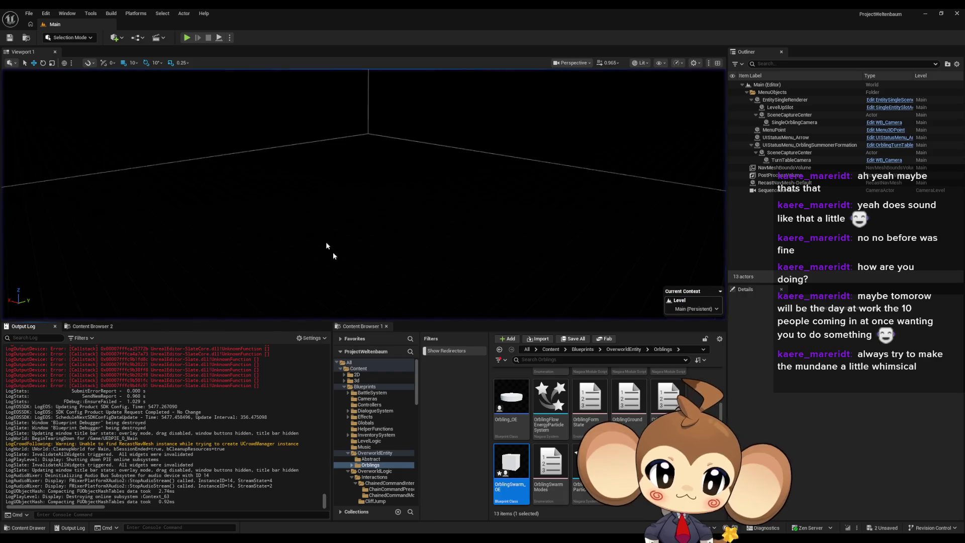
{"action": "mouse_move", "coordinate": [395, 537]}
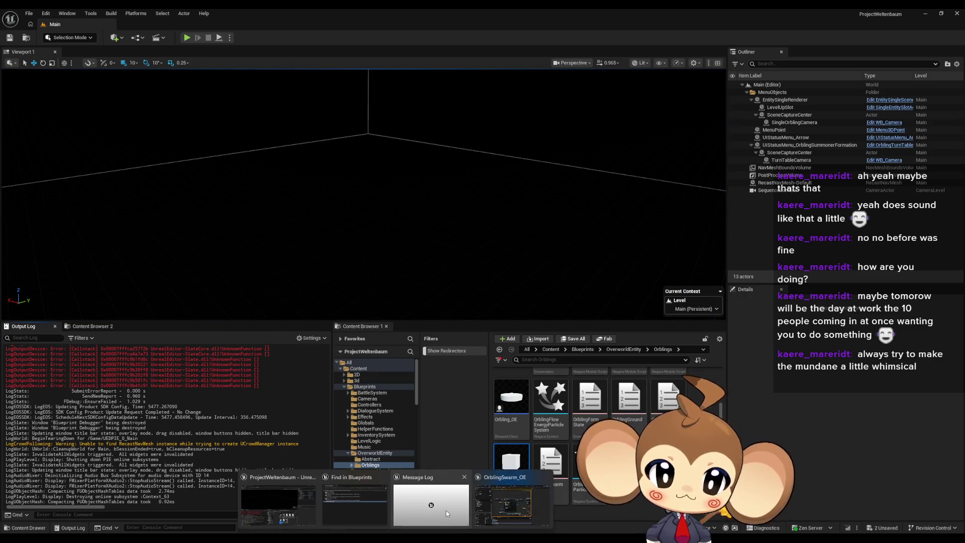
{"action": "left_click", "coordinate": [507, 511]}
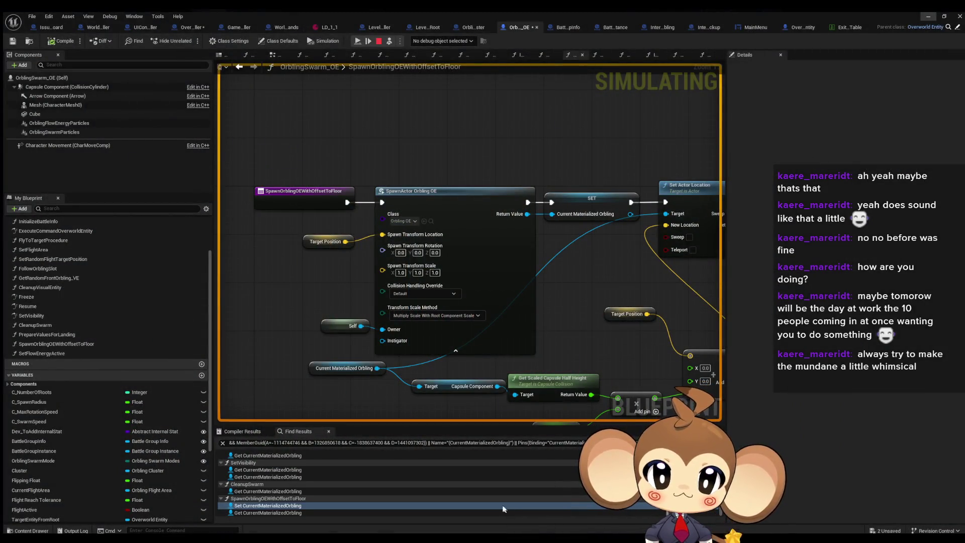
{"action": "scroll", "coordinate": [48, 229], "scroll_direction": "up", "scroll_amount": 3}
{"action": "double_click", "coordinate": [44, 228]}
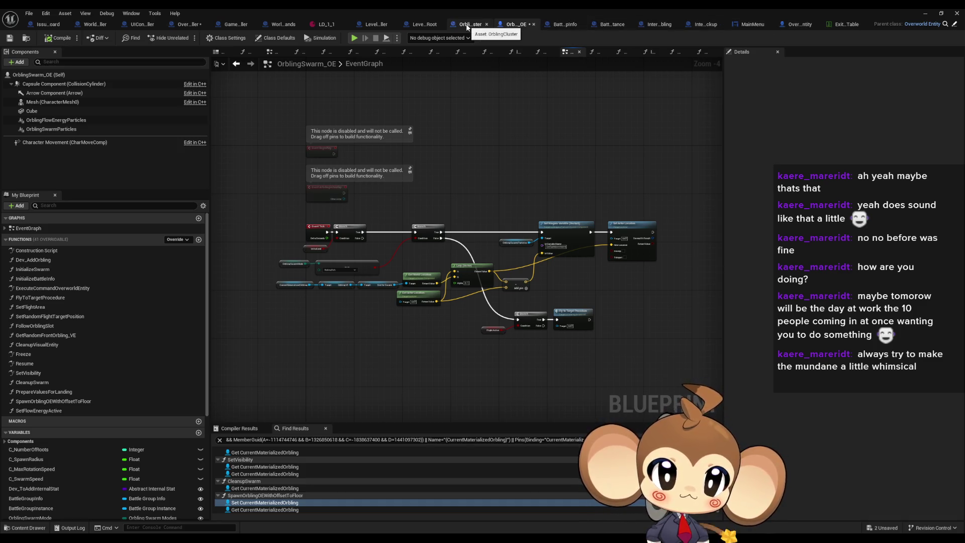
{"action": "double_click", "coordinate": [463, 8]}
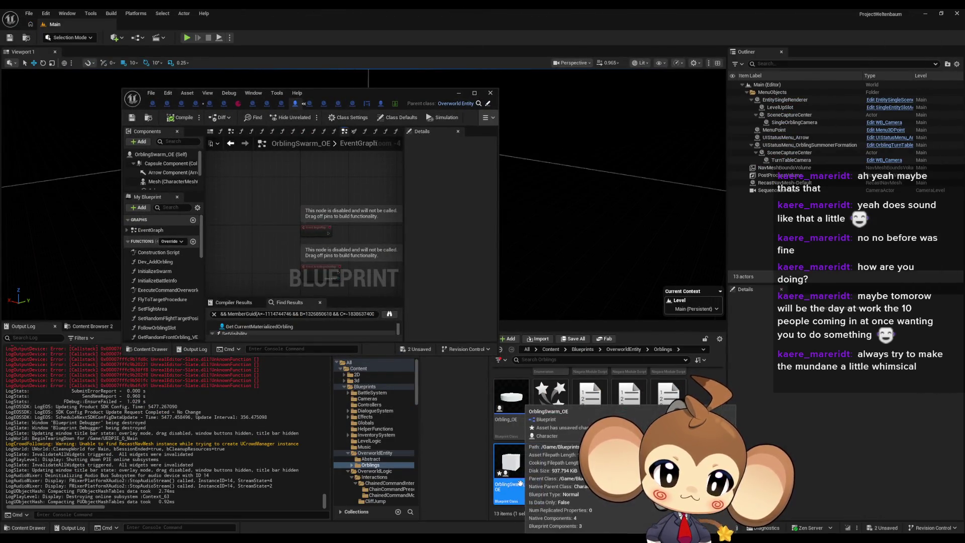
{"action": "left_click", "coordinate": [516, 410]}
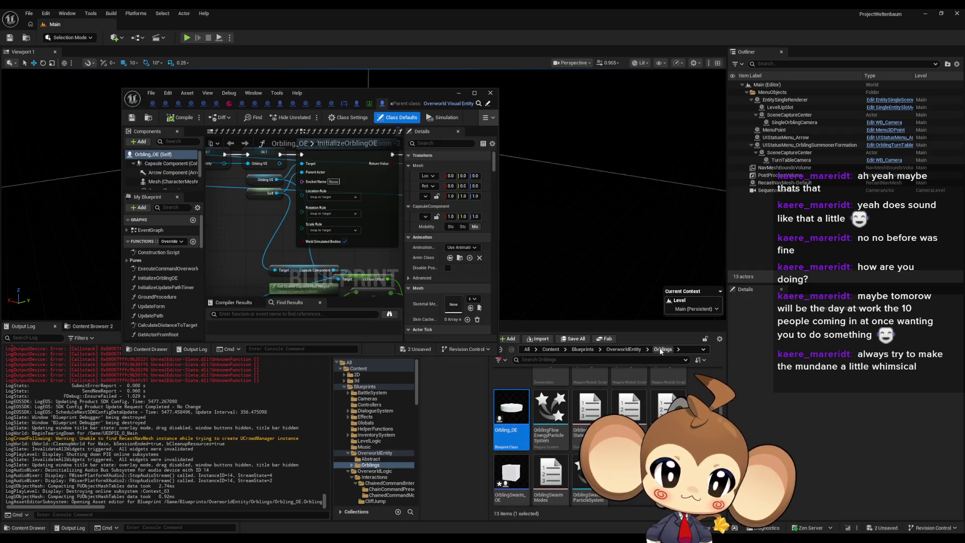
Step: Open Orbling_OE full screen and search its nodes for 'spawn' to reach the SpawnActor node
{"action": "left_click", "coordinate": [623, 350]}
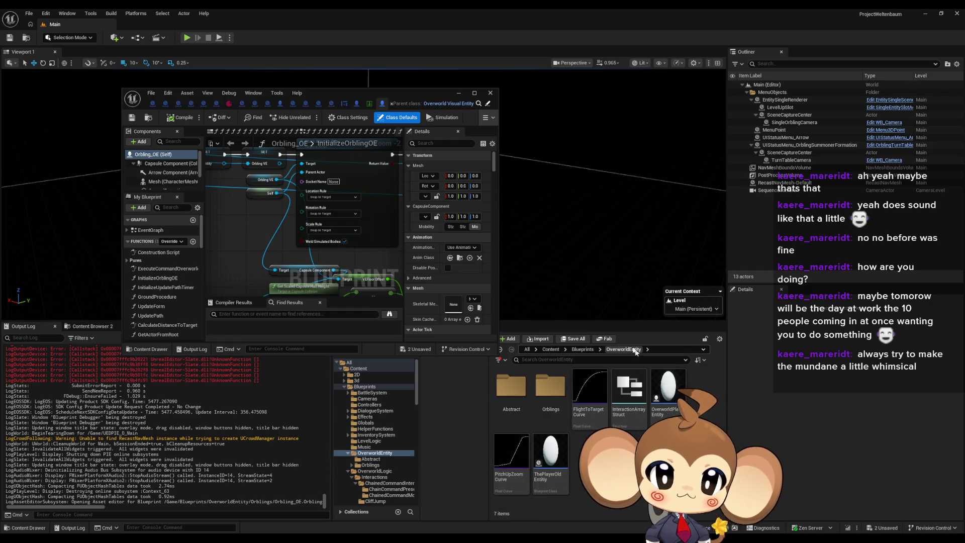
{"action": "double_click", "coordinate": [332, 102]}
{"action": "left_click_drag", "start_coordinate": [333, 97], "coordinate": [513, 374]}
{"action": "left_click", "coordinate": [336, 441]}
{"action": "type", "text": "s"}
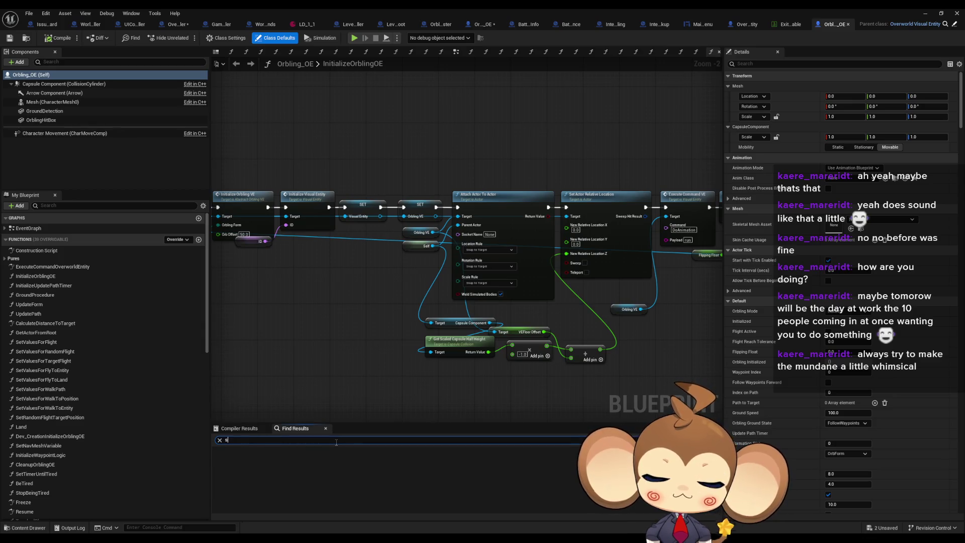
{"action": "type", "text": "pawn"}
{"action": "key", "text": "Return"}
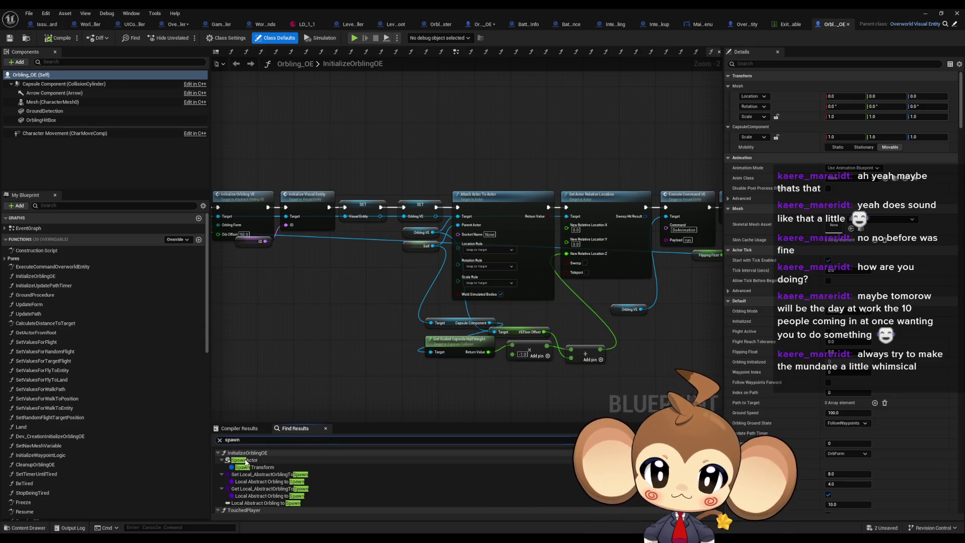
{"action": "left_click", "coordinate": [245, 460]}
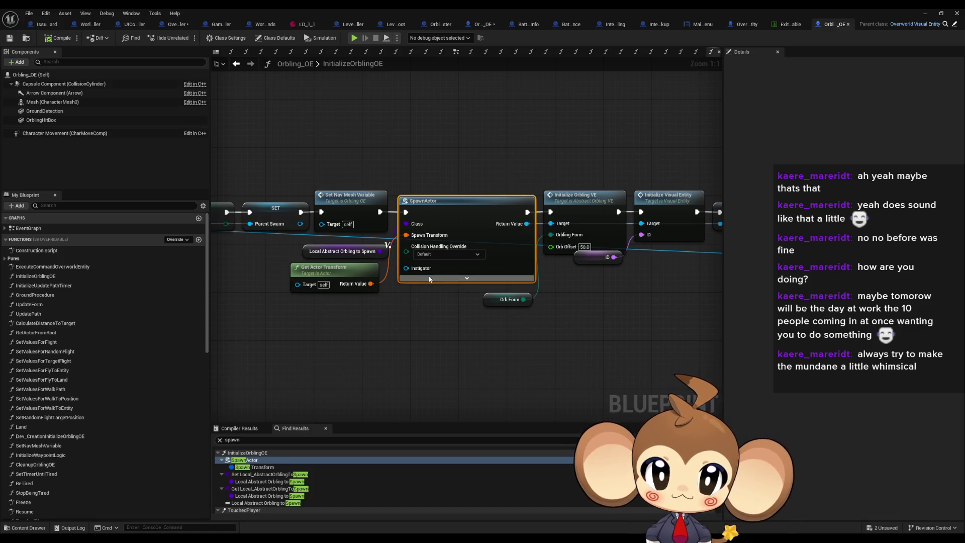
Step: Wire a Self reference into SpawnActor's Owner pin, then jump to TouchedPlayer's SpawnActor Battle Controller
{"action": "left_click", "coordinate": [466, 278]}
{"action": "left_click_drag", "start_coordinate": [500, 304], "coordinate": [509, 335]}
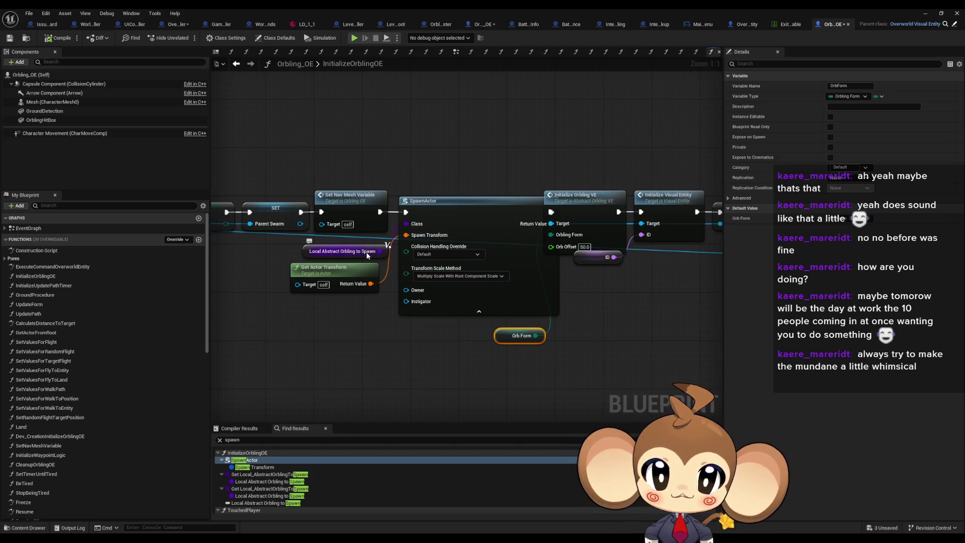
{"action": "left_click", "coordinate": [417, 323]}
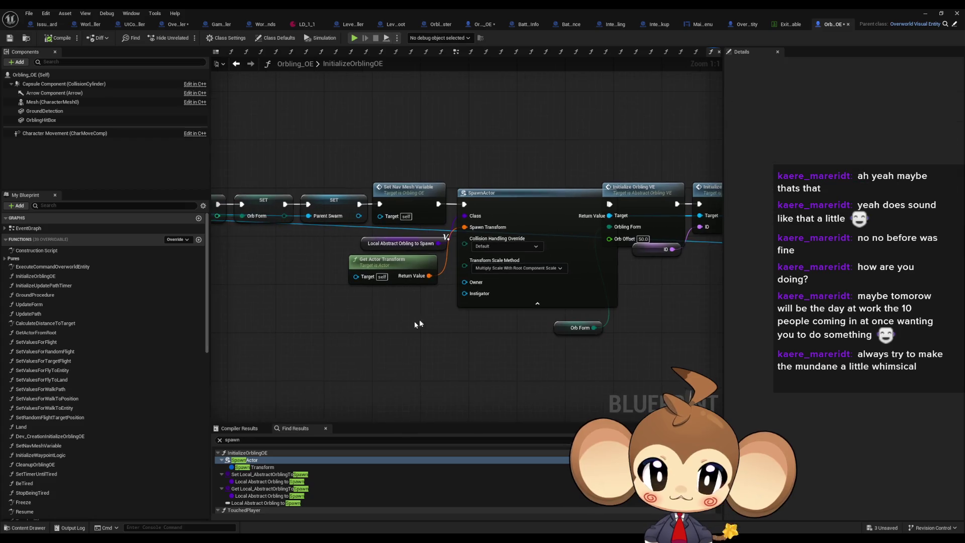
{"action": "right_click", "coordinate": [384, 307]}
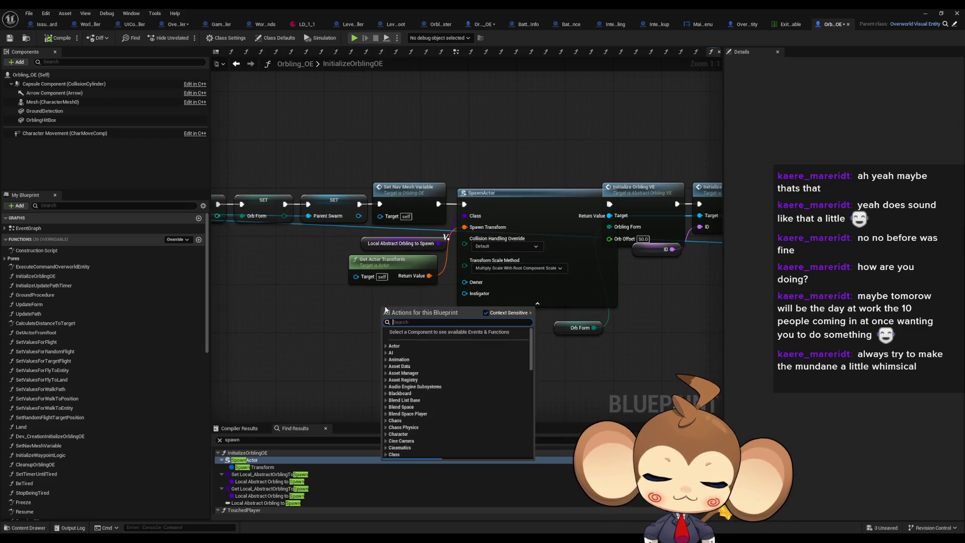
{"action": "type", "text": "self"}
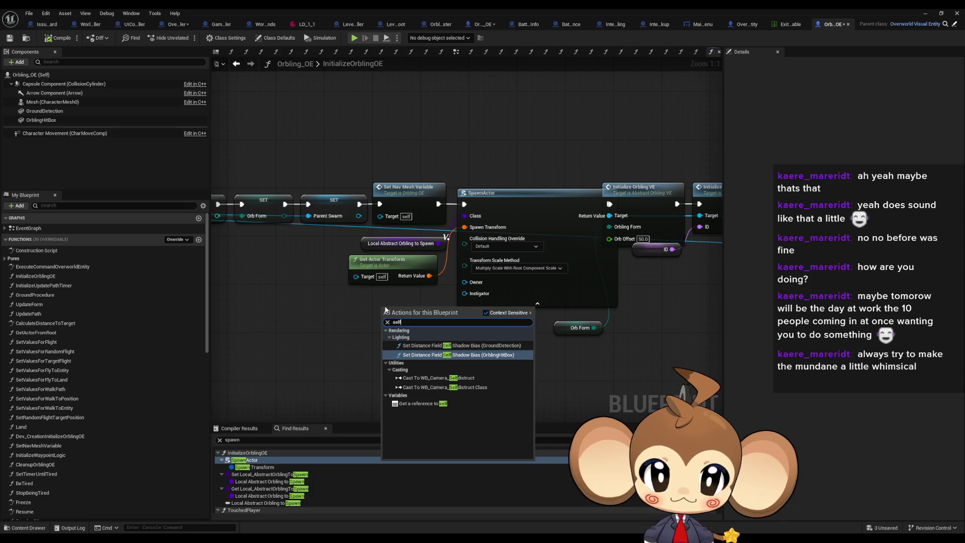
{"action": "left_click", "coordinate": [422, 403]}
{"action": "left_click_drag", "start_coordinate": [419, 310], "coordinate": [464, 282]}
{"action": "left_click_drag", "start_coordinate": [408, 309], "coordinate": [420, 298]}
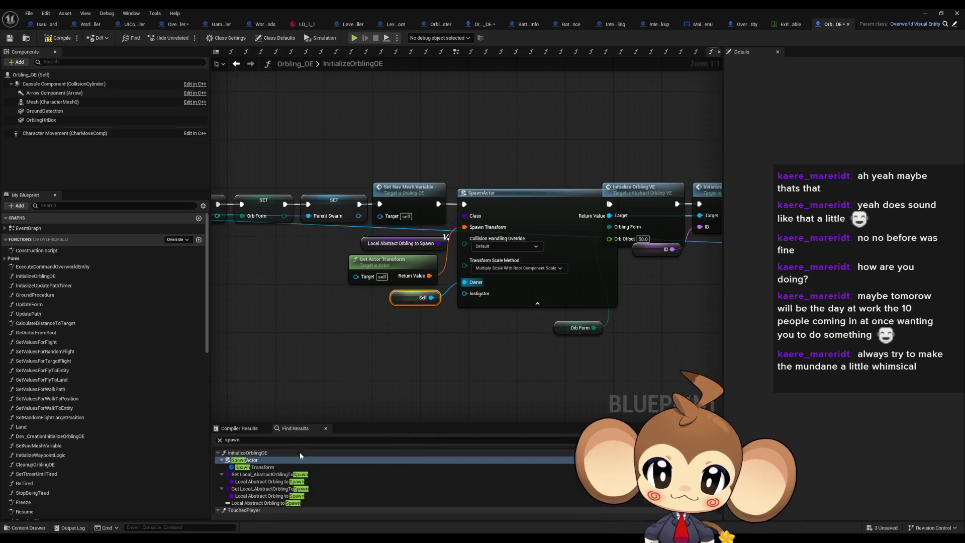
{"action": "scroll", "coordinate": [300, 467], "scroll_direction": "down", "scroll_amount": 2}
{"action": "left_click", "coordinate": [262, 488]}
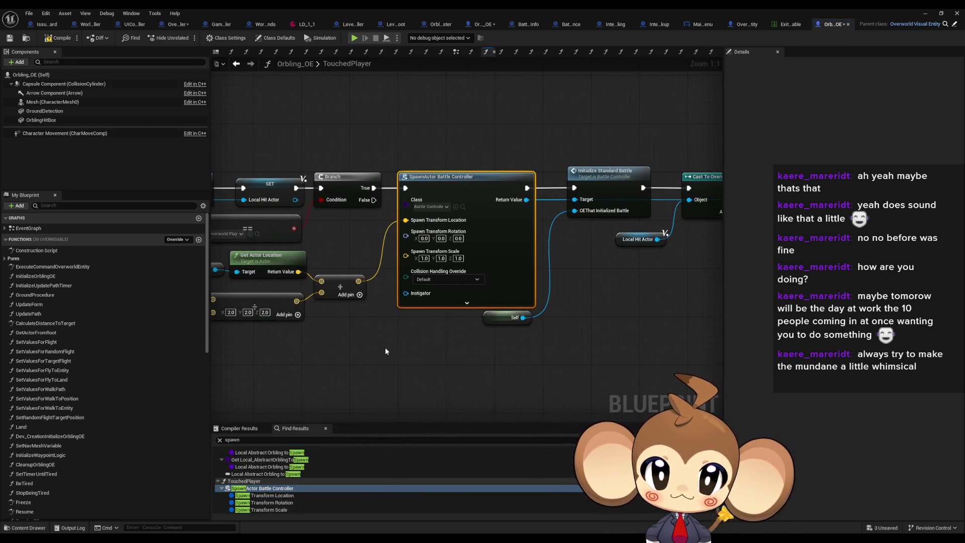
Step: Pan around TouchedPlayer's Battle Controller spawn and nearby Cast nodes, then return to OrblingSwarm_OE
{"action": "left_click_drag", "start_coordinate": [417, 393], "coordinate": [523, 393]}
{"action": "mouse_move", "coordinate": [579, 395]}
{"action": "left_mouse_down"}
{"action": "mouse_move", "coordinate": [658, 391]}
{"action": "mouse_move", "coordinate": [502, 372]}
{"action": "mouse_move", "coordinate": [503, 360]}
{"action": "left_mouse_up"}
{"action": "left_click", "coordinate": [503, 361]}
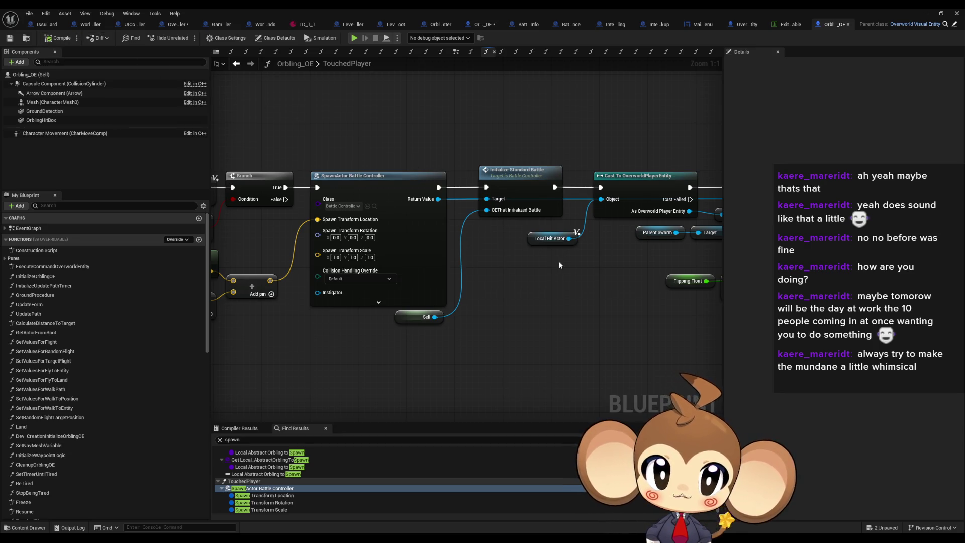
{"action": "left_click", "coordinate": [485, 23]}
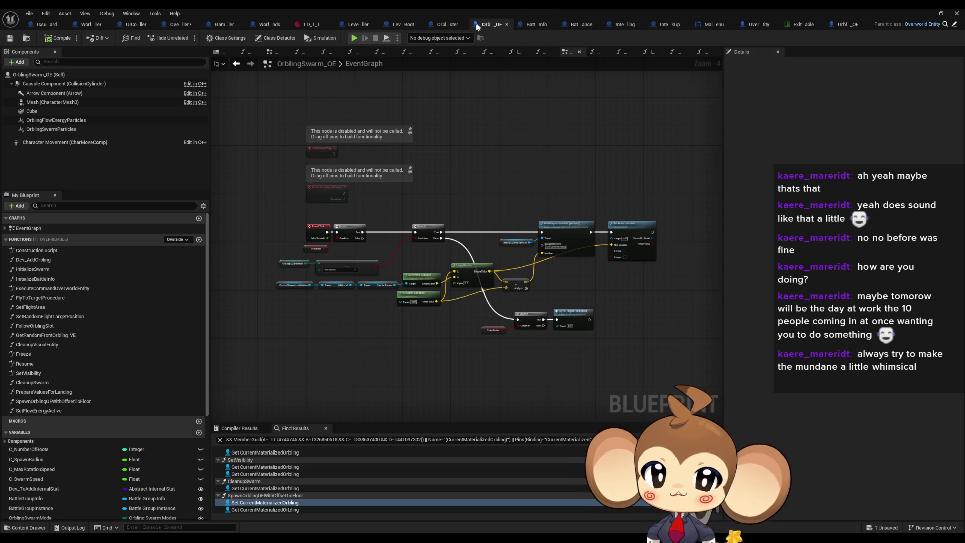
Step: In BattleGroupInfo, find references to the InstantiateBattleGroup function by class member
{"action": "left_click", "coordinate": [530, 27]}
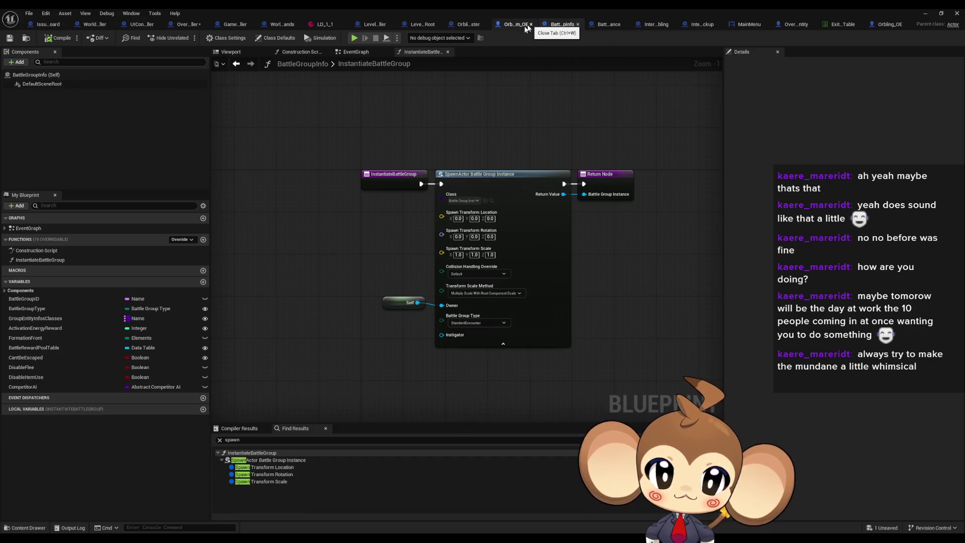
{"action": "left_click_drag", "start_coordinate": [397, 191], "coordinate": [397, 192]}
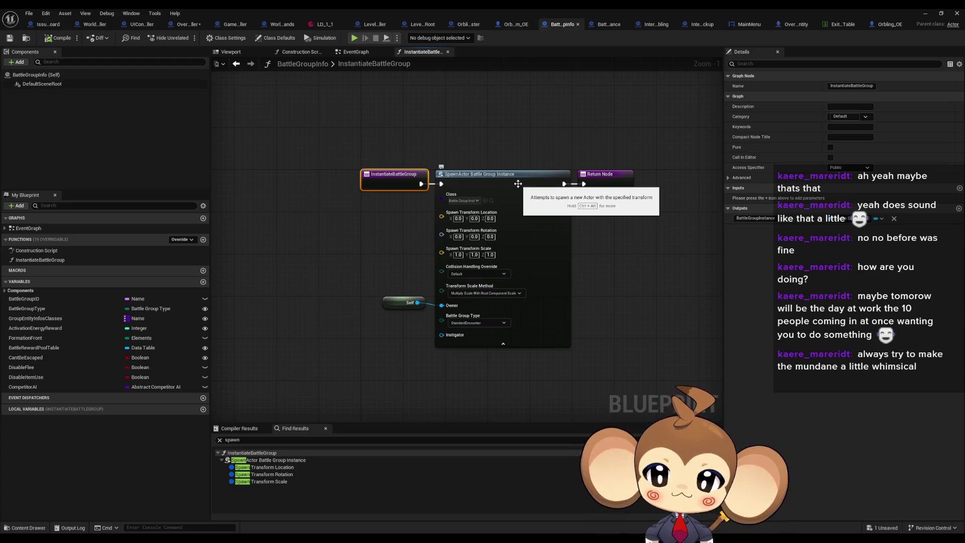
{"action": "left_click", "coordinate": [344, 216]}
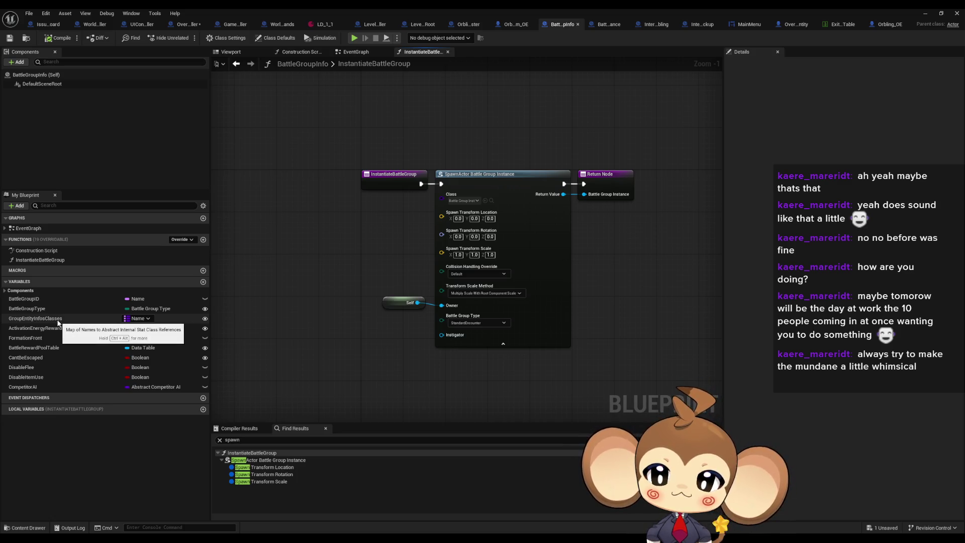
{"action": "right_click", "coordinate": [390, 182]}
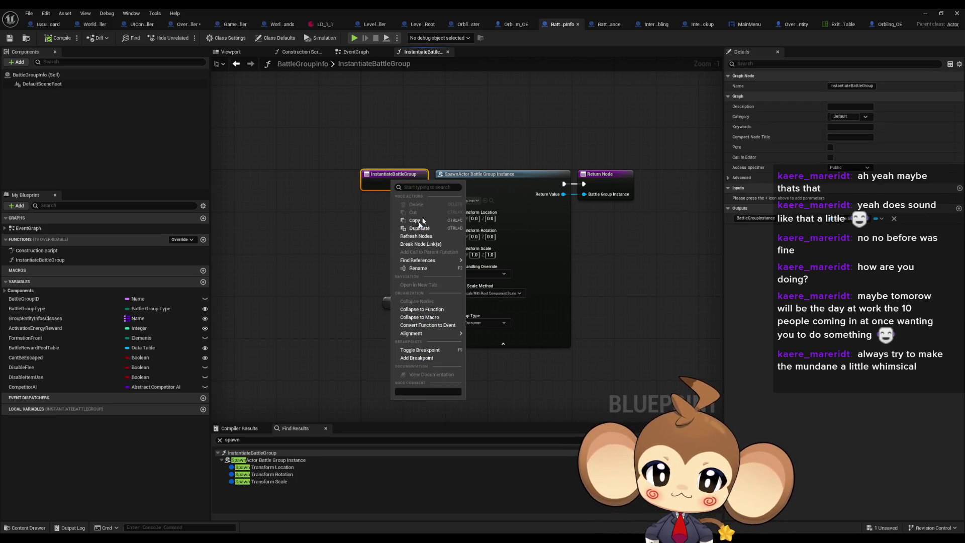
{"action": "mouse_move", "coordinate": [432, 260]}
{"action": "left_click", "coordinate": [500, 289]}
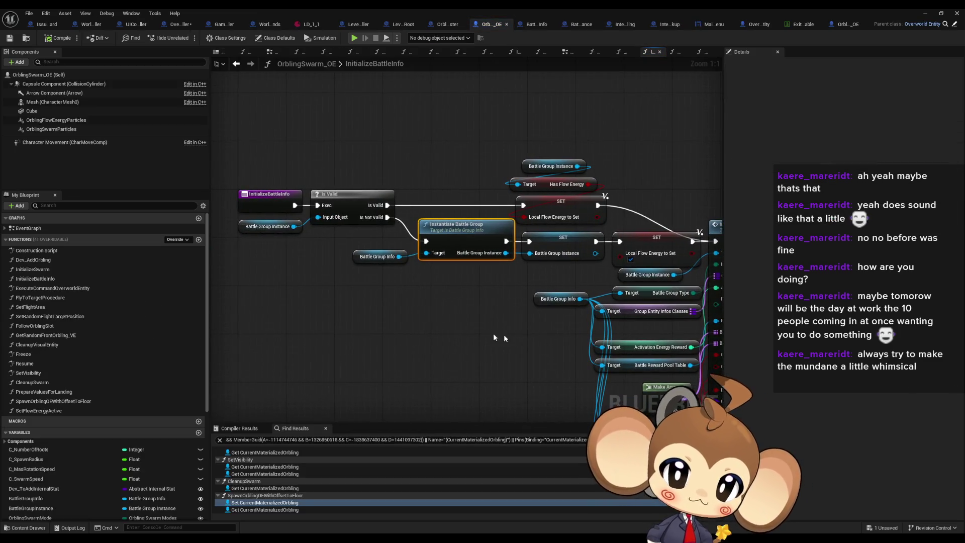
Step: Drill from the Initialize Battle Group call into AddEntity, then into Initialize Internal Stat's graph
{"action": "left_click_drag", "start_coordinate": [493, 338], "coordinate": [289, 317]}
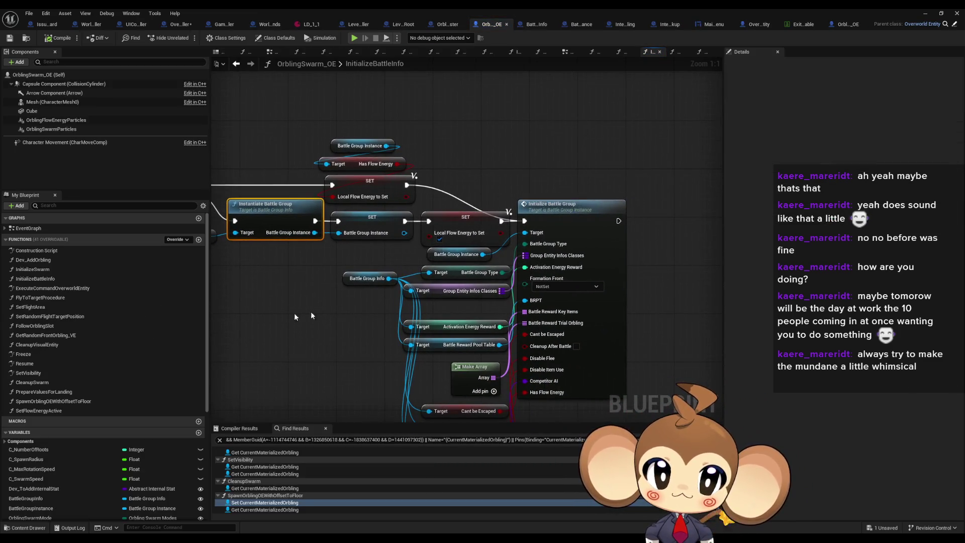
{"action": "left_click", "coordinate": [583, 211]}
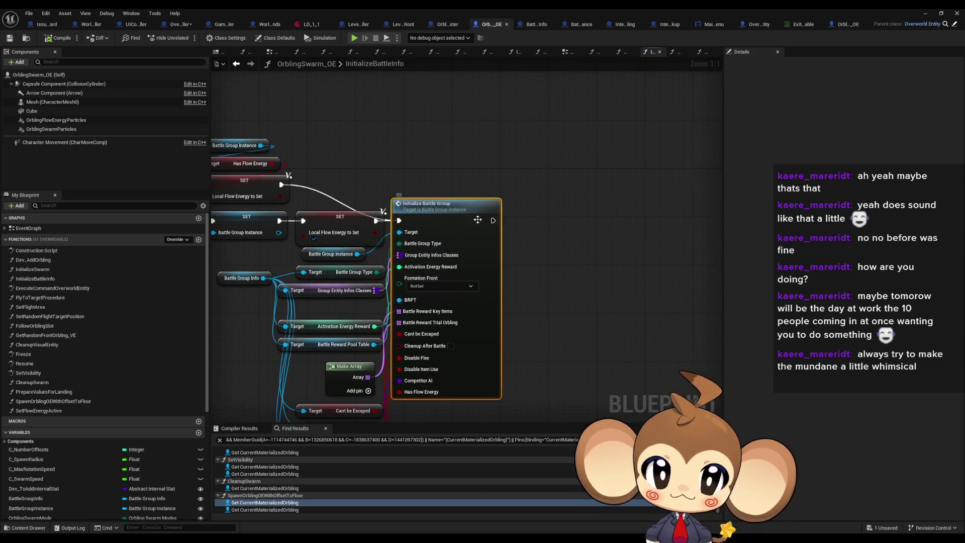
{"action": "double_click", "coordinate": [481, 218]}
{"action": "mouse_move", "coordinate": [338, 243]}
{"action": "left_mouse_down"}
{"action": "mouse_move", "coordinate": [672, 274]}
{"action": "mouse_move", "coordinate": [713, 302]}
{"action": "mouse_move", "coordinate": [726, 324]}
{"action": "mouse_move", "coordinate": [453, 281]}
{"action": "left_mouse_up"}
{"action": "mouse_move", "coordinate": [704, 302]}
{"action": "left_mouse_down"}
{"action": "mouse_move", "coordinate": [560, 287]}
{"action": "mouse_move", "coordinate": [250, 287]}
{"action": "left_mouse_up"}
{"action": "double_click", "coordinate": [481, 224]}
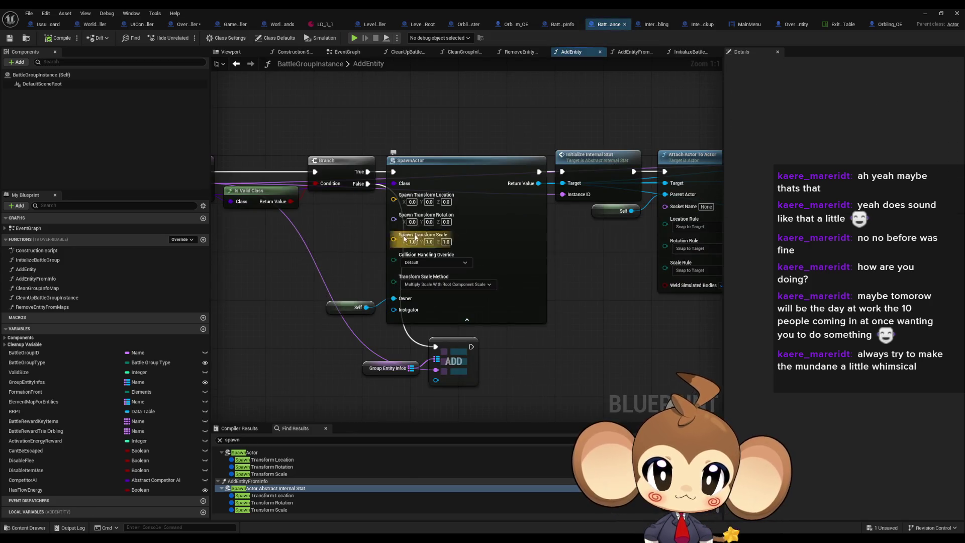
{"action": "left_click_drag", "start_coordinate": [513, 274], "coordinate": [285, 274]}
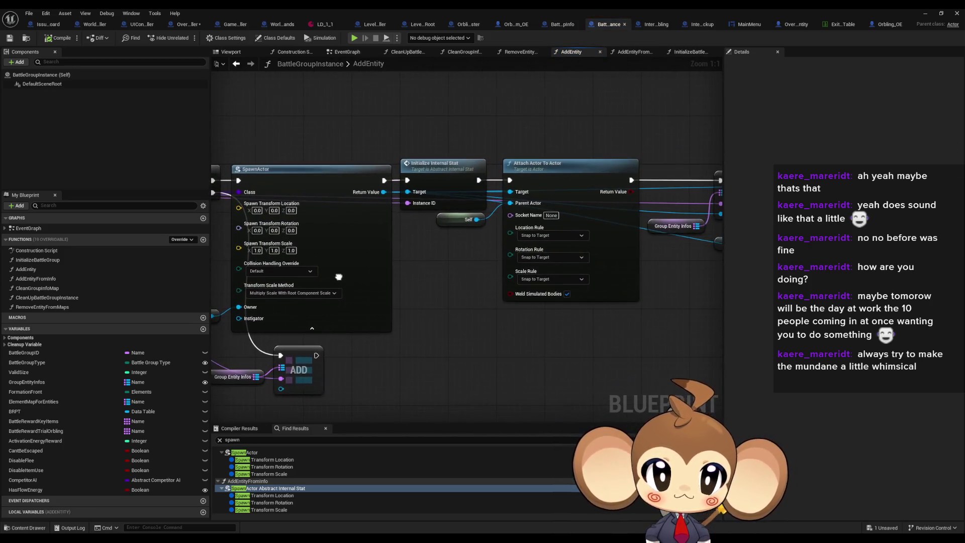
{"action": "left_click", "coordinate": [469, 183]}
{"action": "left_click", "coordinate": [615, 205]}
{"action": "mouse_move", "coordinate": [614, 205]}
{"action": "left_mouse_down"}
{"action": "mouse_move", "coordinate": [284, 256]}
{"action": "mouse_move", "coordinate": [216, 247]}
{"action": "mouse_move", "coordinate": [509, 227]}
{"action": "left_mouse_up"}
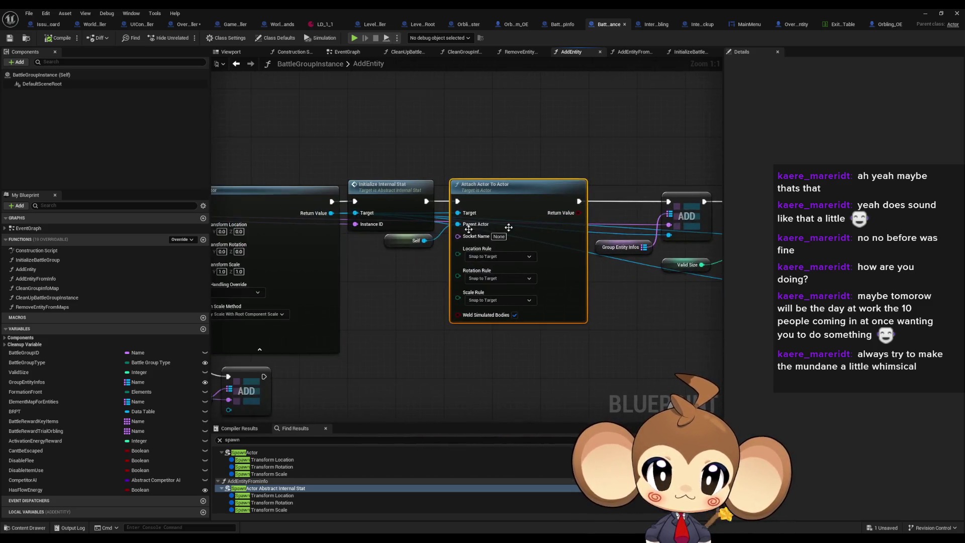
{"action": "double_click", "coordinate": [369, 194]}
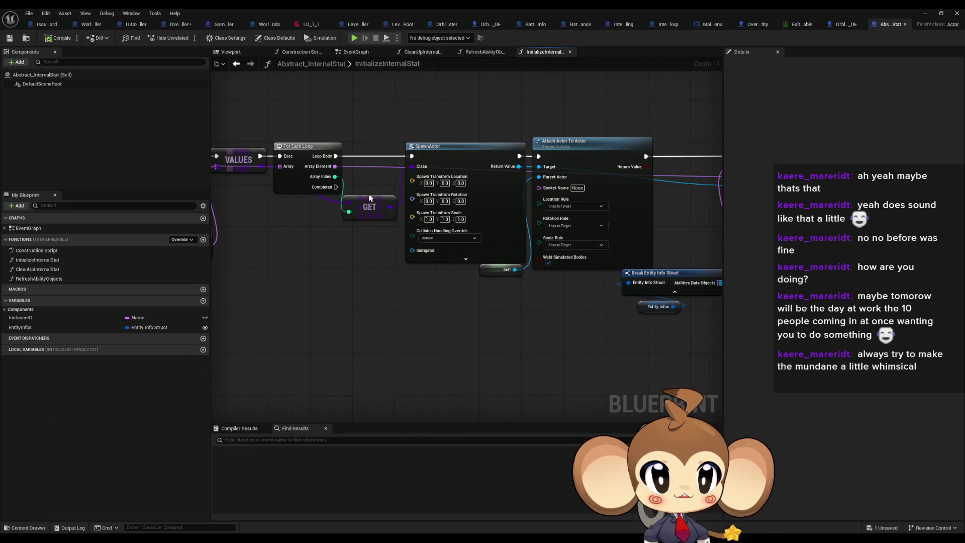
Step: Expand InitializeInternalStat's SpawnActor advanced pins and move the Self node below it
{"action": "left_click_drag", "start_coordinate": [413, 166], "coordinate": [536, 175]}
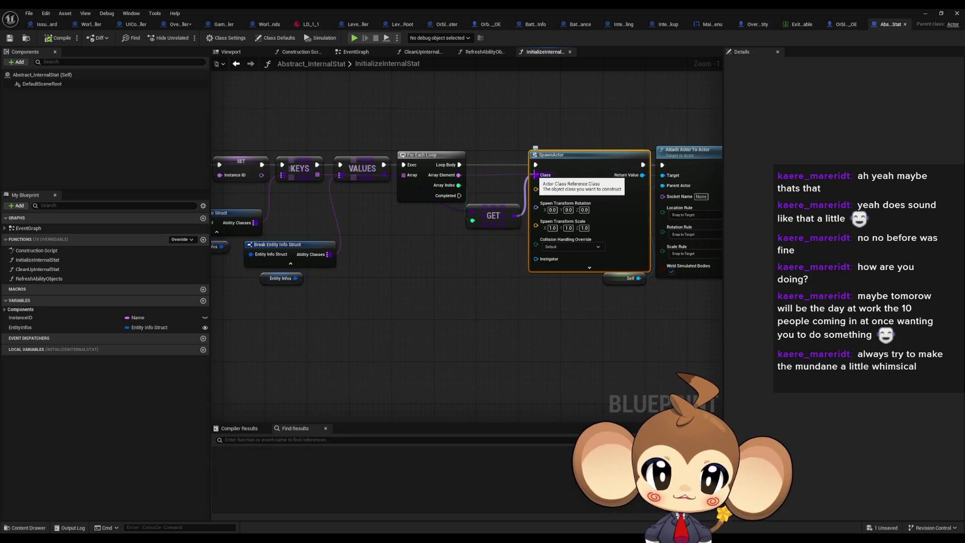
{"action": "left_click_drag", "start_coordinate": [535, 175], "coordinate": [536, 174]}
{"action": "left_click_drag", "start_coordinate": [544, 262], "coordinate": [284, 275]}
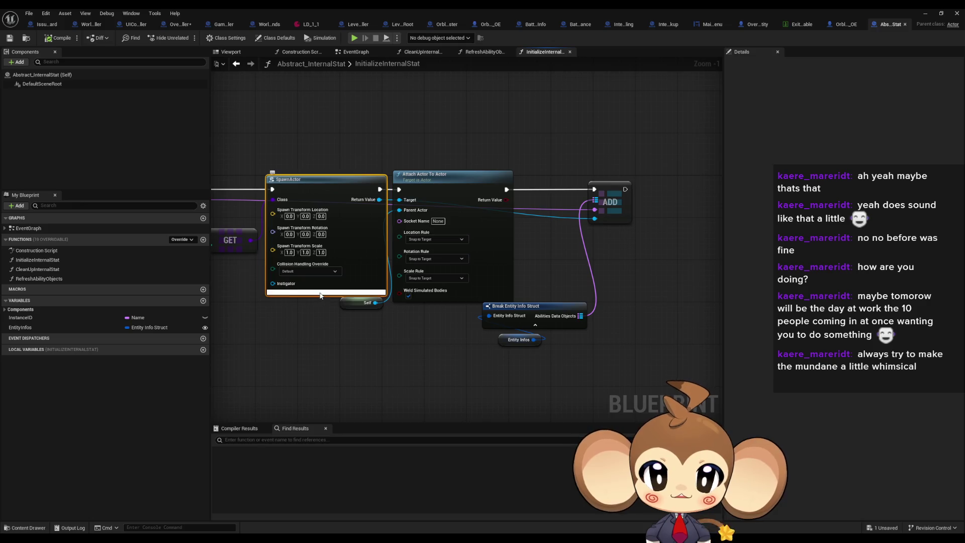
{"action": "left_click", "coordinate": [320, 295]}
{"action": "left_click_drag", "start_coordinate": [351, 304], "coordinate": [353, 336]}
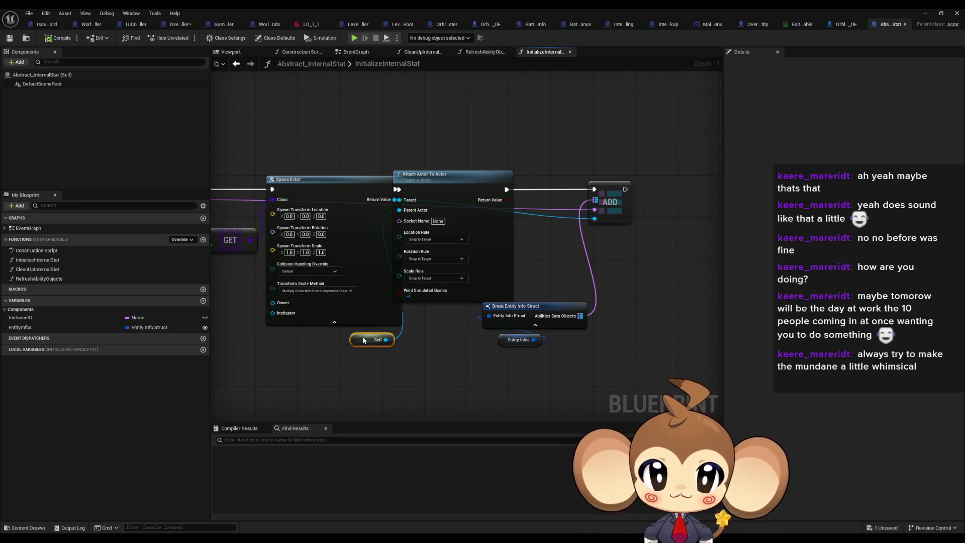
Step: Wire Self into SpawnActor's Owner pin, tidy the nodes, and return to the main level editor
{"action": "left_click_drag", "start_coordinate": [466, 185], "coordinate": [492, 185]}
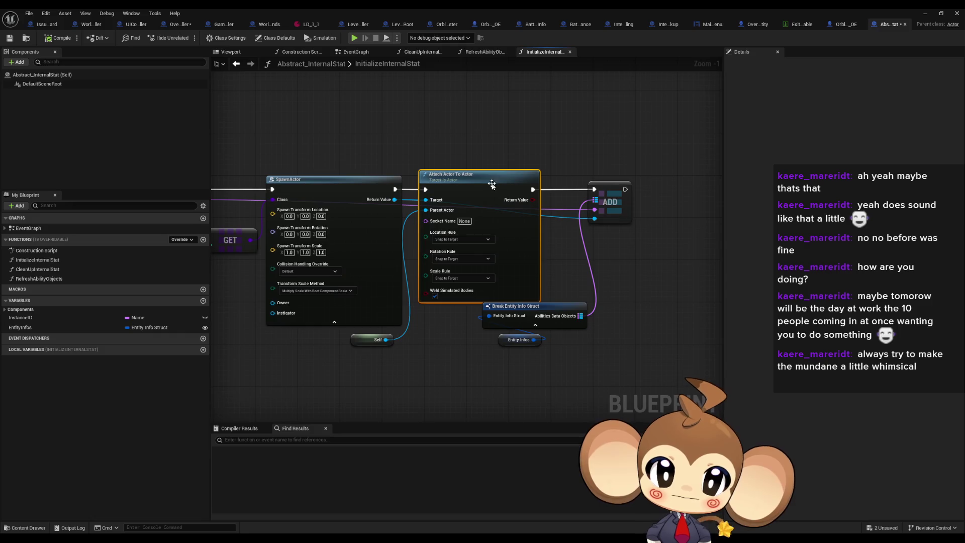
{"action": "left_click", "coordinate": [326, 355]}
{"action": "left_click_drag", "start_coordinate": [308, 362], "coordinate": [351, 342]}
{"action": "mouse_move", "coordinate": [412, 301]}
{"action": "left_mouse_down"}
{"action": "mouse_move", "coordinate": [356, 312]}
{"action": "mouse_move", "coordinate": [366, 311]}
{"action": "left_mouse_up"}
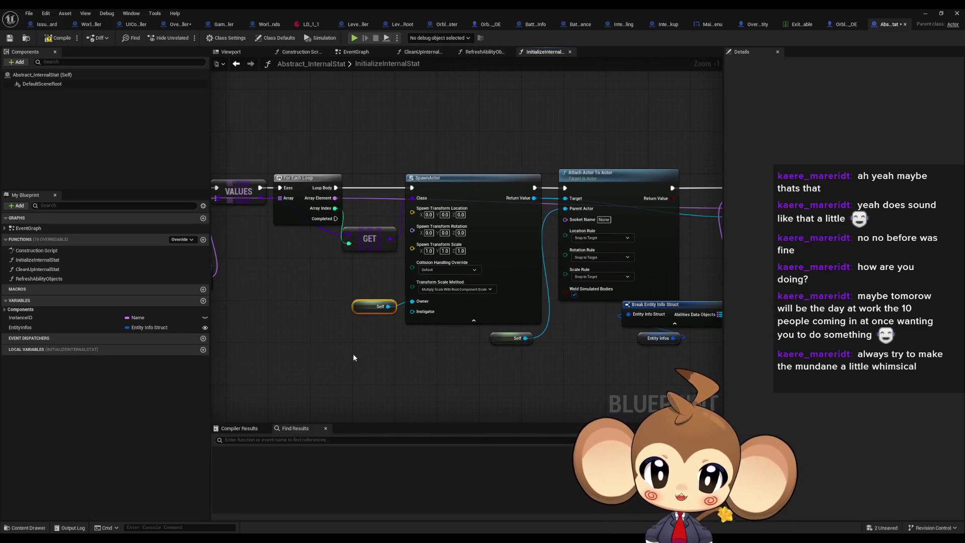
{"action": "left_click", "coordinate": [354, 357]}
{"action": "scroll", "coordinate": [354, 358], "scroll_direction": "down", "scroll_amount": 1}
{"action": "scroll", "coordinate": [557, 336], "scroll_direction": "up", "scroll_amount": 1}
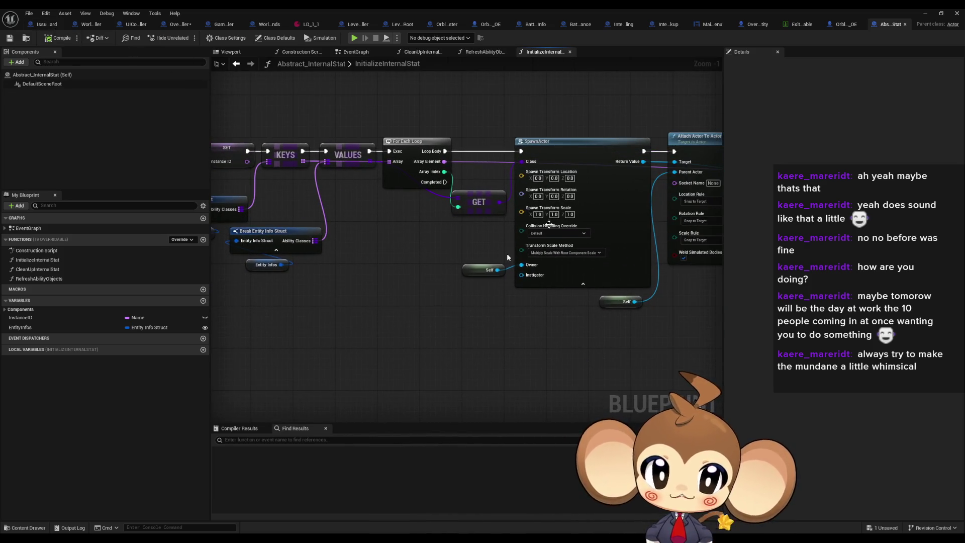
{"action": "left_click", "coordinate": [931, 13]}
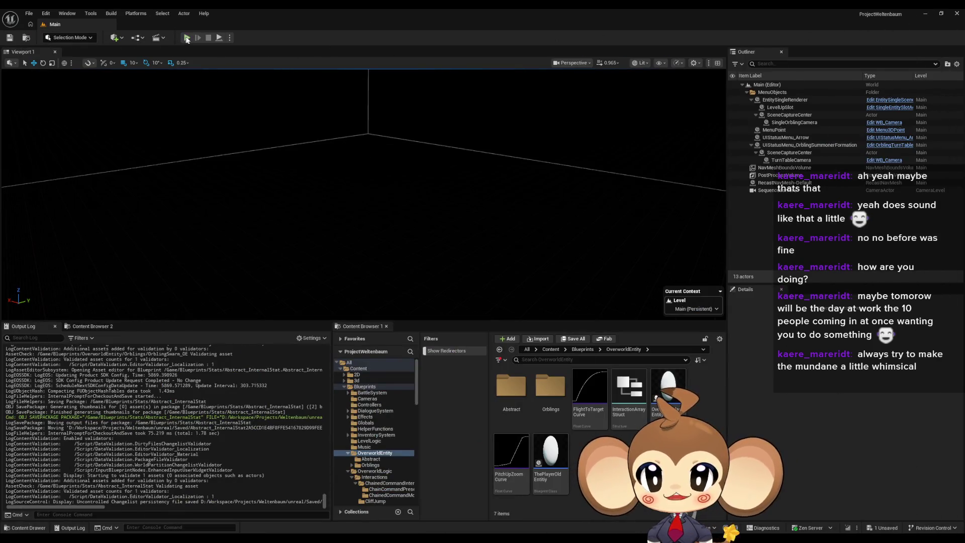
Step: Start Play-in-Editor and send the character back to the start area via the in-game menu
{"action": "left_click", "coordinate": [186, 38]}
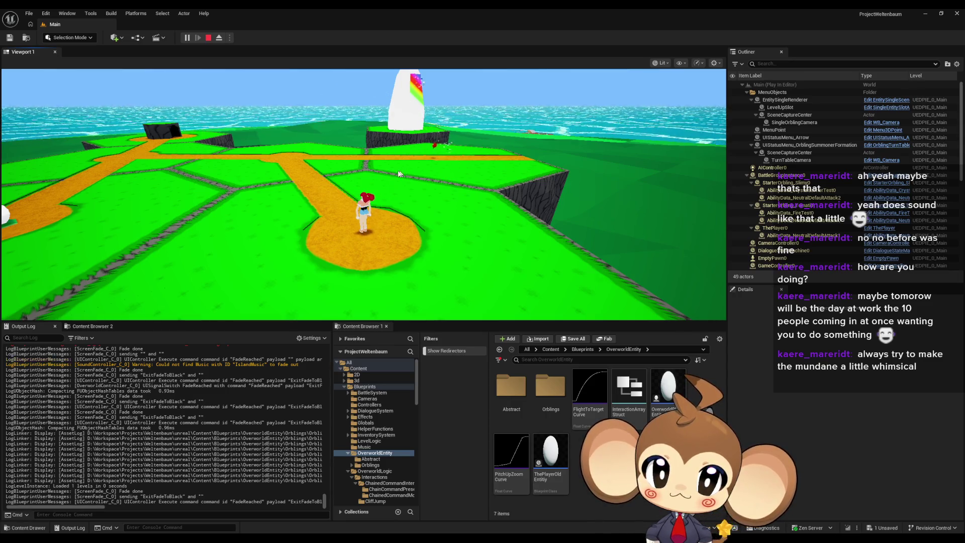
{"action": "key", "text": "Tab"}
{"action": "left_click", "coordinate": [59, 104]}
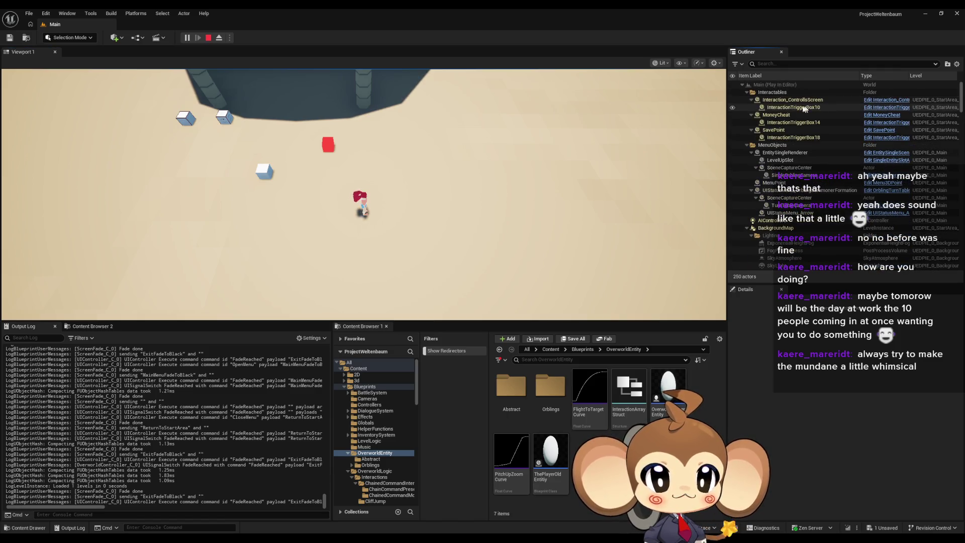
Step: Collapse the Interactables, MenuObjects, BackgroundMap and BattleGroupInstance0 folders, inspecting AIController0 and BattleGroupInstance0
{"action": "left_click", "coordinate": [747, 93]}
{"action": "left_click", "coordinate": [747, 100]}
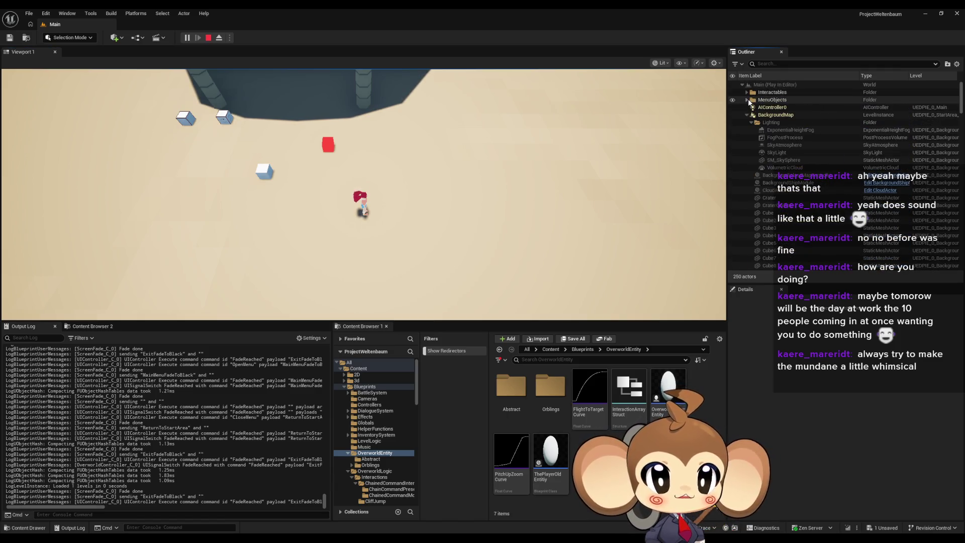
{"action": "left_click", "coordinate": [748, 115]}
{"action": "left_click", "coordinate": [774, 108]}
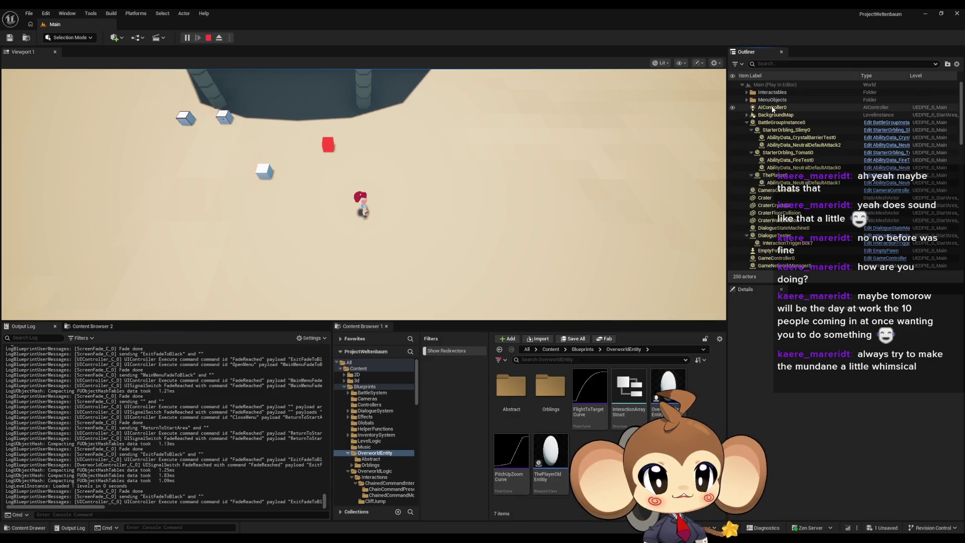
{"action": "left_click", "coordinate": [791, 124]}
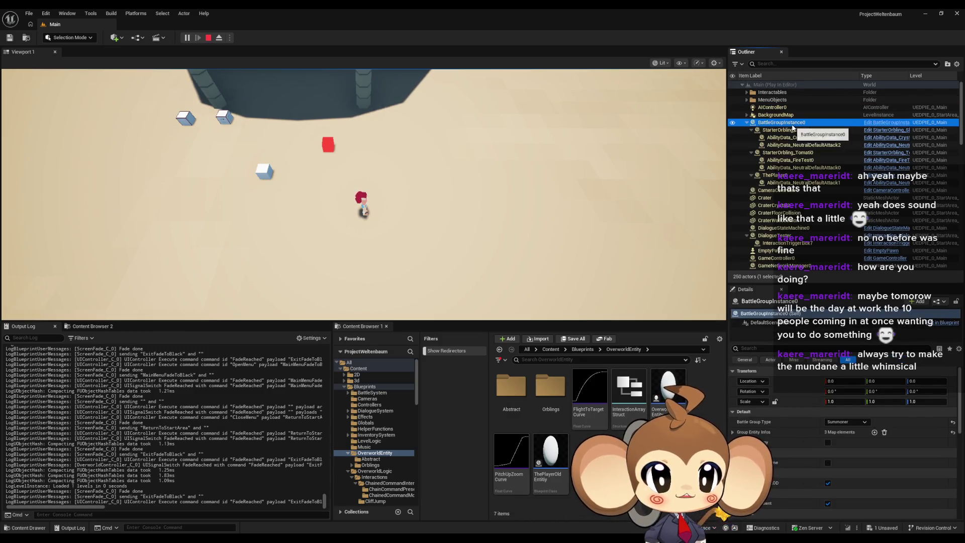
{"action": "left_click", "coordinate": [747, 123]}
Step: Inspect CraterFloorCollision, DialogueStateMachine0, DialogueTester, EmptyPawn0 and Interaction_EnterArena in Details
{"action": "left_click", "coordinate": [779, 130]}
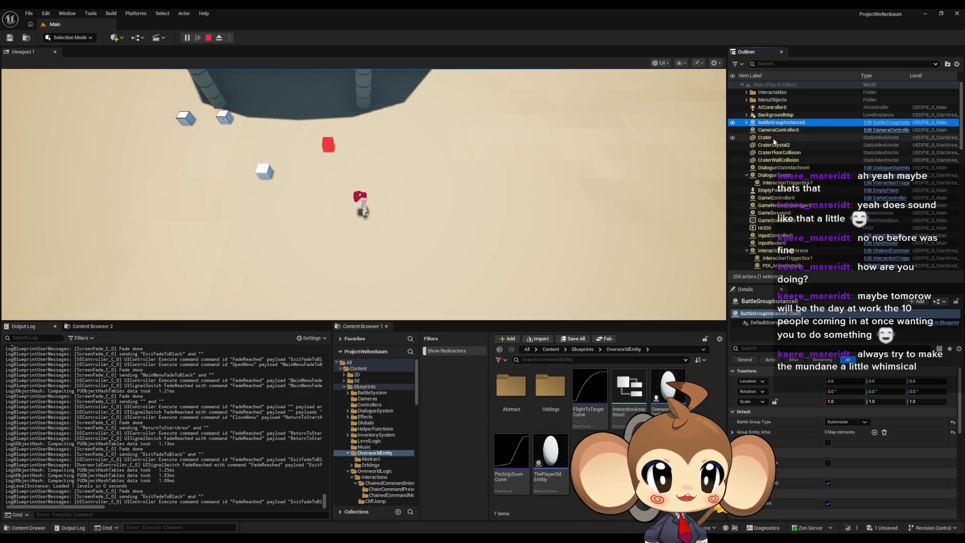
{"action": "left_click", "coordinate": [776, 153]}
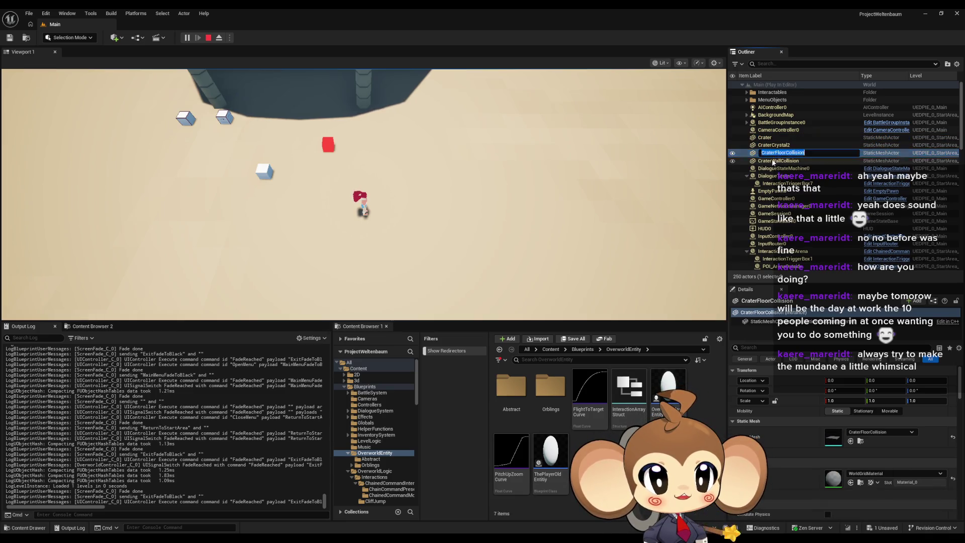
{"action": "left_click", "coordinate": [784, 168]}
{"action": "left_click", "coordinate": [782, 176]}
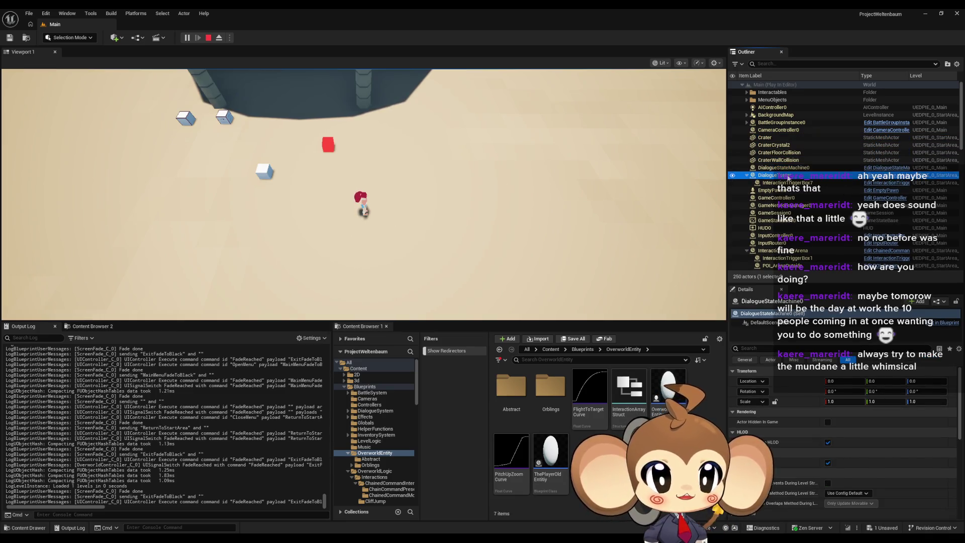
{"action": "left_click", "coordinate": [802, 191]}
{"action": "scroll", "coordinate": [805, 195], "scroll_direction": "down", "scroll_amount": 3}
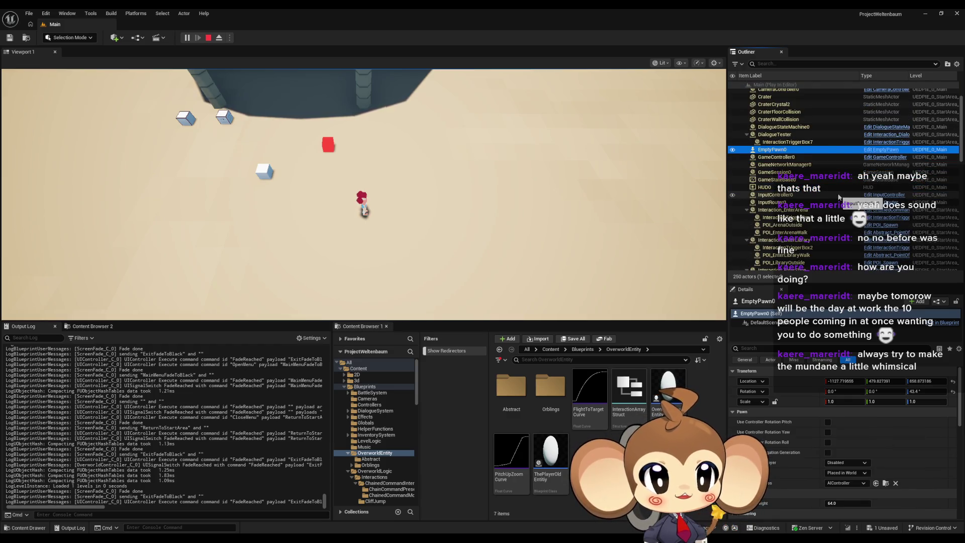
{"action": "scroll", "coordinate": [839, 197], "scroll_direction": "down", "scroll_amount": 1}
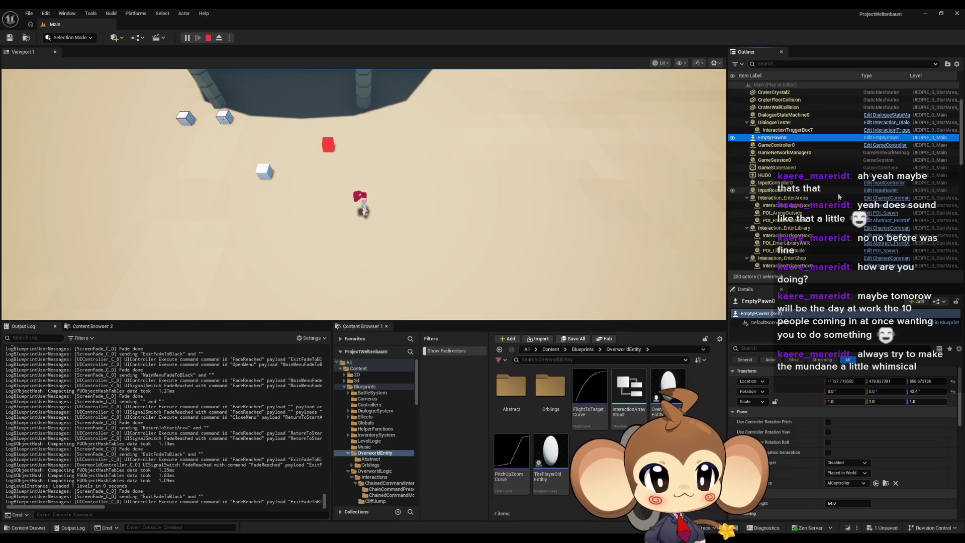
{"action": "scroll", "coordinate": [839, 197], "scroll_direction": "down", "scroll_amount": 1}
{"action": "left_click", "coordinate": [804, 186]}
Step: Collapse the Interaction_Enter Arena, Library, Shop, Shrine1, Shrine2, Tavern and Temple groups
{"action": "left_click", "coordinate": [747, 185]}
{"action": "left_click", "coordinate": [747, 193]}
{"action": "left_click", "coordinate": [747, 201]}
{"action": "left_click", "coordinate": [747, 208]}
{"action": "left_click", "coordinate": [747, 215]}
{"action": "left_click", "coordinate": [747, 223]}
{"action": "left_click", "coordinate": [747, 231]}
{"action": "scroll", "coordinate": [760, 218], "scroll_direction": "down", "scroll_amount": 2}
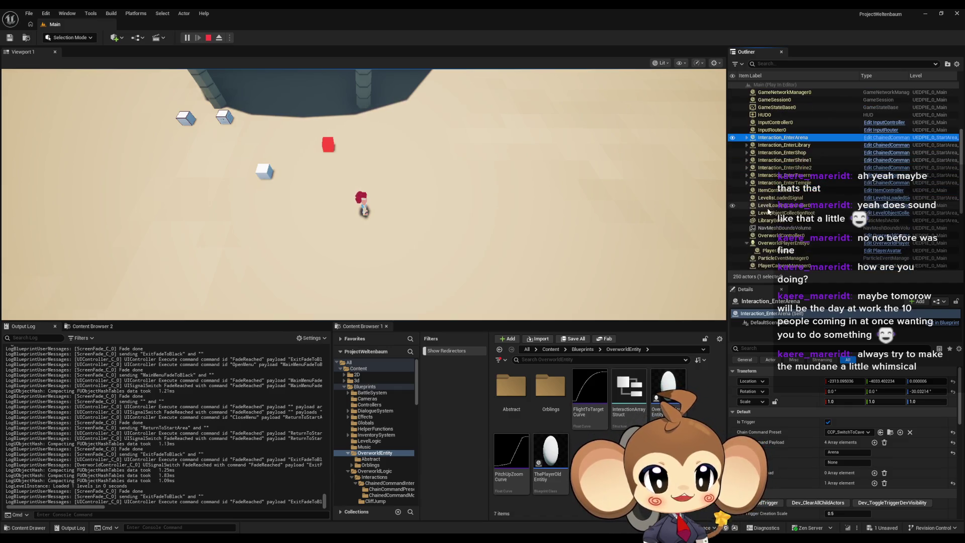
{"action": "scroll", "coordinate": [811, 199], "scroll_direction": "down", "scroll_amount": 1}
{"action": "scroll", "coordinate": [811, 199], "scroll_direction": "down", "scroll_amount": 1}
{"action": "scroll", "coordinate": [817, 194], "scroll_direction": "down", "scroll_amount": 2}
{"action": "scroll", "coordinate": [820, 194], "scroll_direction": "down", "scroll_amount": 2}
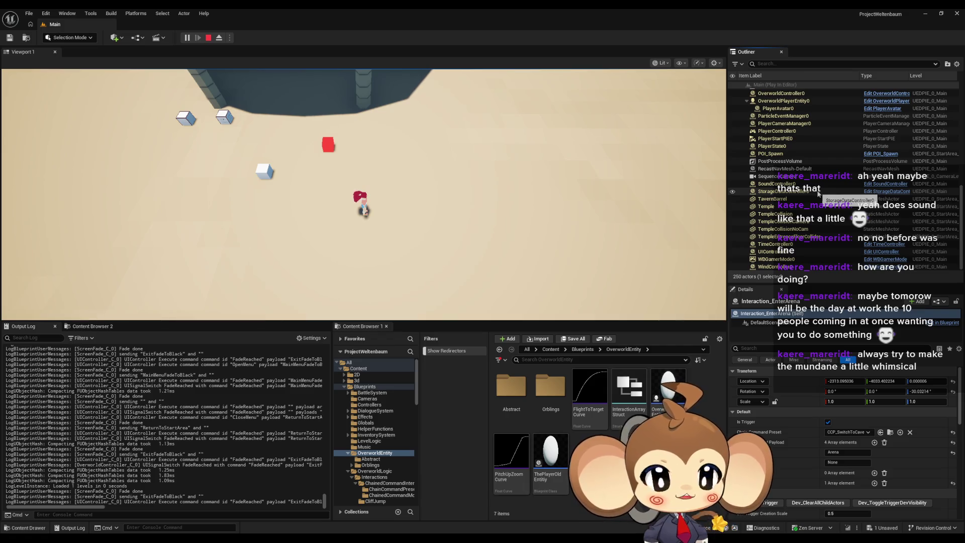
Step: Walk the character up the temple steps, look around, then pause and eject from the player
{"action": "key", "text": "w"}
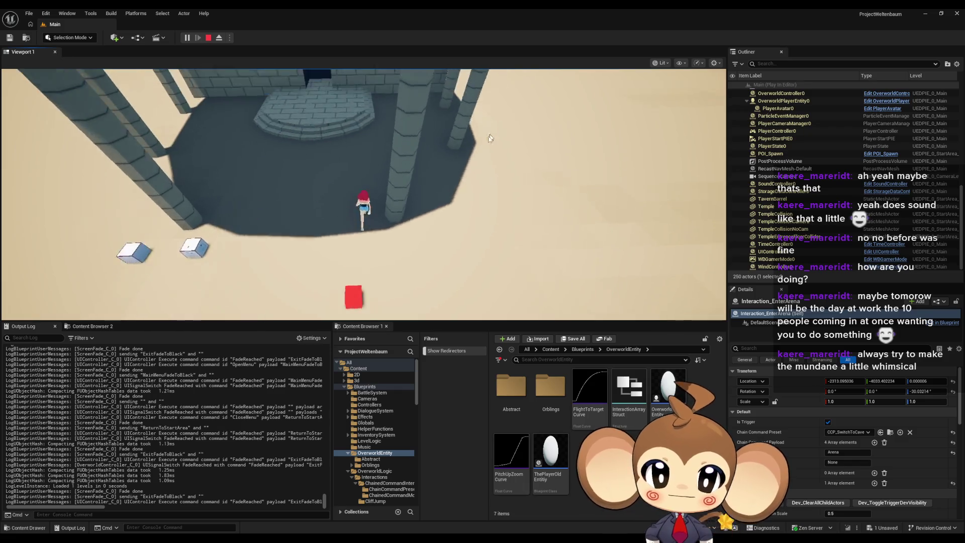
{"action": "key", "text": "w"}
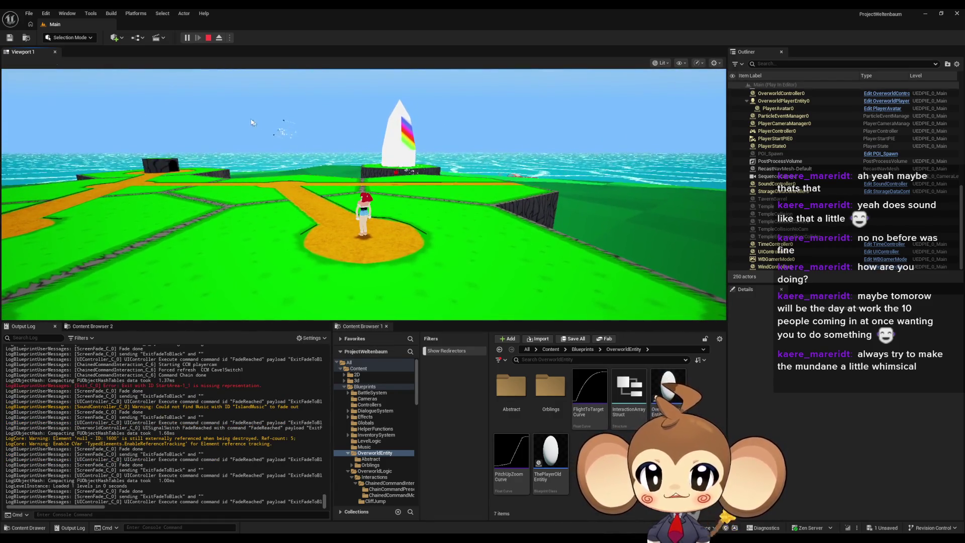
{"action": "left_click_drag", "start_coordinate": [269, 132], "coordinate": [439, 177]}
{"action": "mouse_move", "coordinate": [351, 184]}
{"action": "left_mouse_down"}
{"action": "mouse_move", "coordinate": [243, 95]}
{"action": "mouse_move", "coordinate": [215, 134]}
{"action": "mouse_move", "coordinate": [241, 146]}
{"action": "left_mouse_up"}
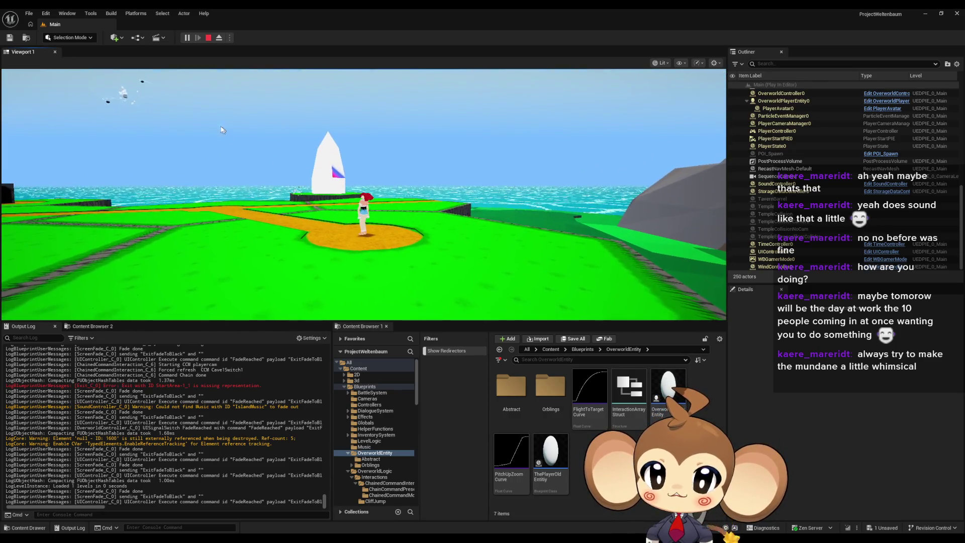
{"action": "left_click", "coordinate": [187, 37]}
{"action": "left_click", "coordinate": [219, 37]}
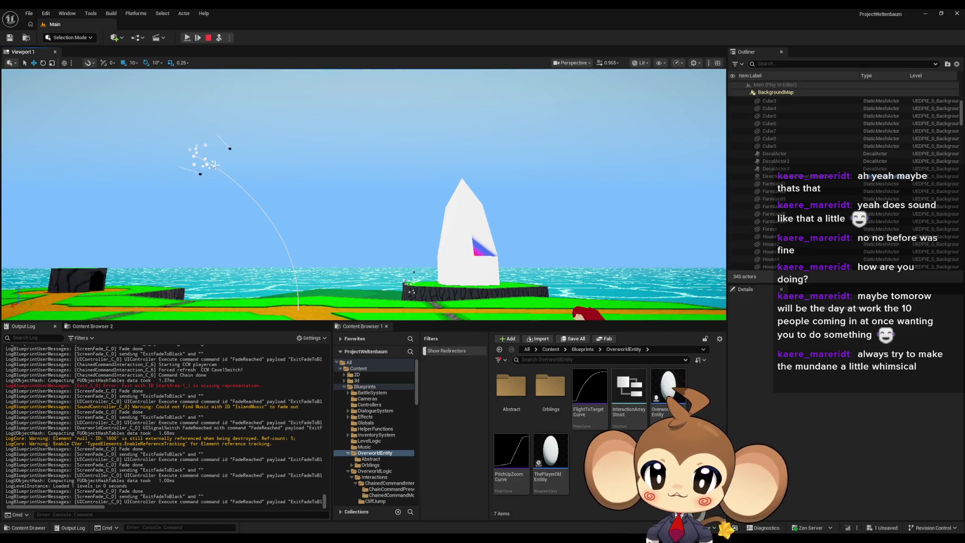
Step: Select the OS1 orbling swarm, the sky sphere and the white helper spline, then resume play
{"action": "left_click", "coordinate": [214, 165]}
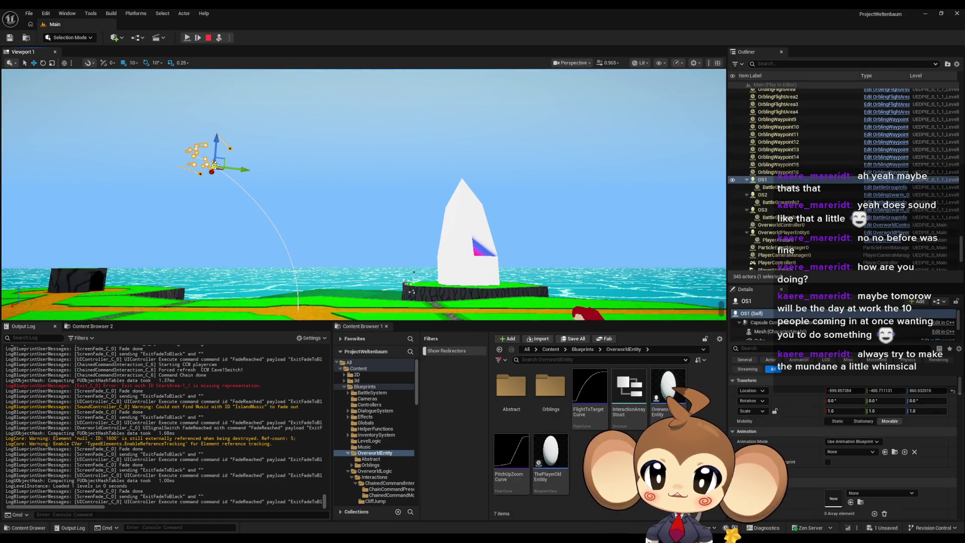
{"action": "left_click", "coordinate": [263, 211]}
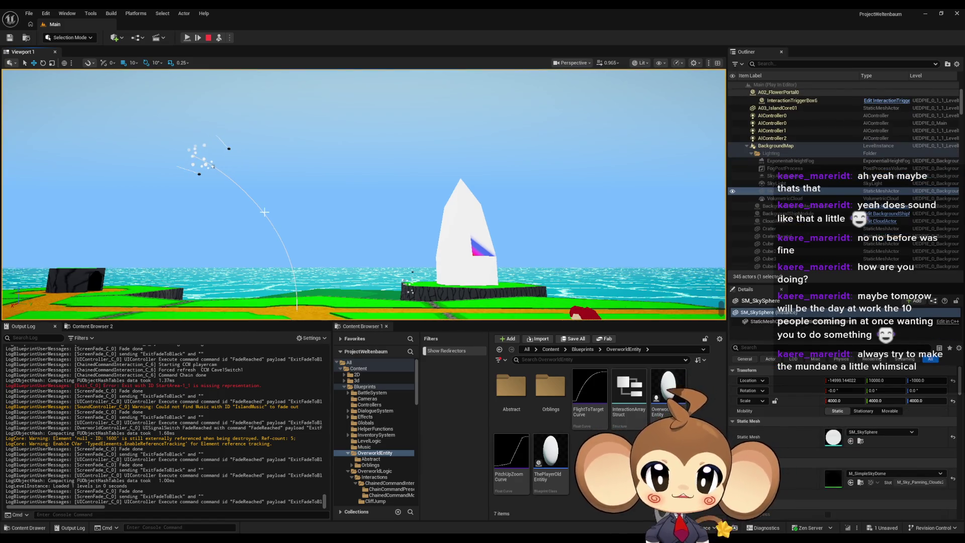
{"action": "left_click", "coordinate": [260, 204]}
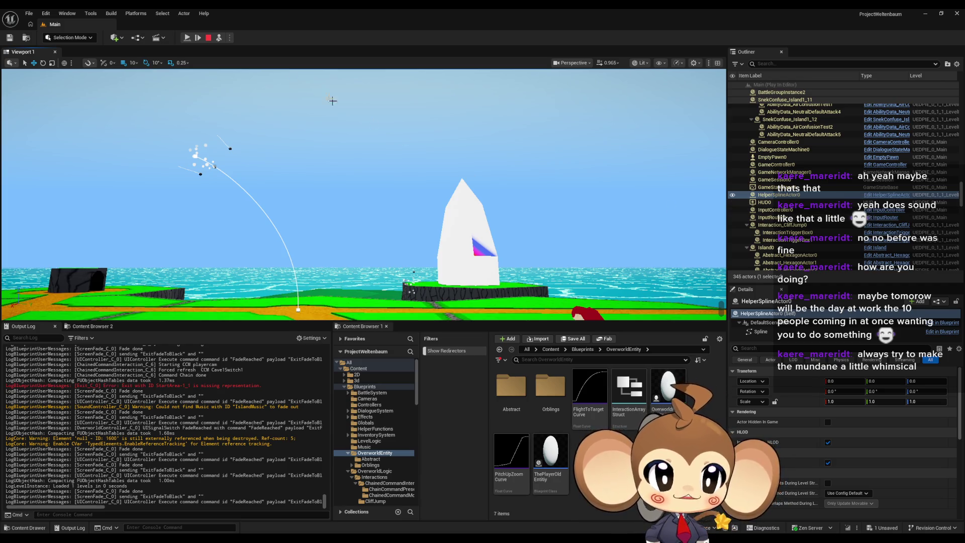
{"action": "left_click", "coordinate": [187, 38]}
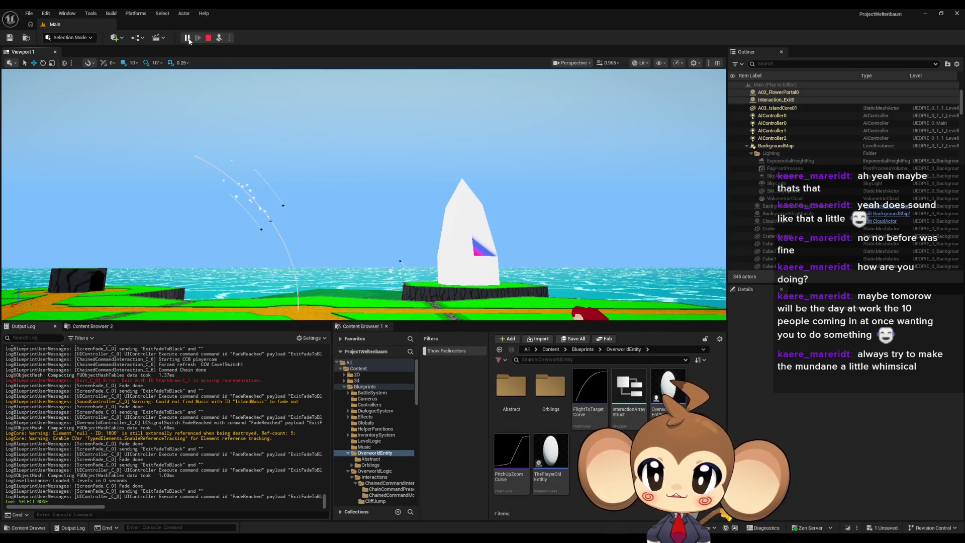
{"action": "left_click", "coordinate": [187, 39]}
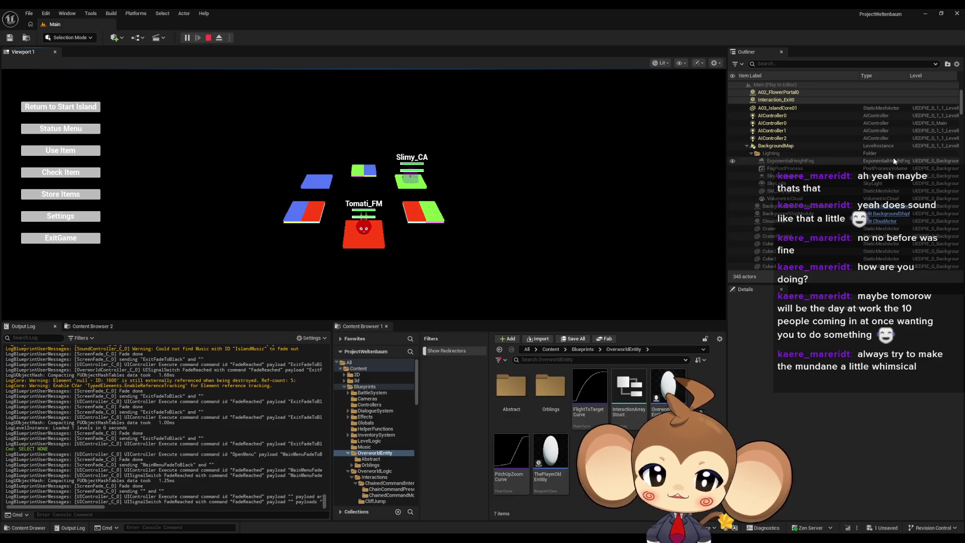
Step: Find and select HelperSplineActor0 in the Outliner with the search 'help', then clear the filter
{"action": "type", "text": "help"}
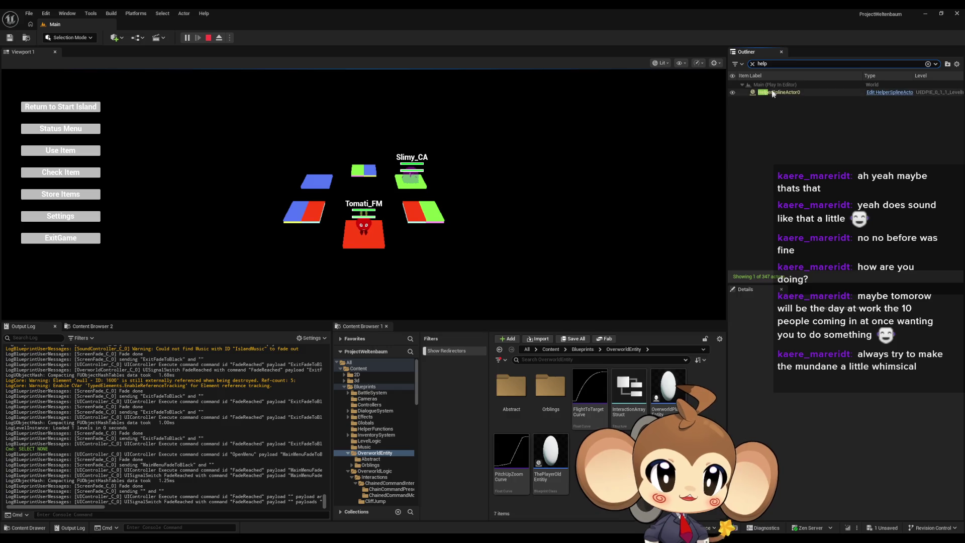
{"action": "left_click", "coordinate": [773, 94]}
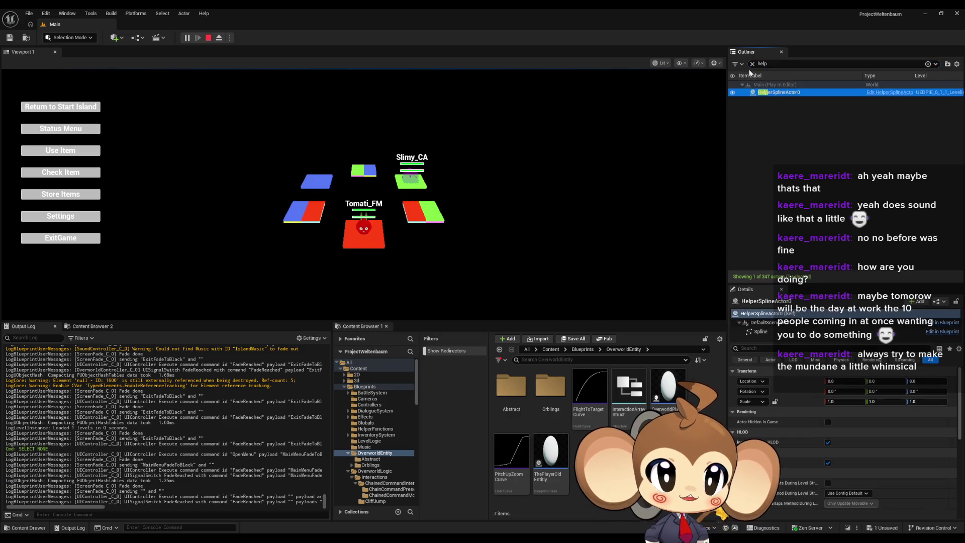
{"action": "left_click", "coordinate": [752, 64]}
Step: Choose Return to Start Island in the game menu
{"action": "scroll", "coordinate": [788, 202], "scroll_direction": "down", "scroll_amount": 10}
{"action": "scroll", "coordinate": [789, 202], "scroll_direction": "down", "scroll_amount": 10}
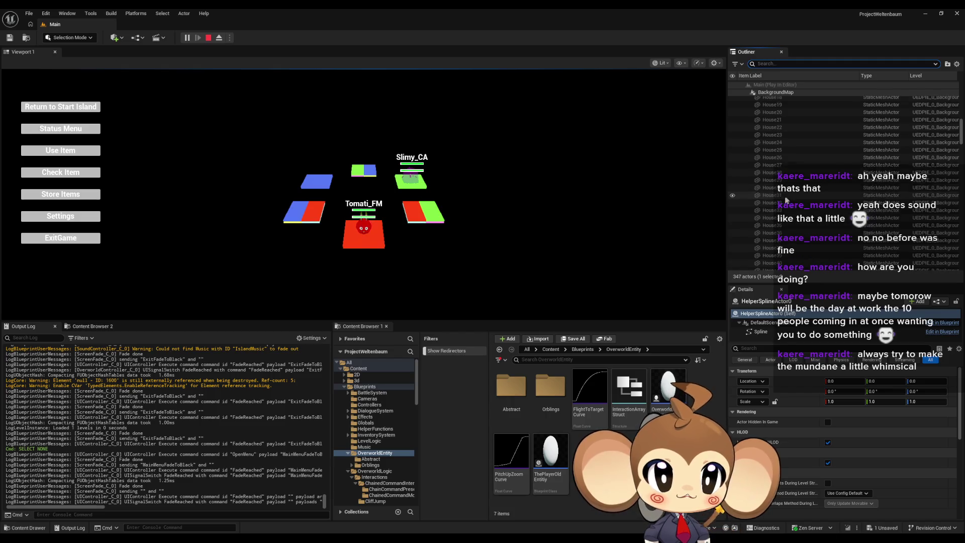
{"action": "scroll", "coordinate": [790, 207], "scroll_direction": "down", "scroll_amount": 10}
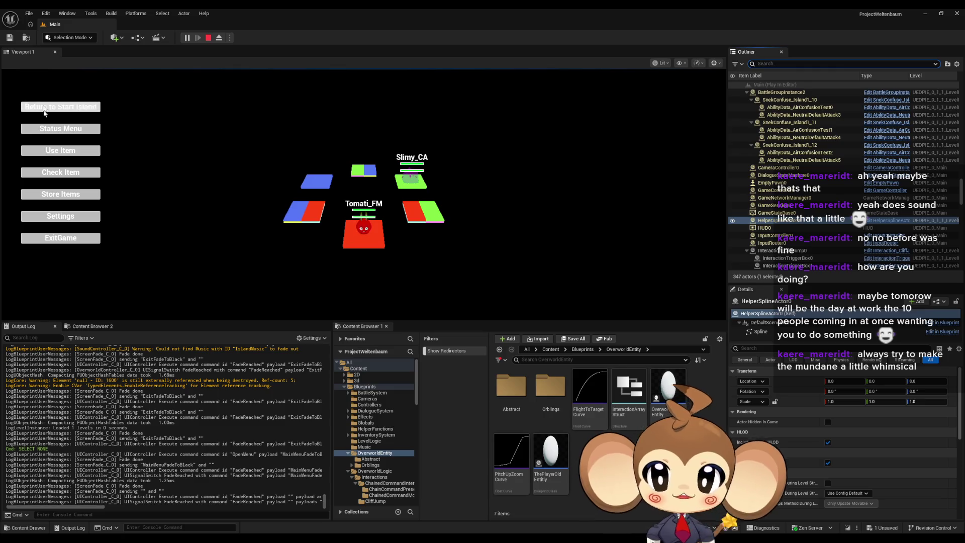
{"action": "key", "text": "Return"}
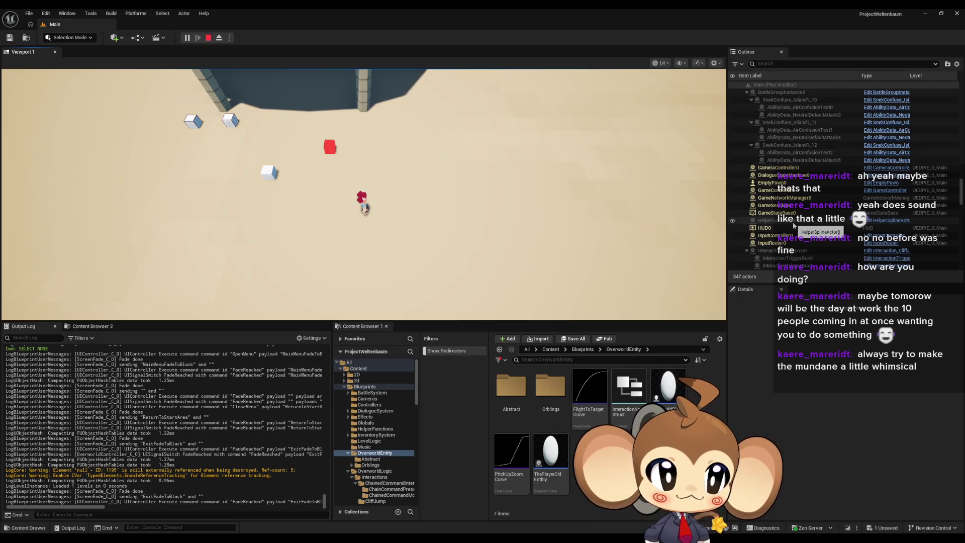
Step: Pause the game, browse the Outliner and clear its search text, then resume play
{"action": "scroll", "coordinate": [793, 218], "scroll_direction": "down", "scroll_amount": 5}
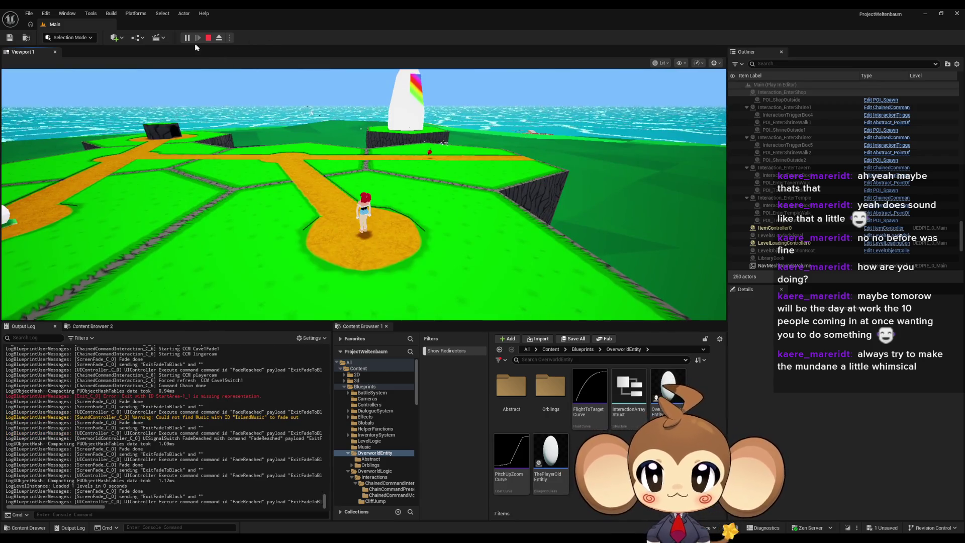
{"action": "left_click", "coordinate": [187, 38]}
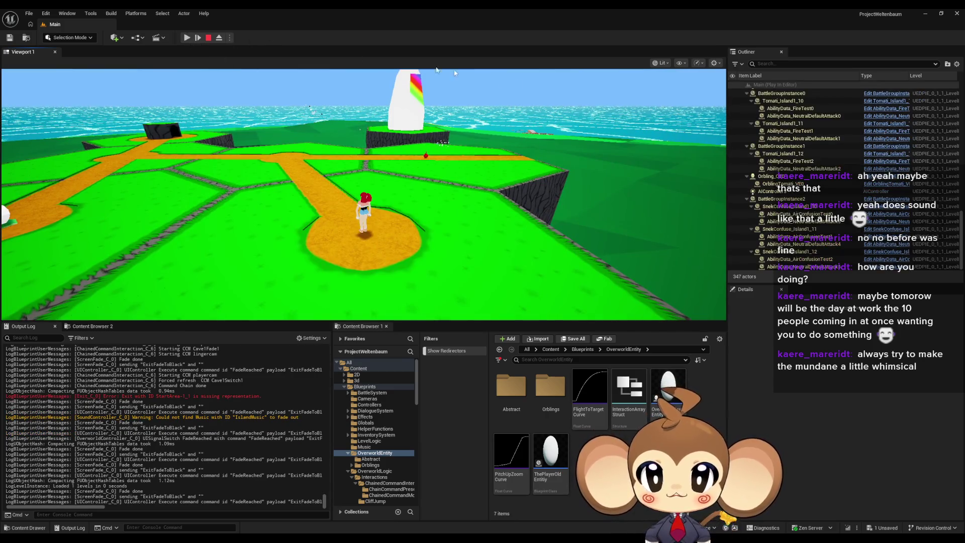
{"action": "scroll", "coordinate": [855, 191], "scroll_direction": "up", "scroll_amount": 10}
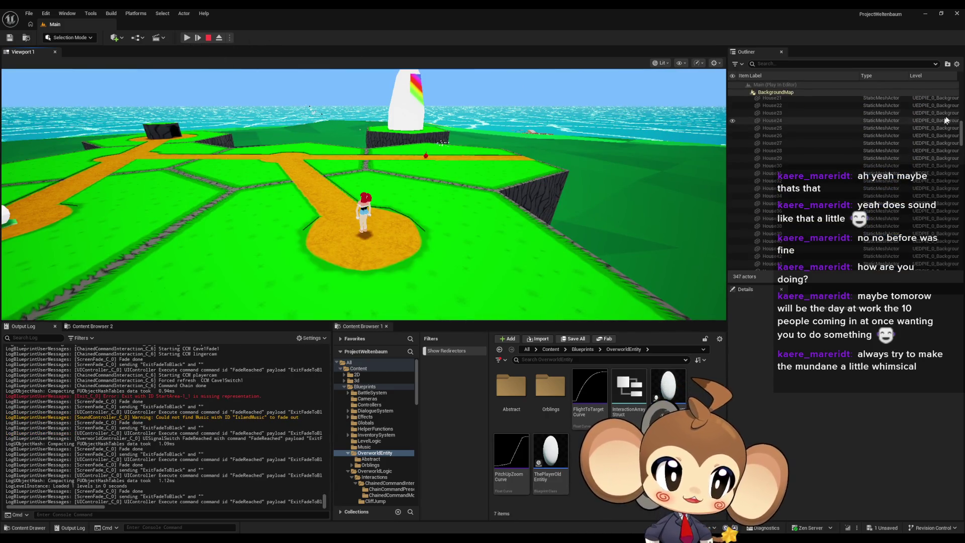
{"action": "left_click_drag", "start_coordinate": [962, 128], "coordinate": [962, 248]}
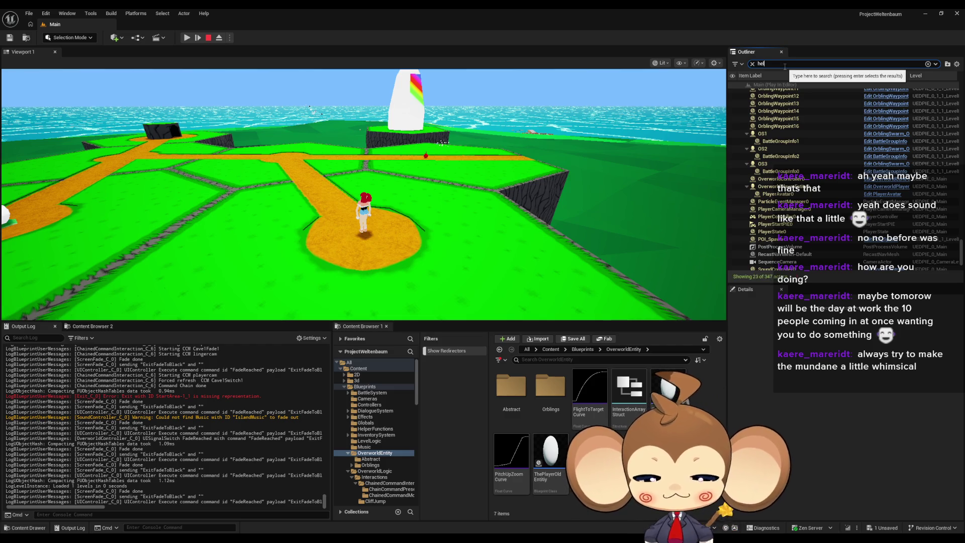
{"action": "key", "text": "ctrl+a"}
{"action": "key", "text": "BackSpace"}
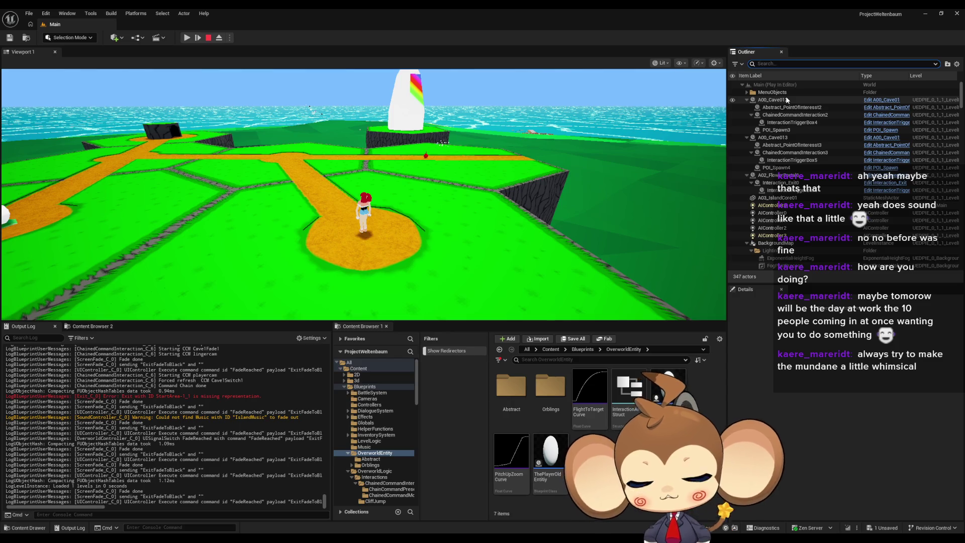
{"action": "left_click", "coordinate": [186, 37]}
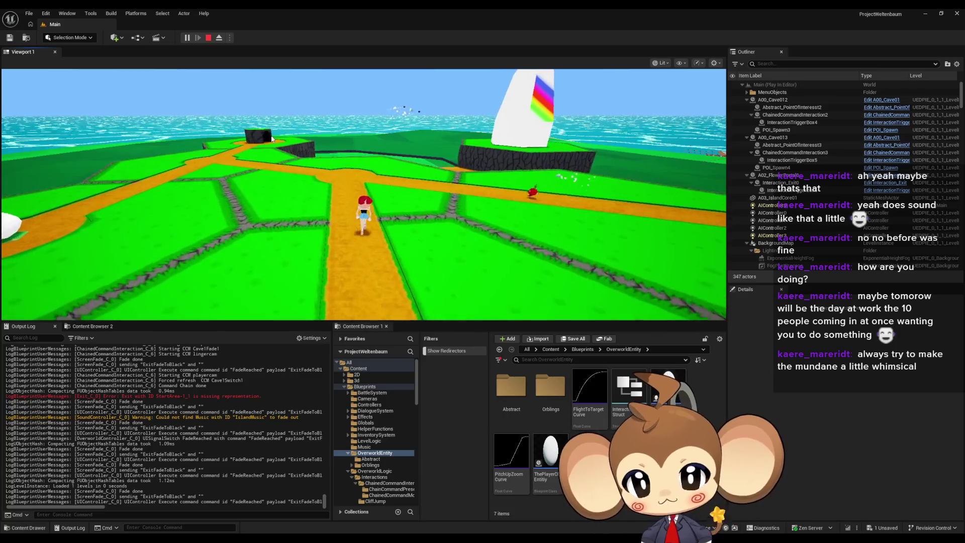